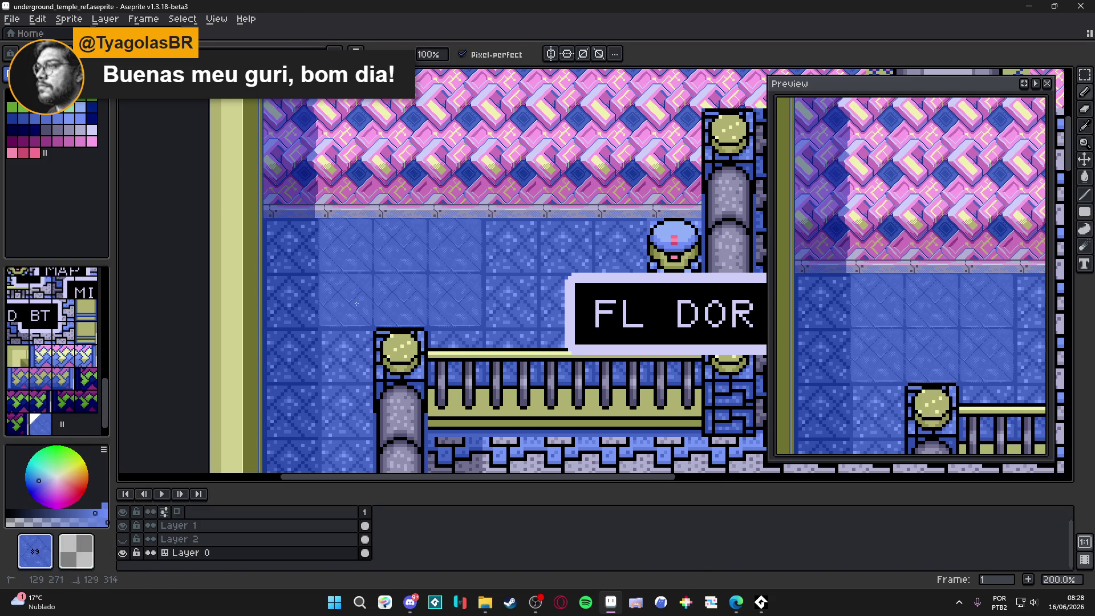
Zoom the map view out to 100% to show the corridor beside the upper temple.
scroll(367, 274, down, 2)
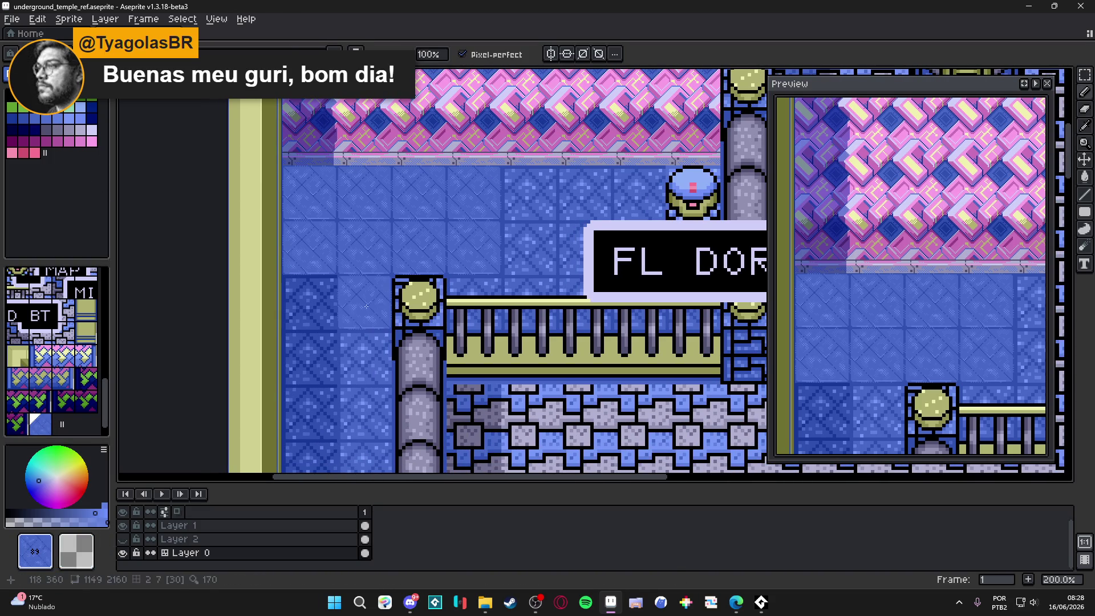
scroll(337, 285, down, 4)
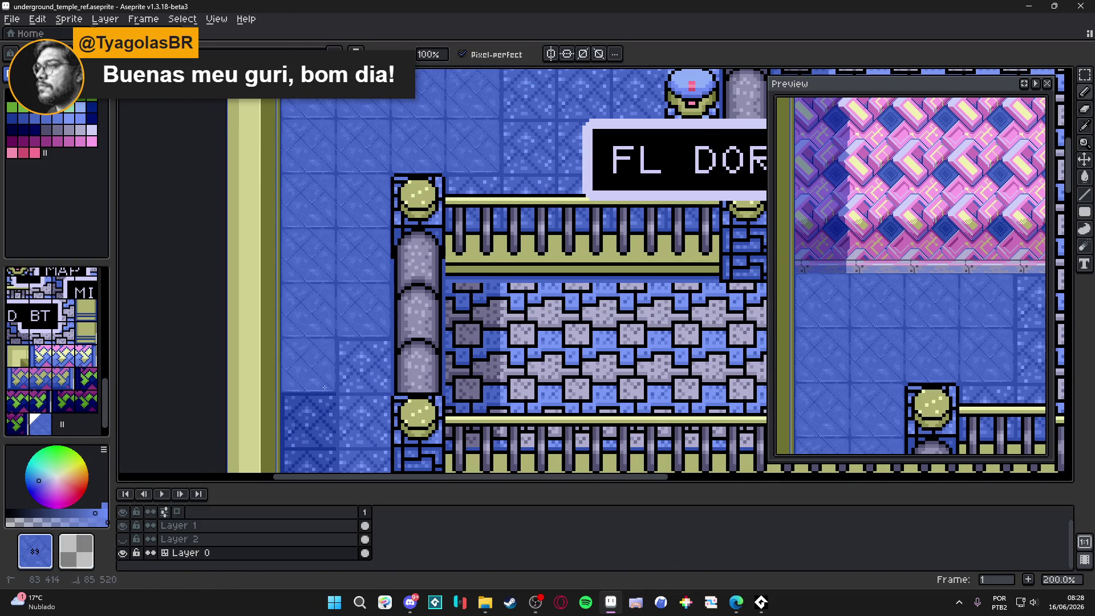
scroll(343, 281, down, 5)
scroll(343, 228, down, 5)
scroll(342, 229, down, 2)
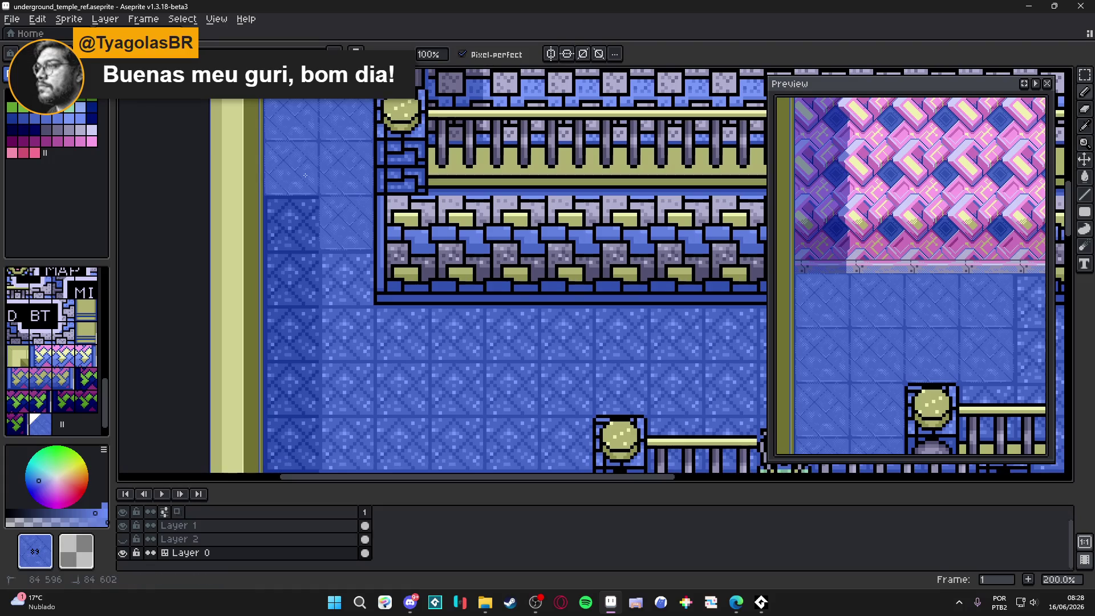
scroll(336, 285, down, 5)
scroll(335, 319, down, 3)
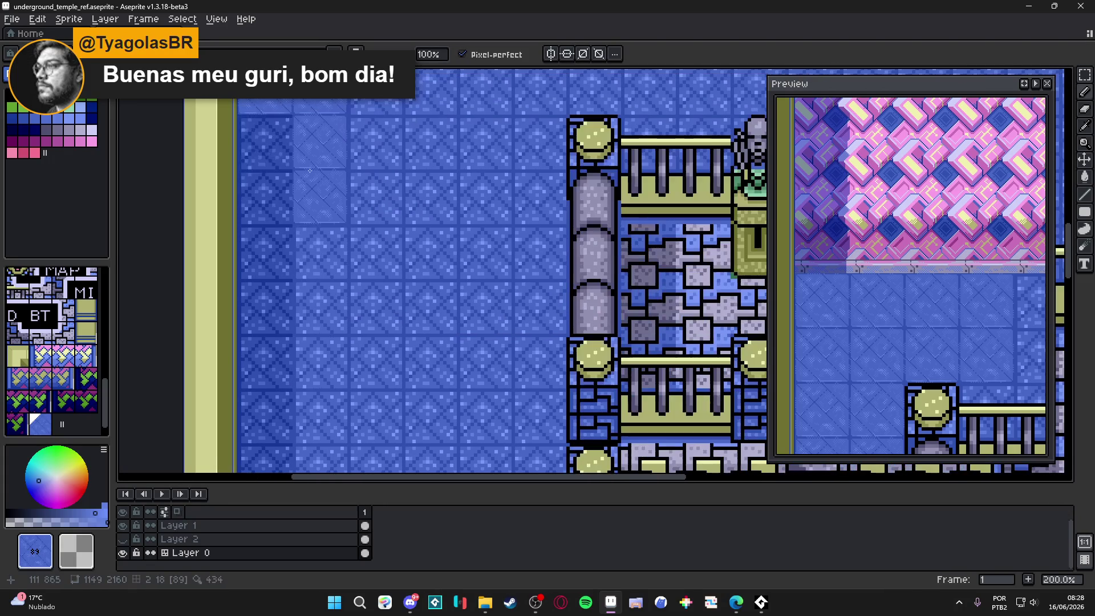
scroll(271, 232, down, 2)
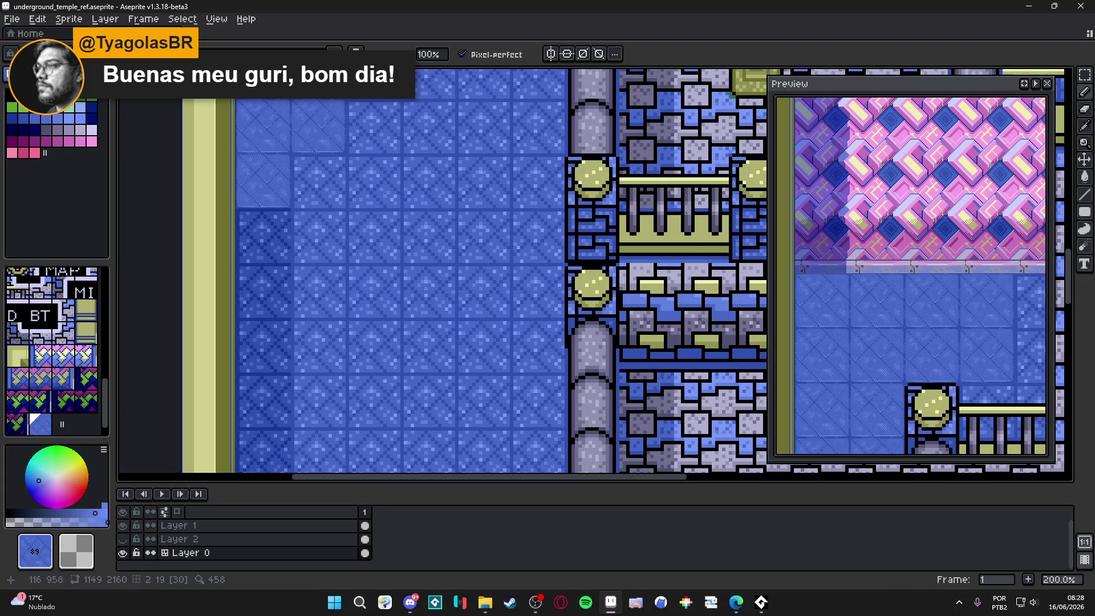
scroll(337, 289, down, 3)
scroll(320, 320, down, 3)
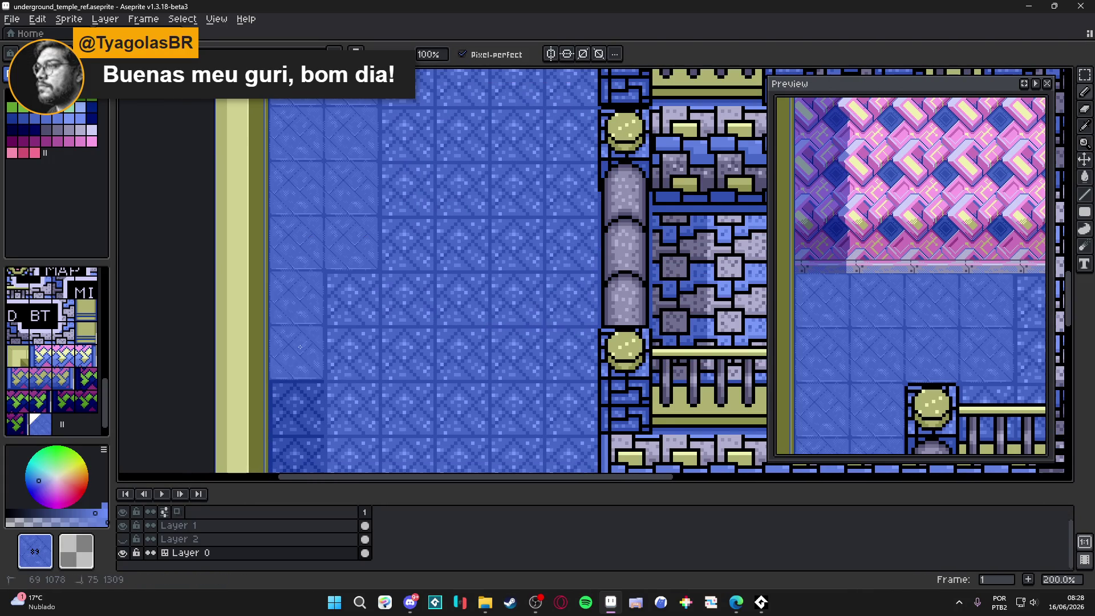
scroll(318, 191, down, 3)
scroll(318, 229, down, 3)
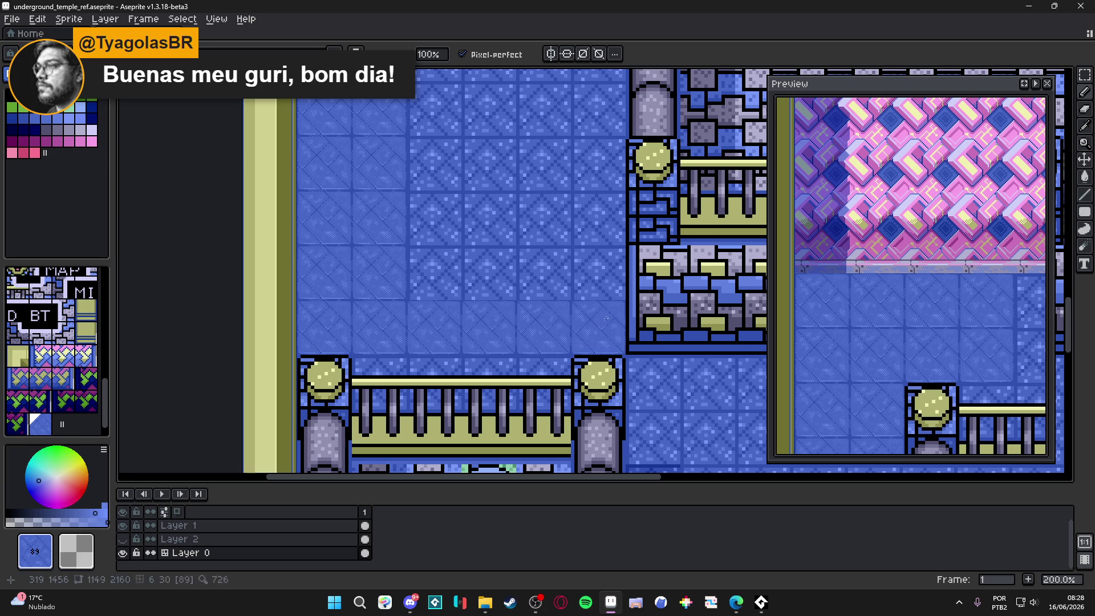
scroll(508, 325, up, 3)
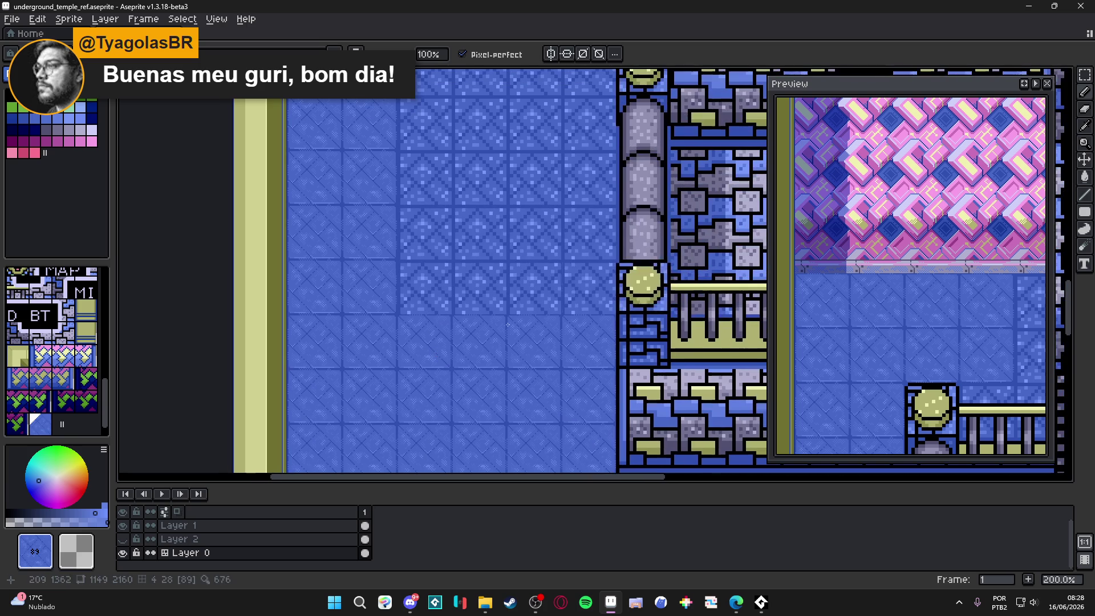
scroll(543, 200, down, 1)
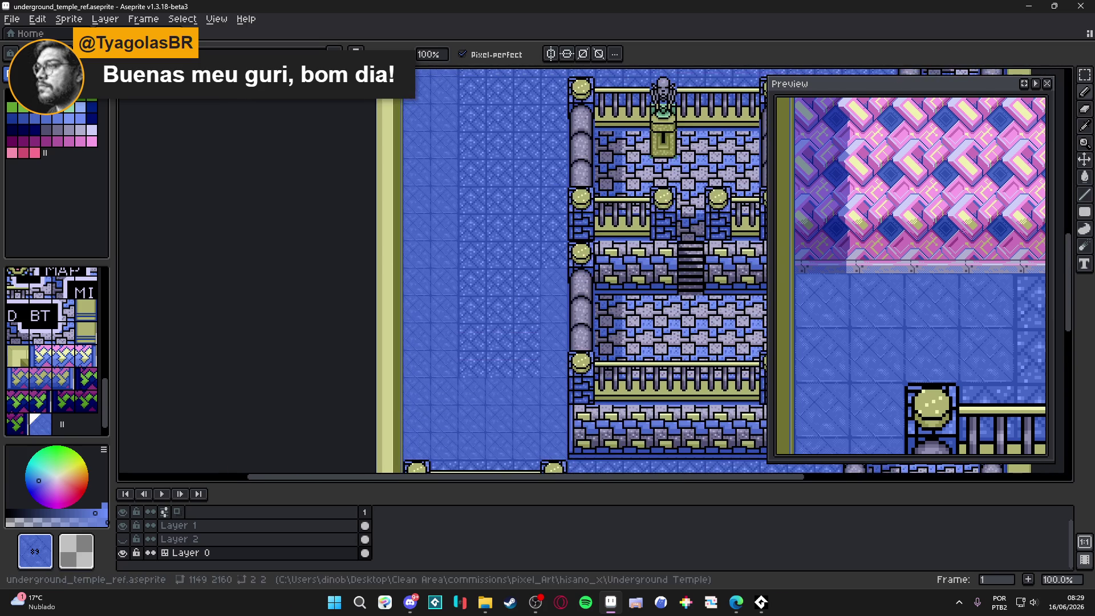
Stamp plain blue floor tiles over the corridor's darker patterned tiles.
click(1085, 229)
scroll(527, 199, up, 3)
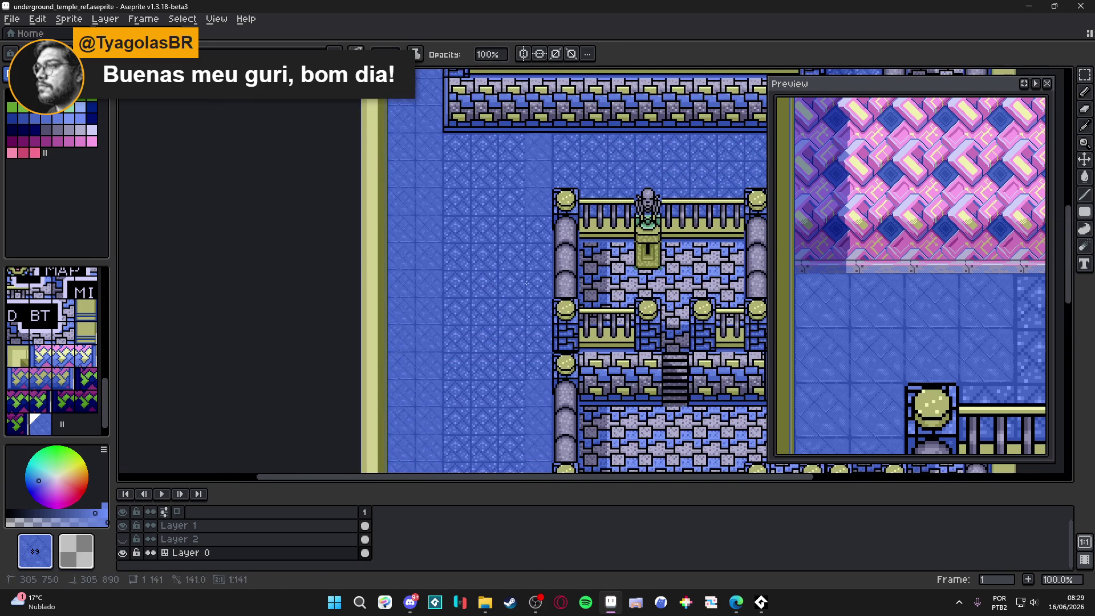
scroll(525, 283, down, 3)
scroll(498, 203, up, 7)
scroll(498, 204, right, 3)
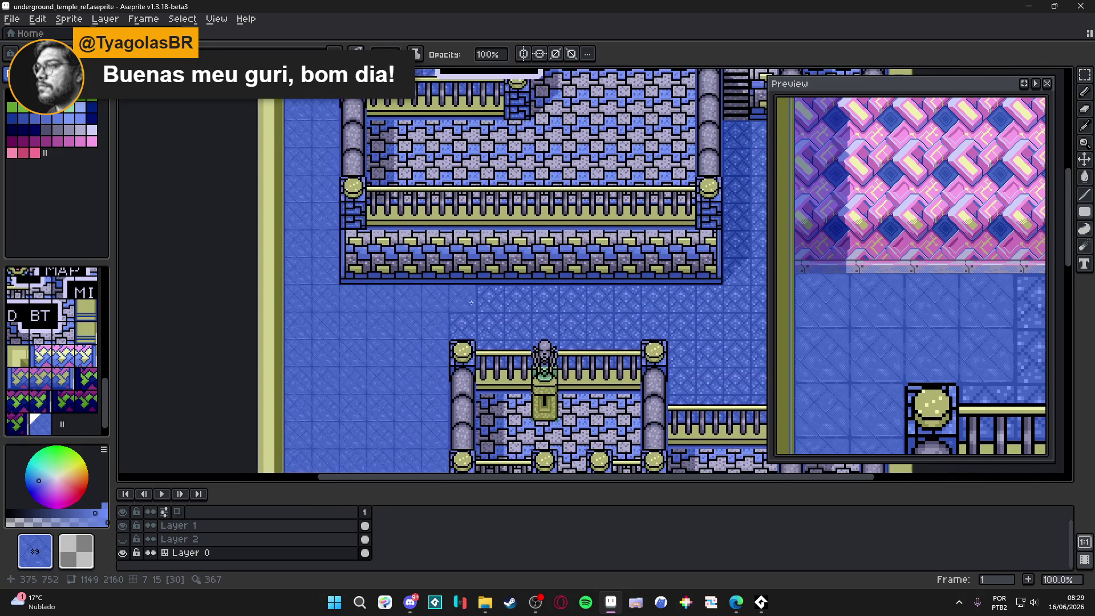
scroll(576, 178, right, 3)
scroll(575, 178, up, 1)
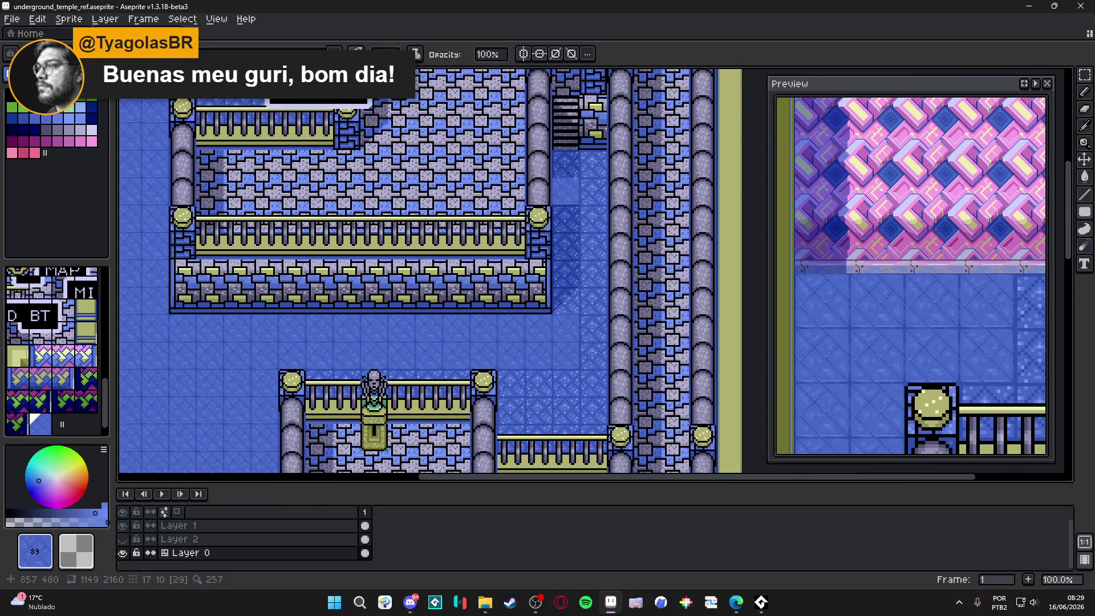
mouse_move(573, 167)
mouse_down()
mouse_move(568, 388)
mouse_move(593, 411)
mouse_move(518, 387)
mouse_up()
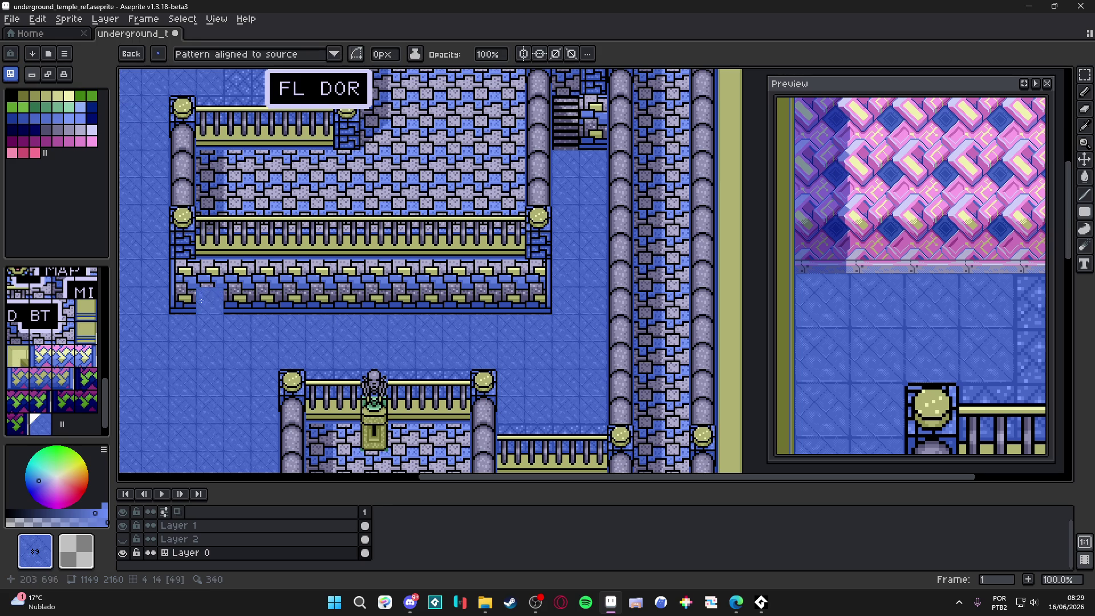
Stamp plain blue floor over one more patterned tile, covering the 'FL' of 'FL DOR'.
scroll(266, 340, left, 2)
scroll(266, 340, up, 2)
scroll(266, 340, up, 4)
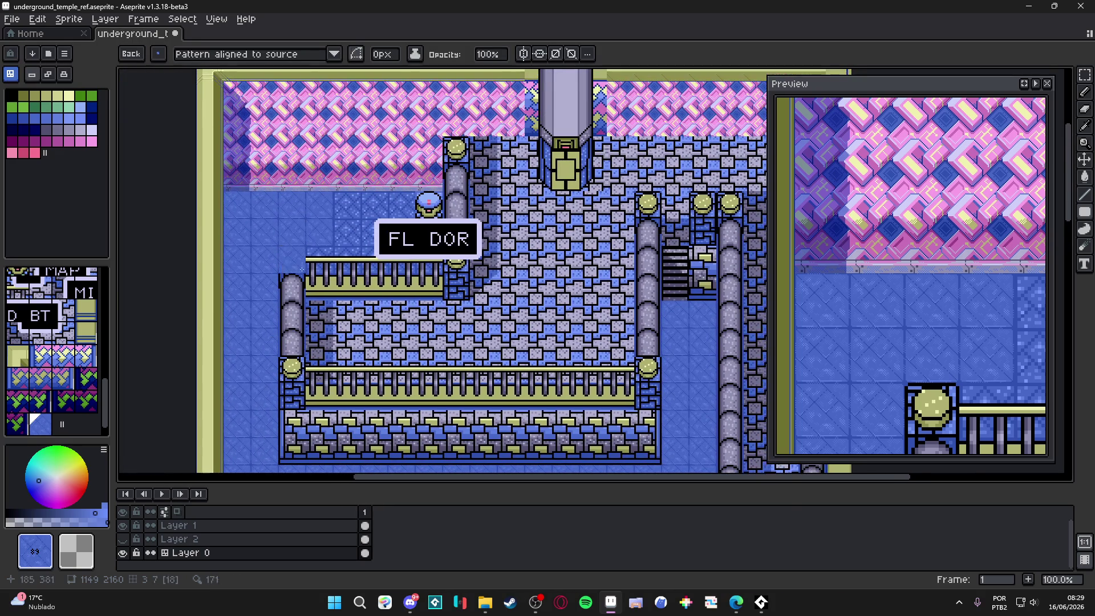
click(351, 238)
mouse_move(330, 279)
mouse_down()
mouse_move(345, 158)
mouse_move(336, 204)
mouse_move(396, 287)
mouse_move(352, 366)
mouse_move(337, 274)
mouse_up()
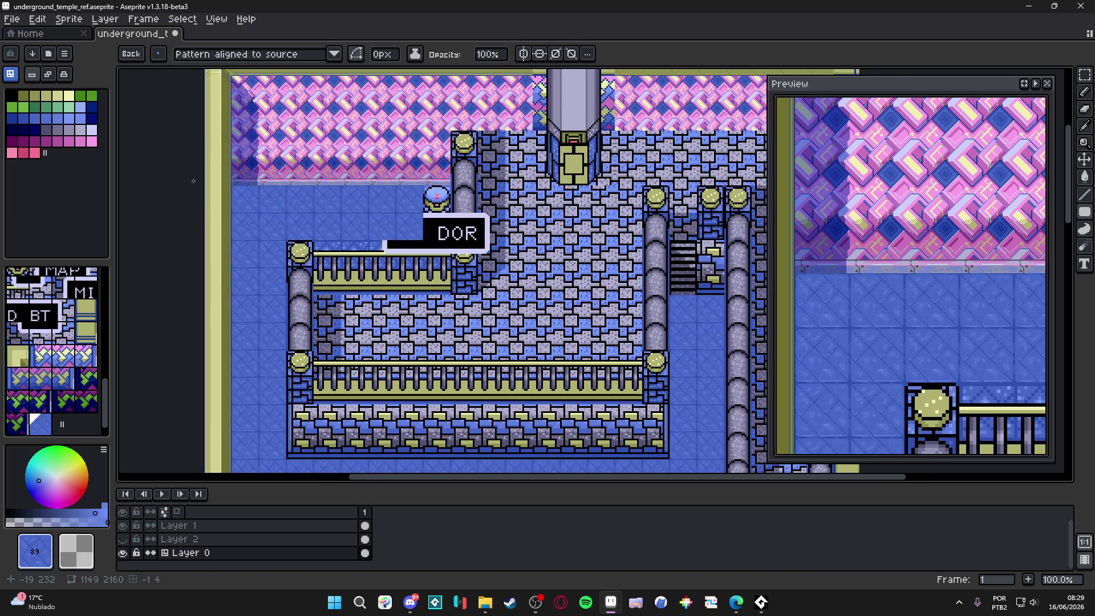
Set the drawing colour to #6080e0 and make Layer 1 the active layer.
click(80, 118)
scroll(393, 223, up, 3)
scroll(370, 240, down, 3)
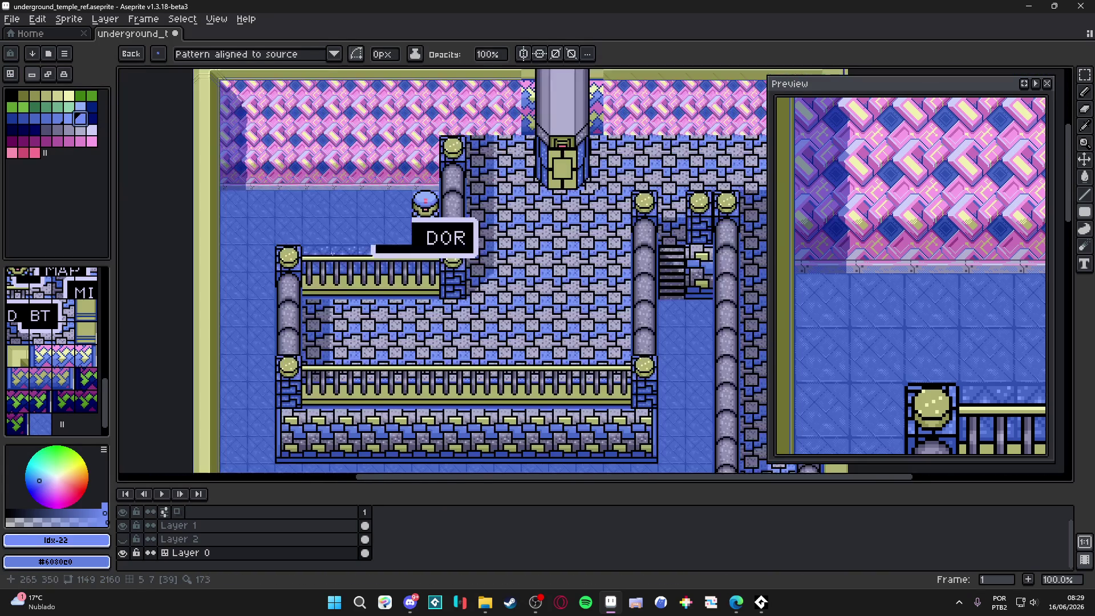
drag(365, 274, 423, 257)
scroll(285, 161, up, 2)
ctrl+click(291, 156)
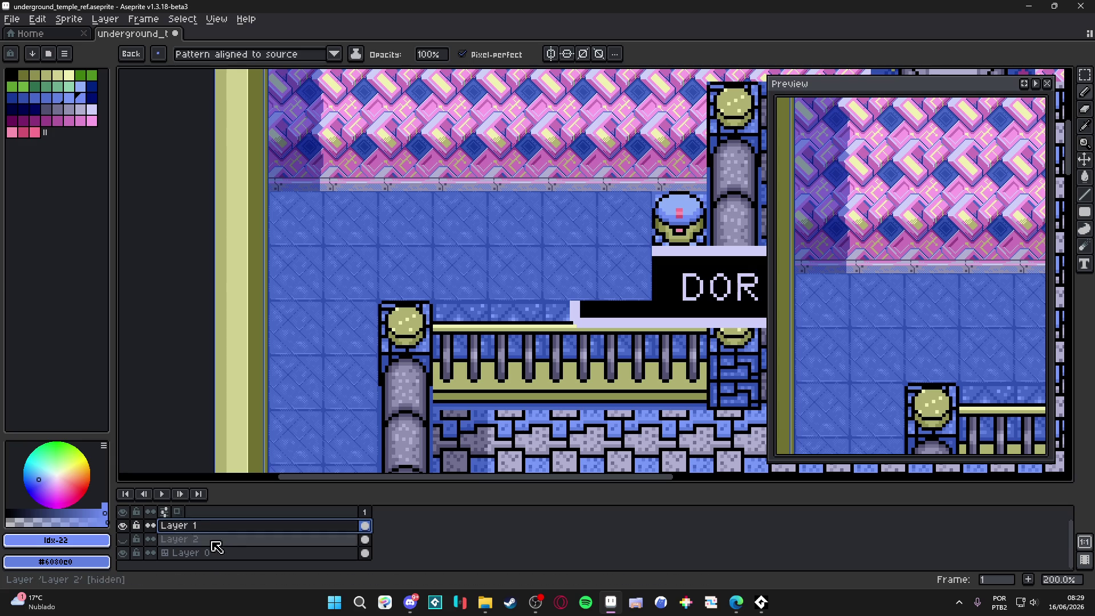
Unlock Layer 1 and sample the darker blue #5070d0, undoing two trial pencil marks.
click(133, 528)
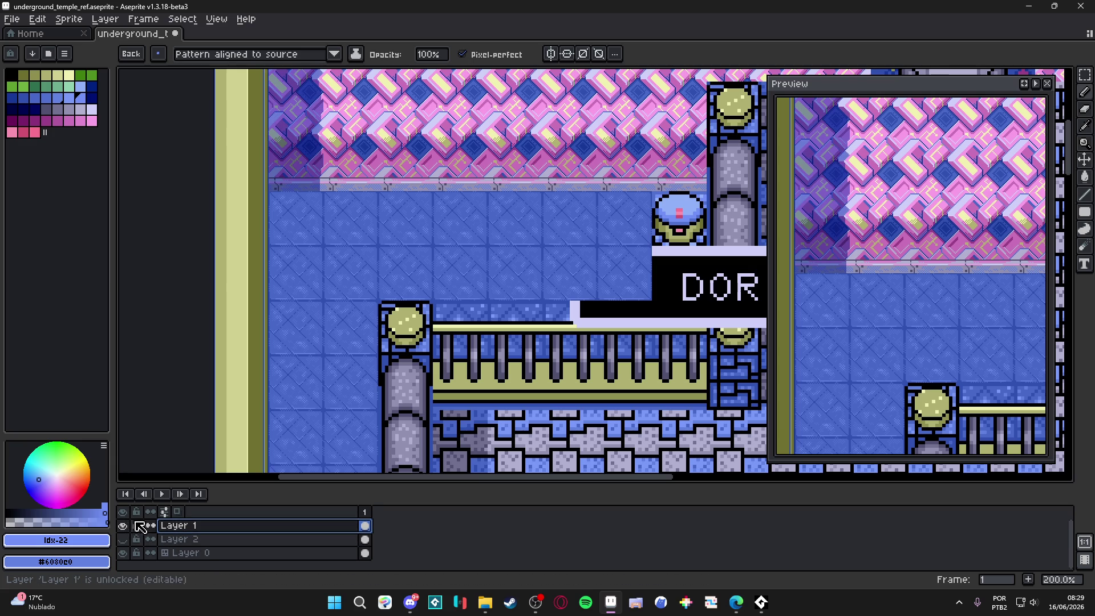
scroll(487, 258, up, 3)
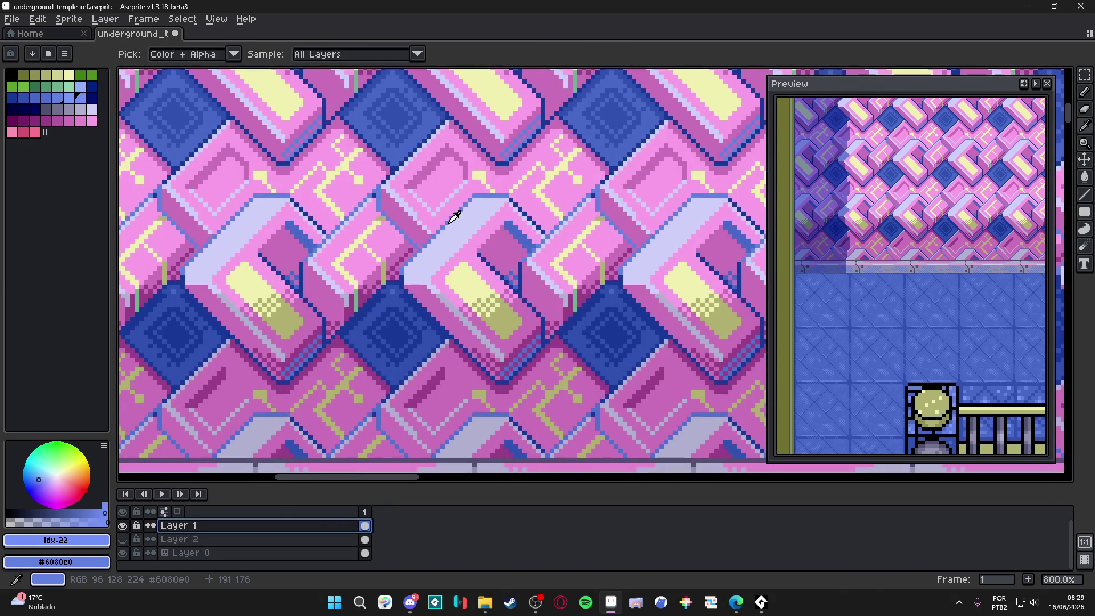
alt+click(232, 345)
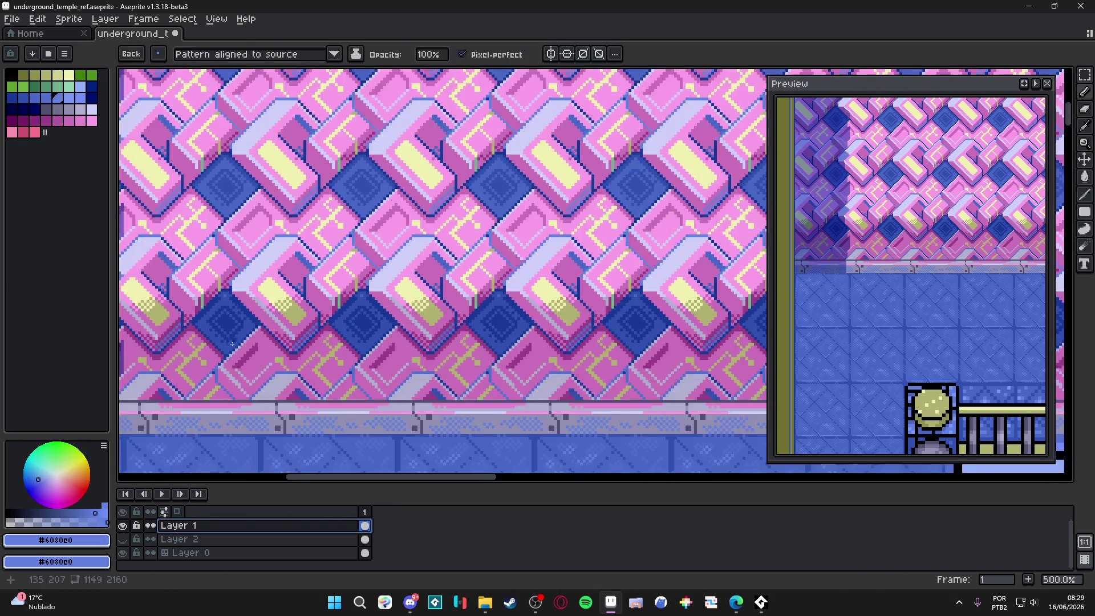
scroll(232, 344, down, 2)
scroll(239, 293, left, 2)
scroll(262, 316, up, 4)
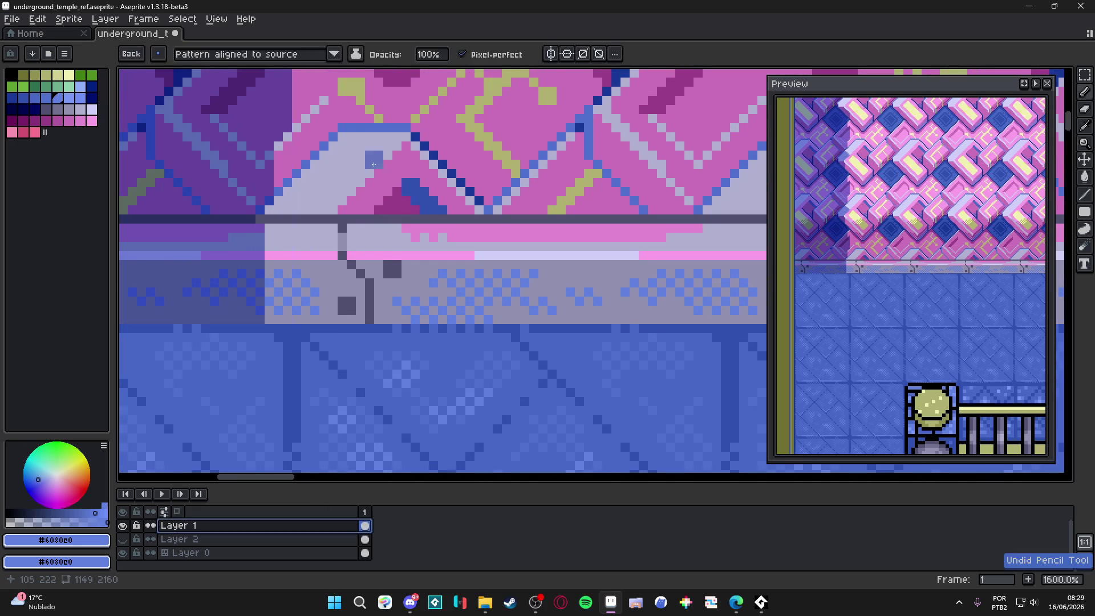
alt+click(273, 228)
drag(274, 236, 277, 244)
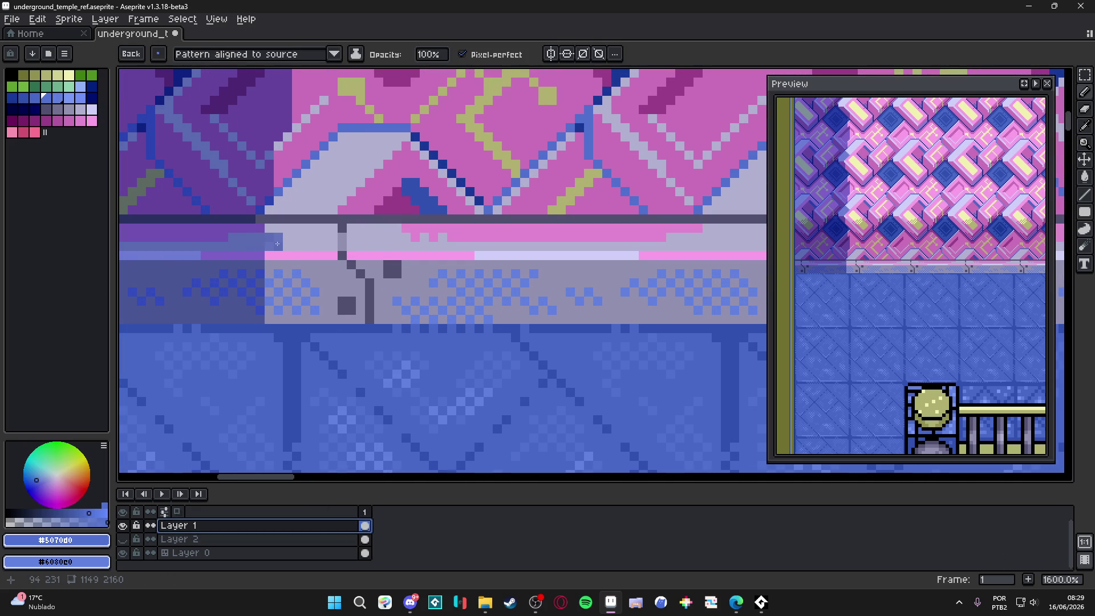
key(ctrl+z)
click(285, 238)
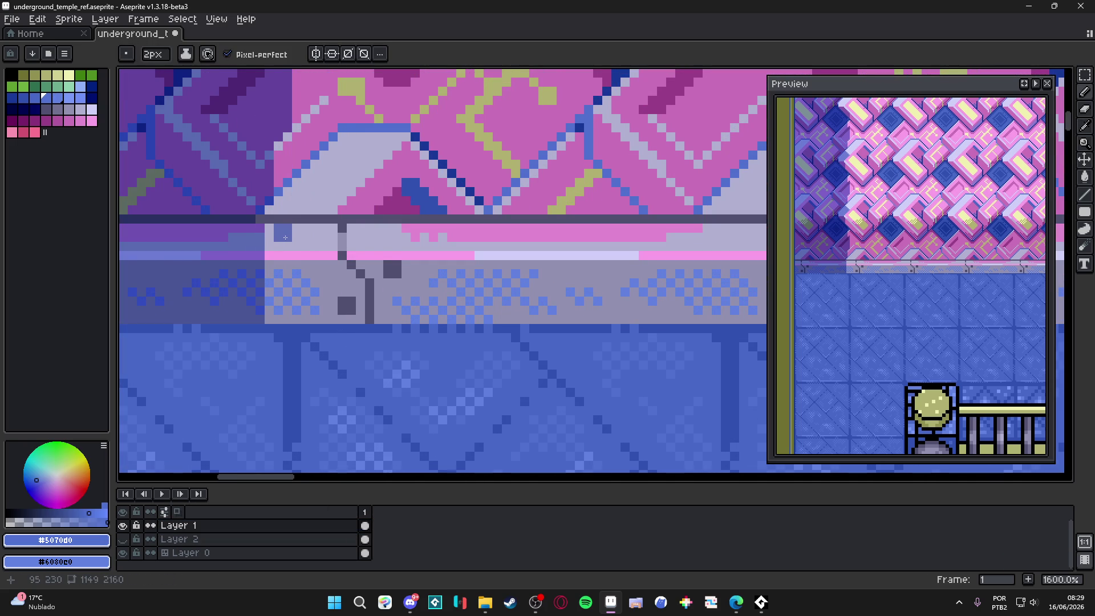
scroll(281, 245, down, 4)
key(ctrl+z)
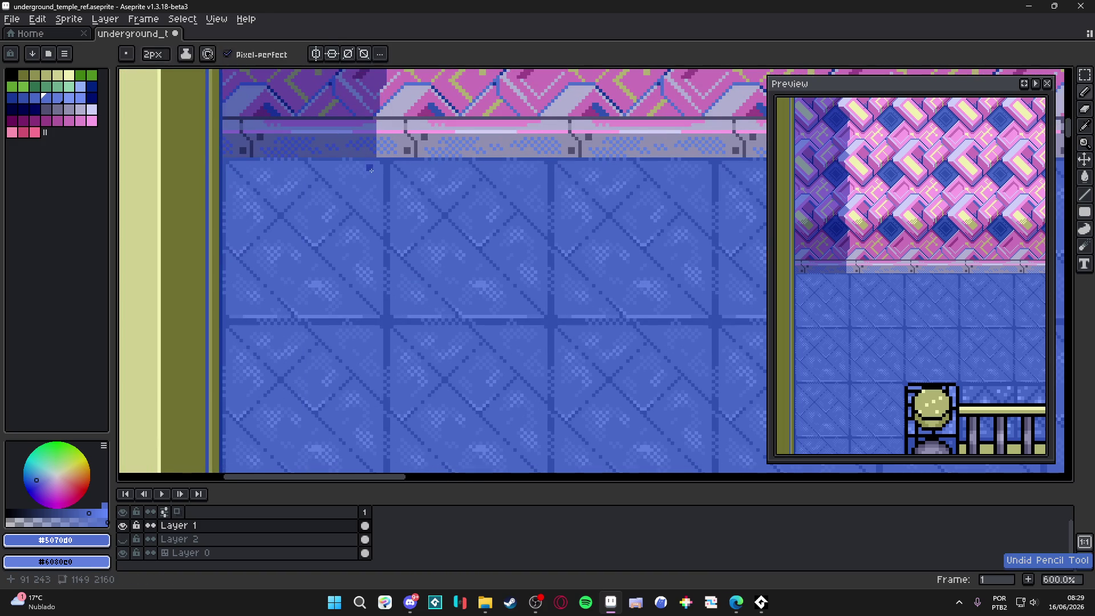
scroll(373, 166, down, 1)
scroll(373, 166, down, 2)
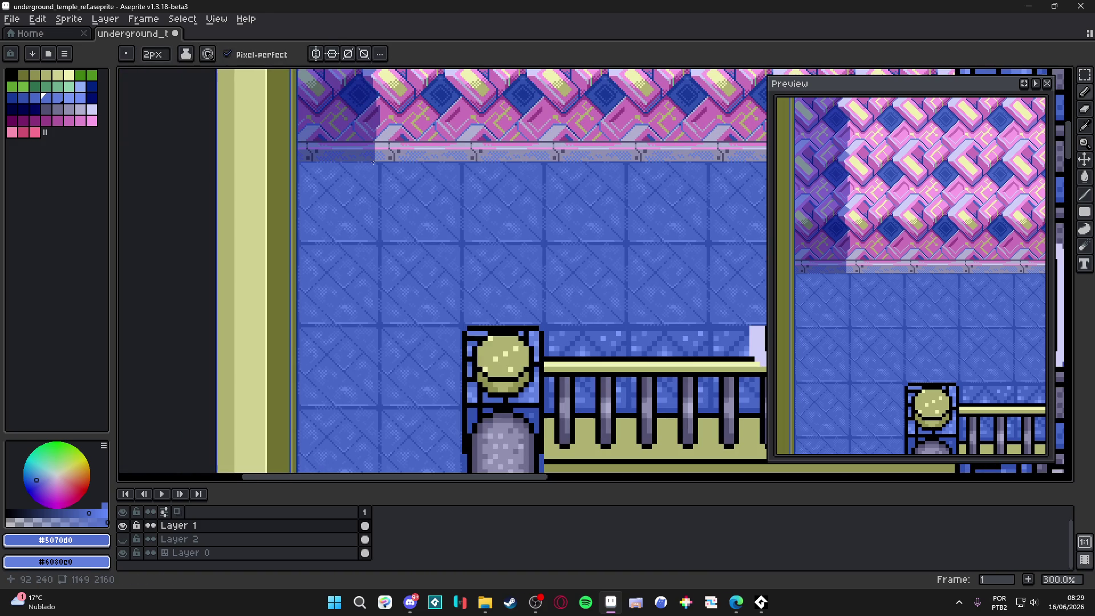
Draw a tall narrow rectangle outline down the floor from the pink wall's base.
click(1085, 212)
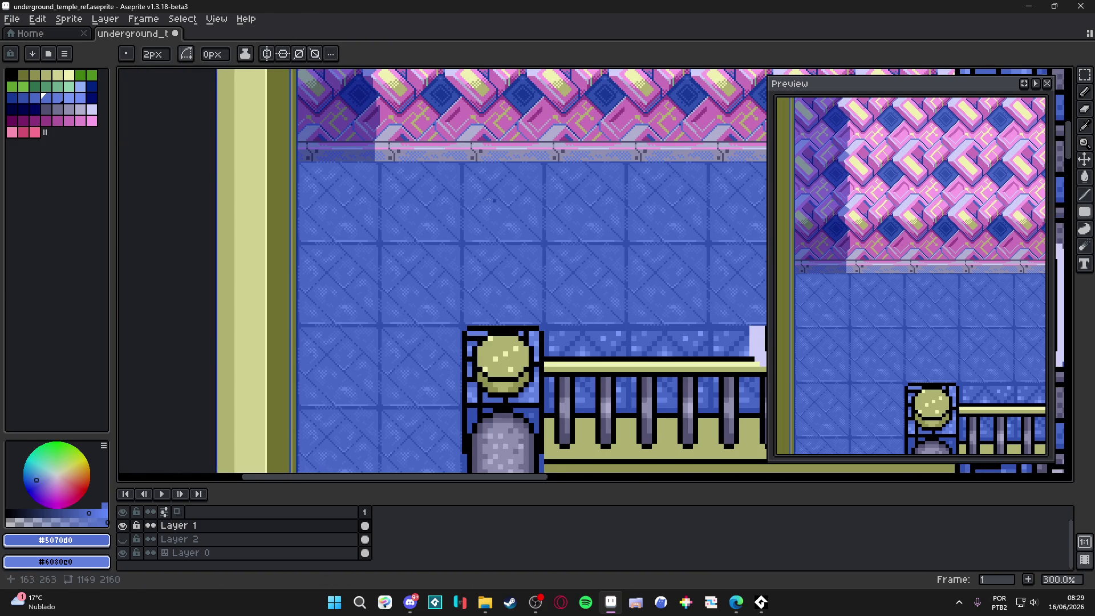
scroll(357, 155, up, 2)
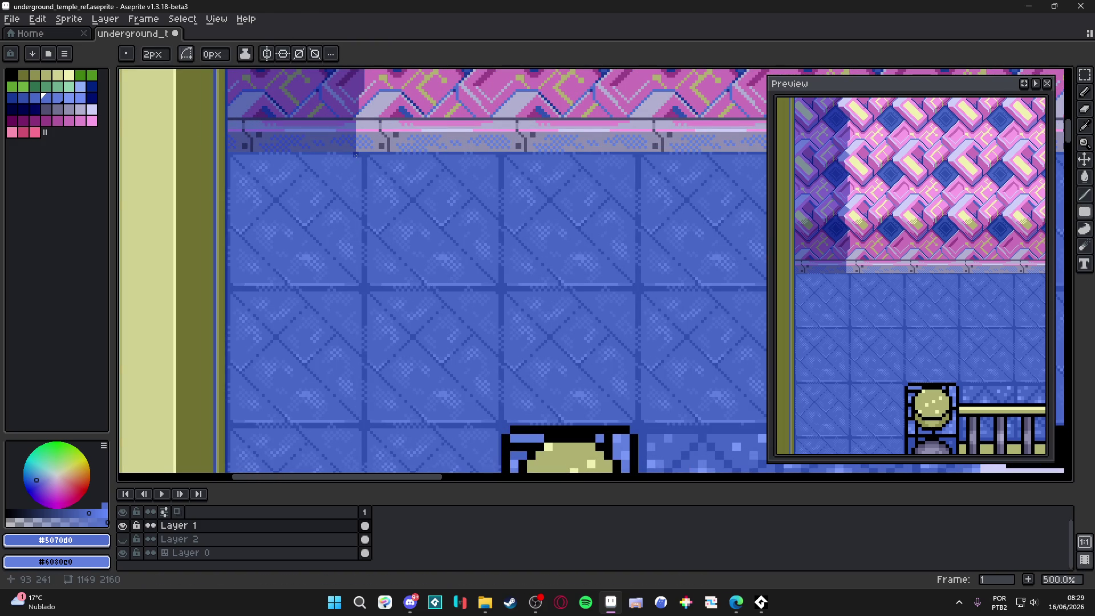
mouse_move(353, 155)
mouse_down()
mouse_move(319, 476)
mouse_move(254, 474)
mouse_move(219, 67)
mouse_move(252, 300)
mouse_up()
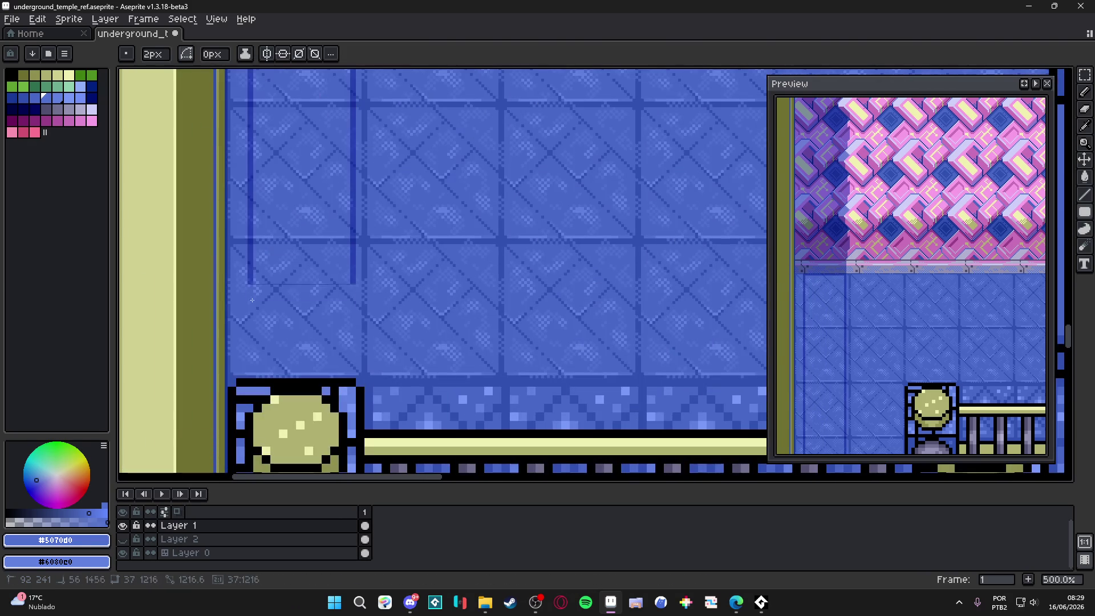
mouse_move(243, 378)
mouse_down()
mouse_move(230, 369)
mouse_move(230, 379)
mouse_up()
scroll(231, 378, down, 4)
mouse_move(342, 215)
mouse_down()
mouse_move(331, 242)
mouse_move(194, 162)
mouse_move(262, 125)
mouse_move(329, 353)
mouse_up()
scroll(330, 352, down, 10)
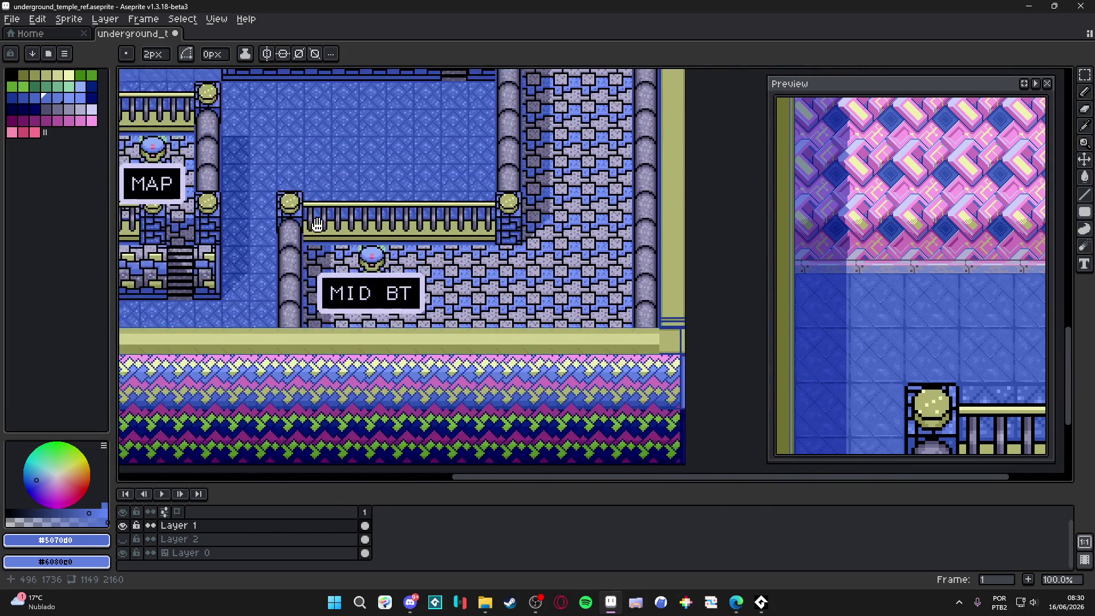
mouse_move(317, 224)
mouse_down()
mouse_move(490, 330)
mouse_move(503, 427)
mouse_move(468, 390)
mouse_move(417, 434)
mouse_up()
scroll(417, 433, down, 3)
scroll(417, 433, up, 6)
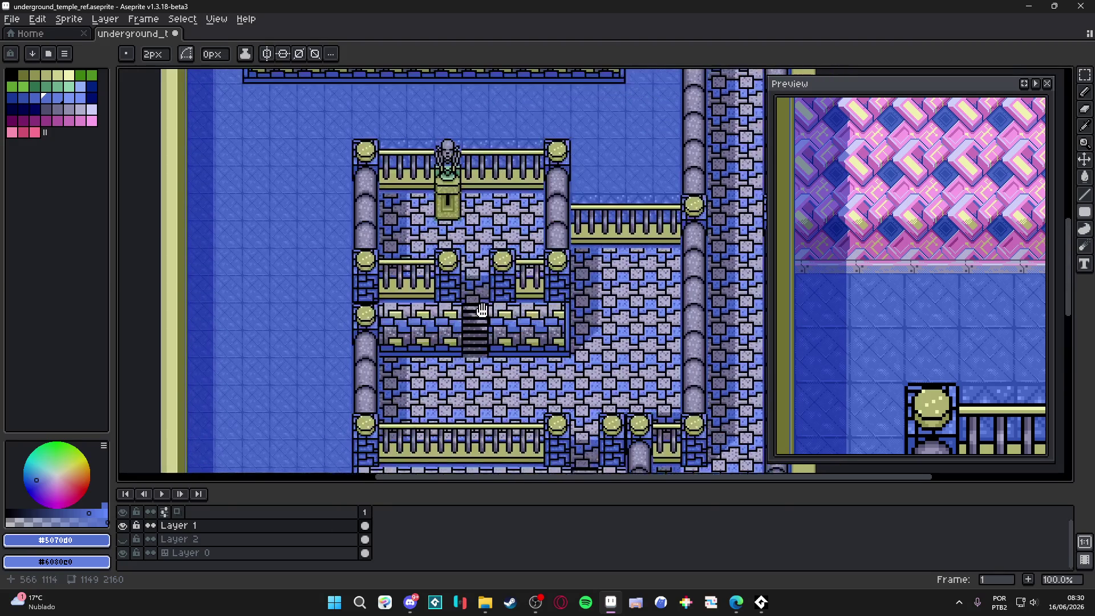
drag(549, 269, 438, 423)
scroll(438, 423, up, 3)
scroll(511, 201, down, 1)
scroll(512, 201, up, 3)
scroll(512, 201, down, 2)
key(v)
scroll(268, 268, up, 1)
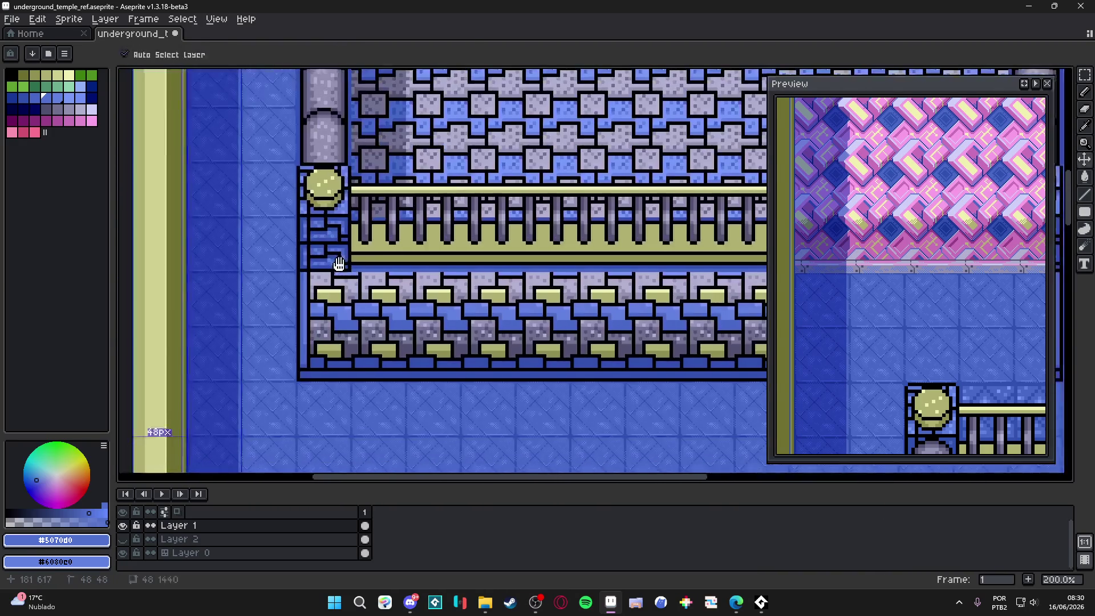
key(b)
scroll(272, 273, down, 2)
scroll(273, 273, up, 2)
drag(229, 197, 358, 391)
drag(342, 165, 336, 399)
scroll(343, 211, up, 3)
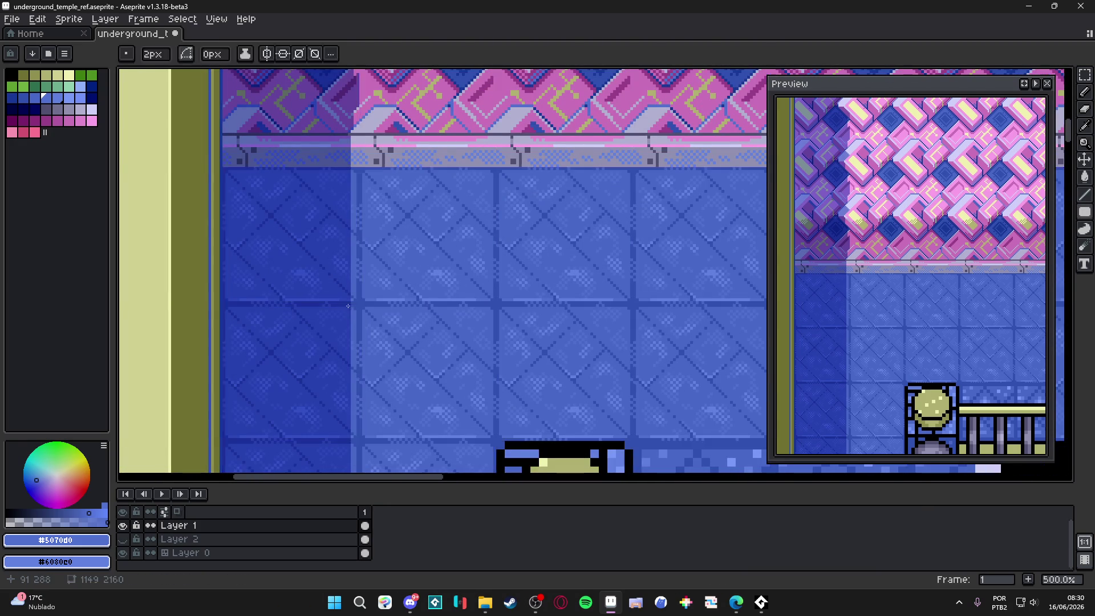
scroll(343, 302, up, 5)
key(e)
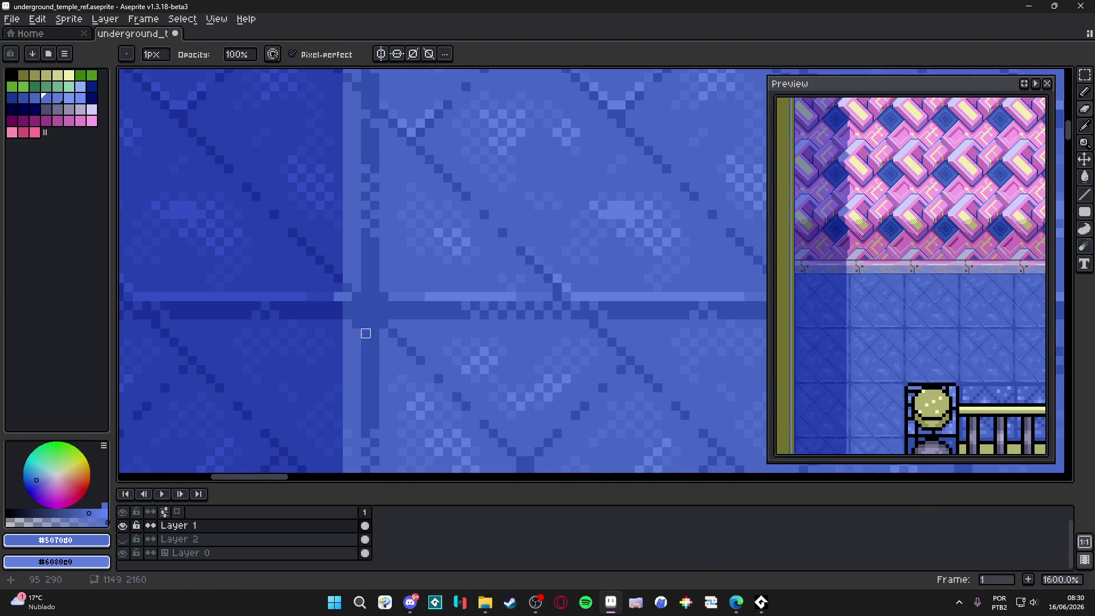
scroll(366, 333, down, 5)
scroll(368, 245, down, 3)
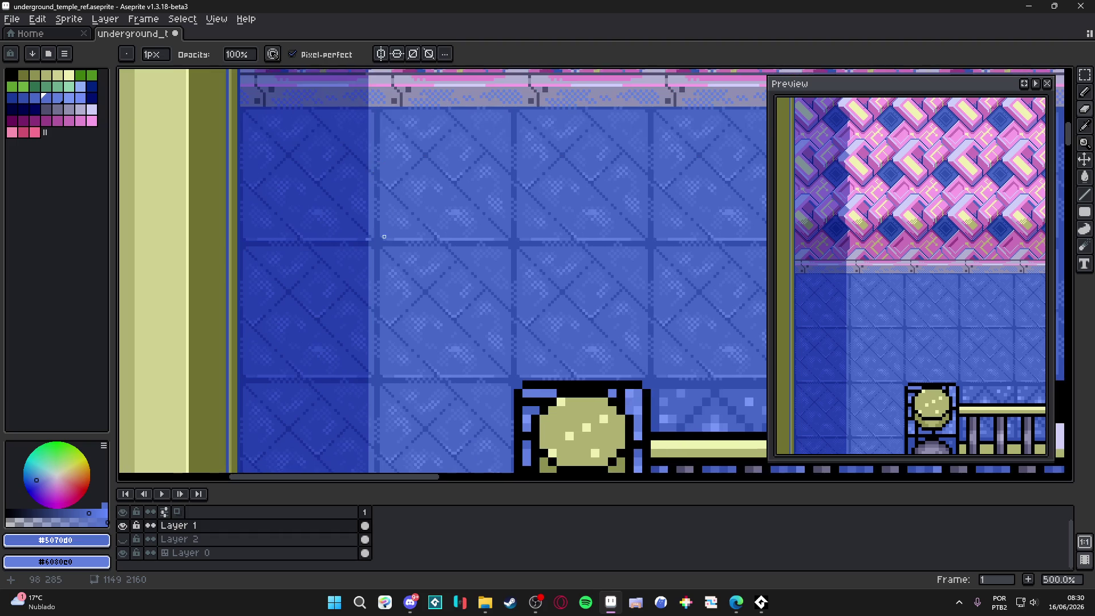
scroll(371, 234, up, 5)
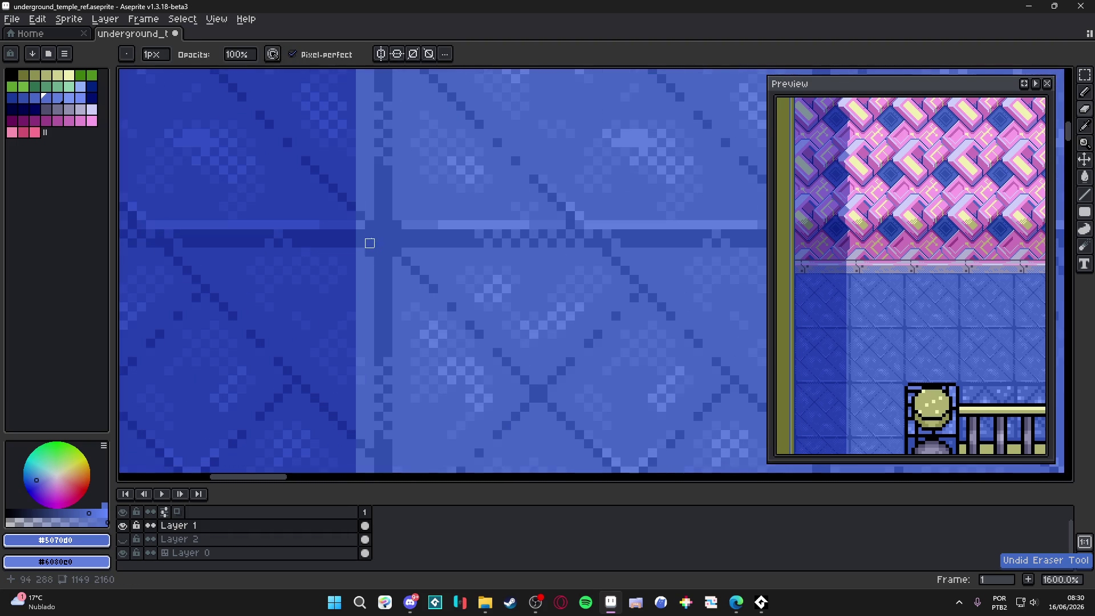
key(e)
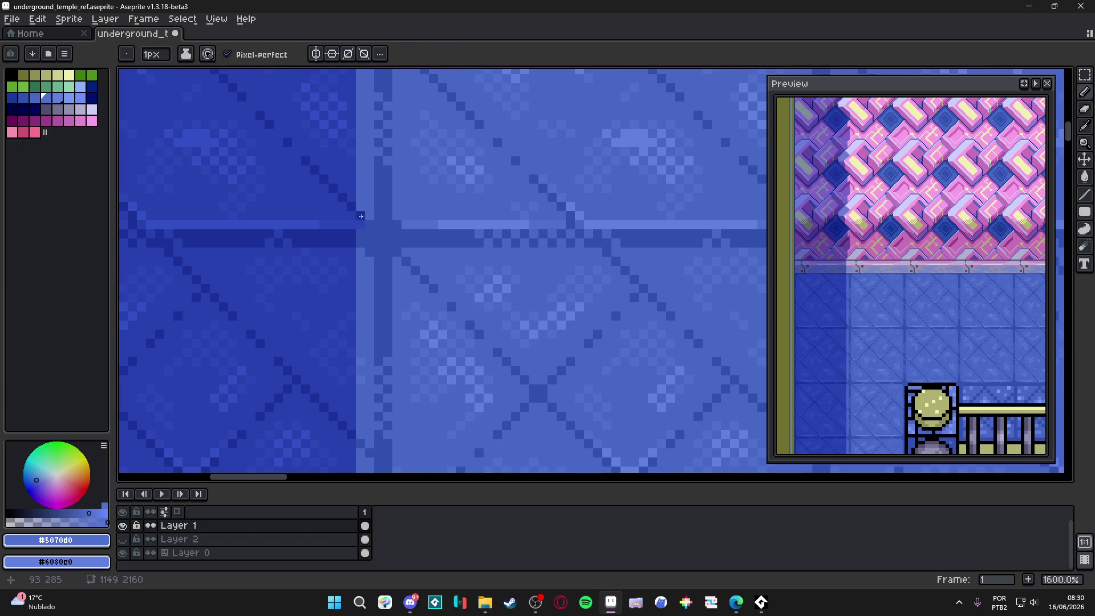
scroll(370, 227, down, 2)
scroll(371, 237, up, 2)
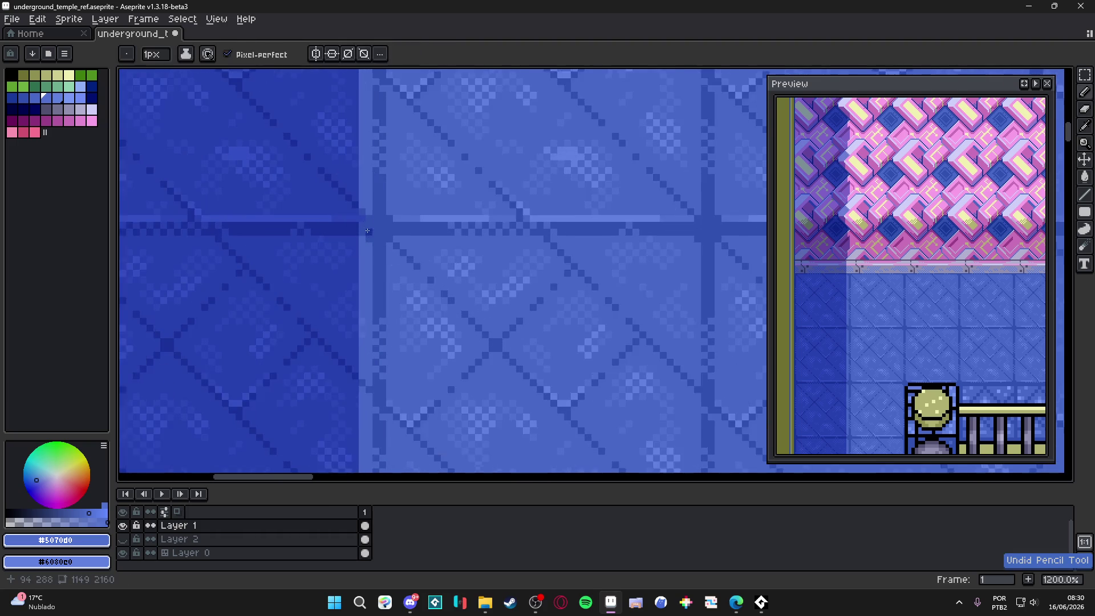
scroll(366, 219, down, 2)
scroll(365, 233, up, 2)
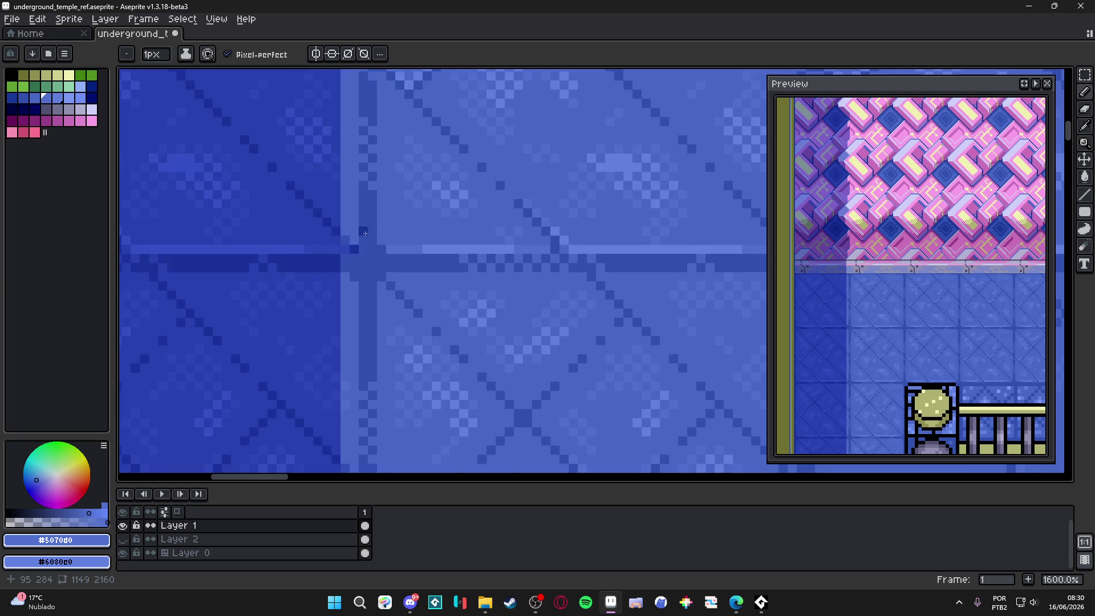
key(e)
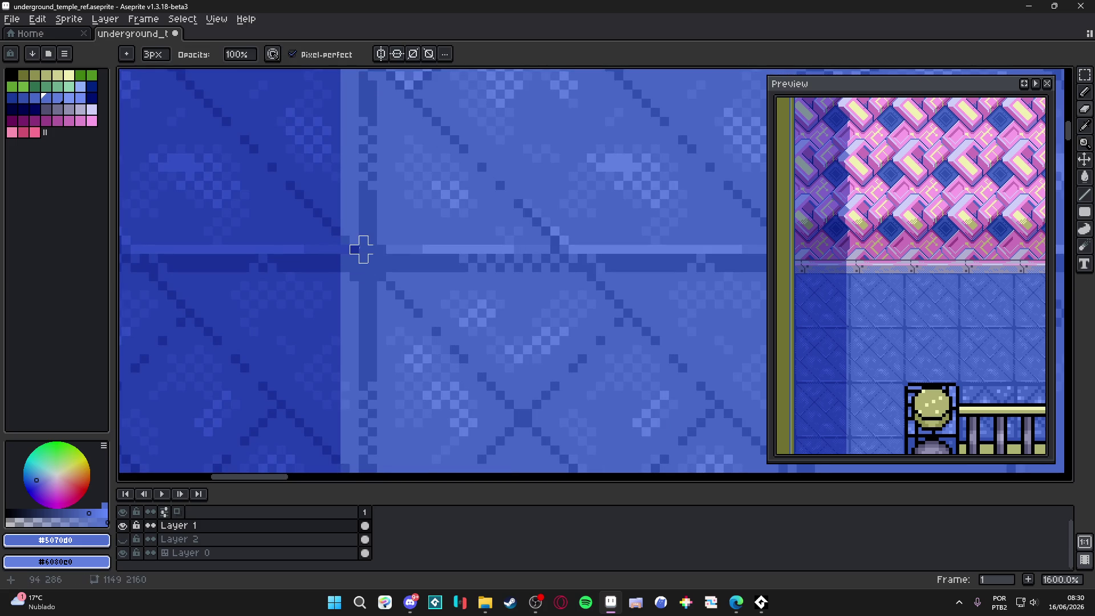
key(b)
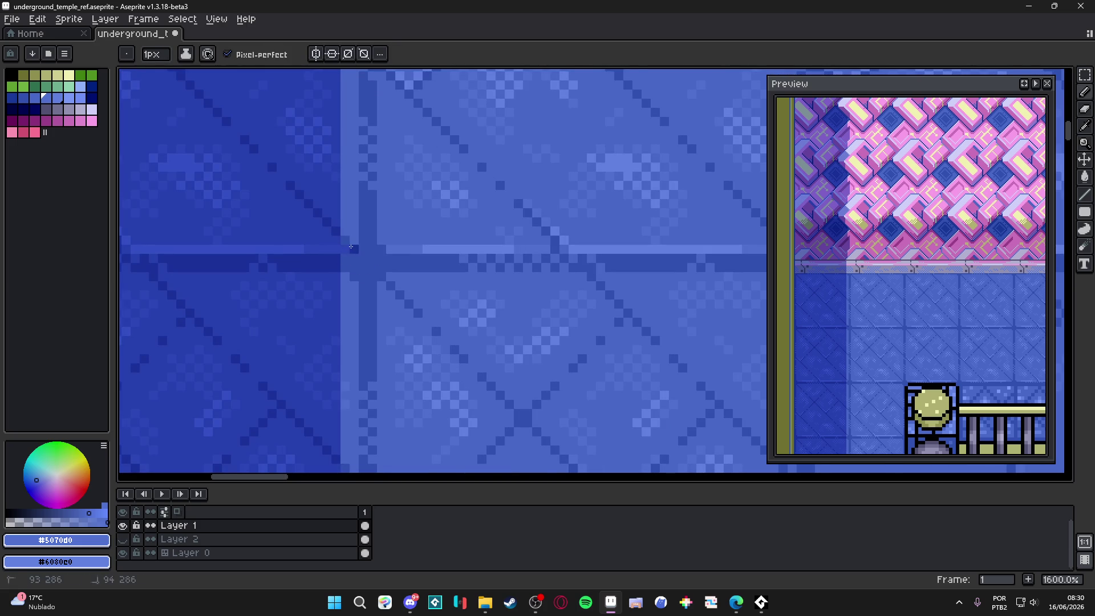
scroll(351, 247, down, 5)
key(ctrl+z)
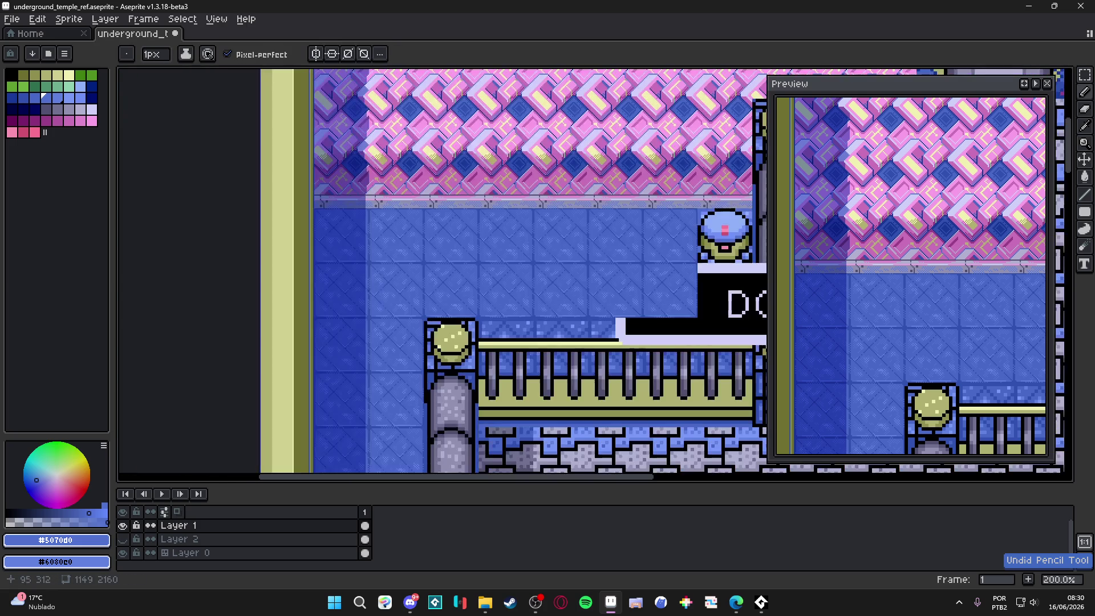
Show the grid and marquee-select the darker 48×48 floor tile.
scroll(368, 290, down, 3)
key(m)
key(ctrl+apostrophe)
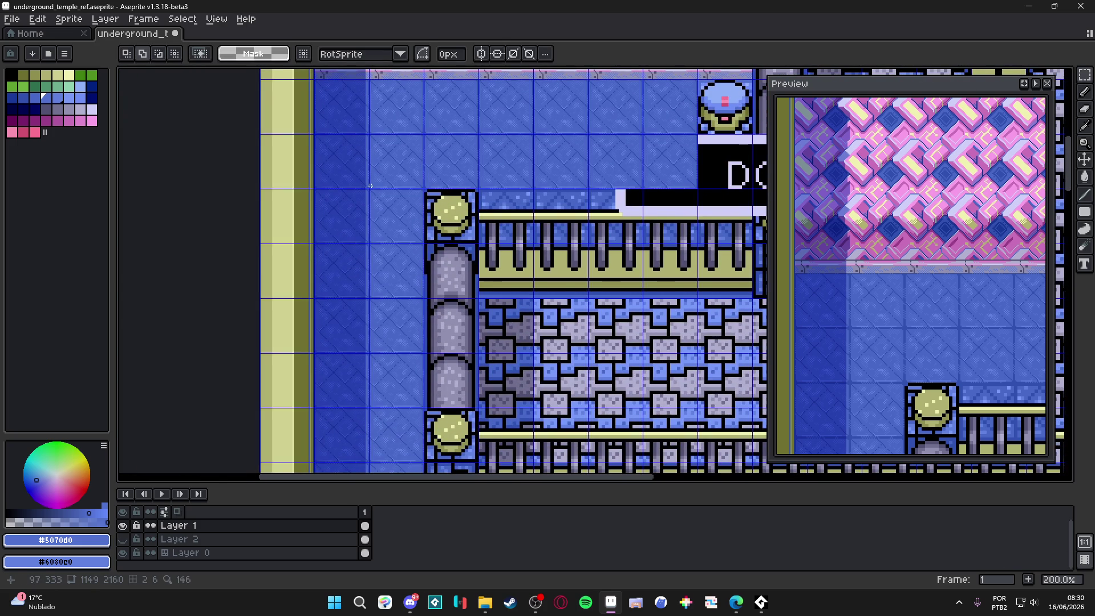
scroll(367, 170, down, 1)
mouse_move(354, 146)
mouse_down()
mouse_move(360, 379)
mouse_move(360, 251)
mouse_up()
drag(364, 148, 367, 127)
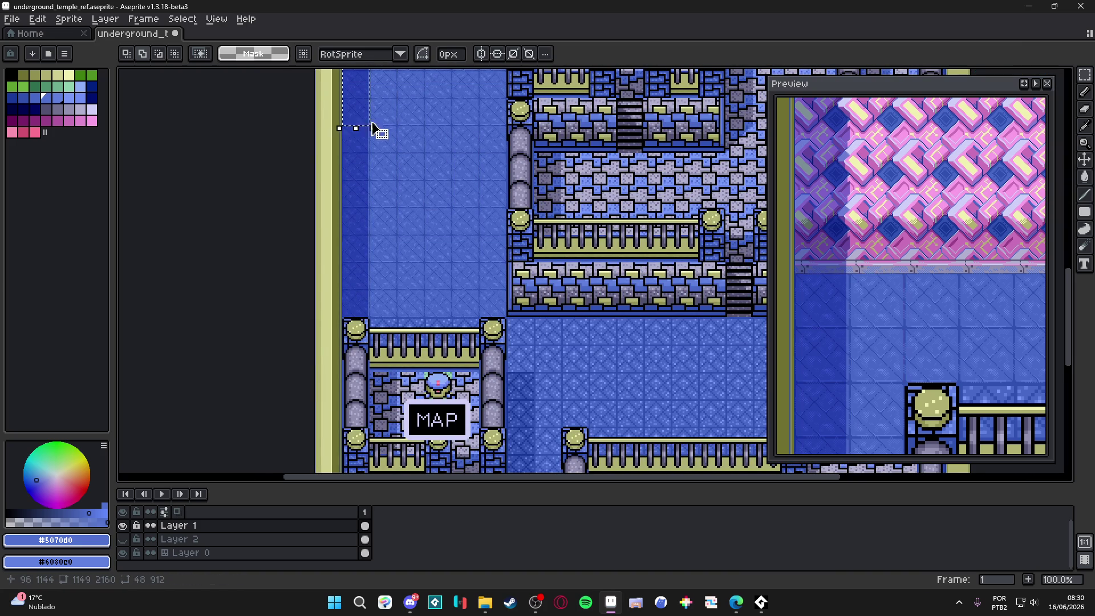
Move the darker tile into the top-left cell between the pillars below the stairs.
scroll(359, 205, up, 4)
scroll(359, 205, down, 1)
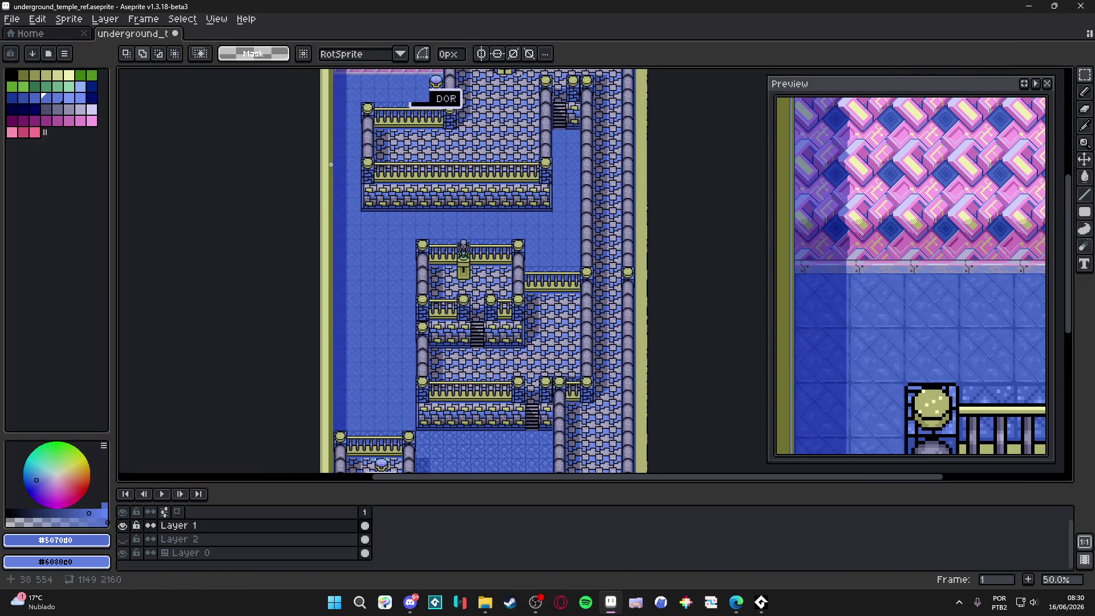
scroll(514, 274, up, 2)
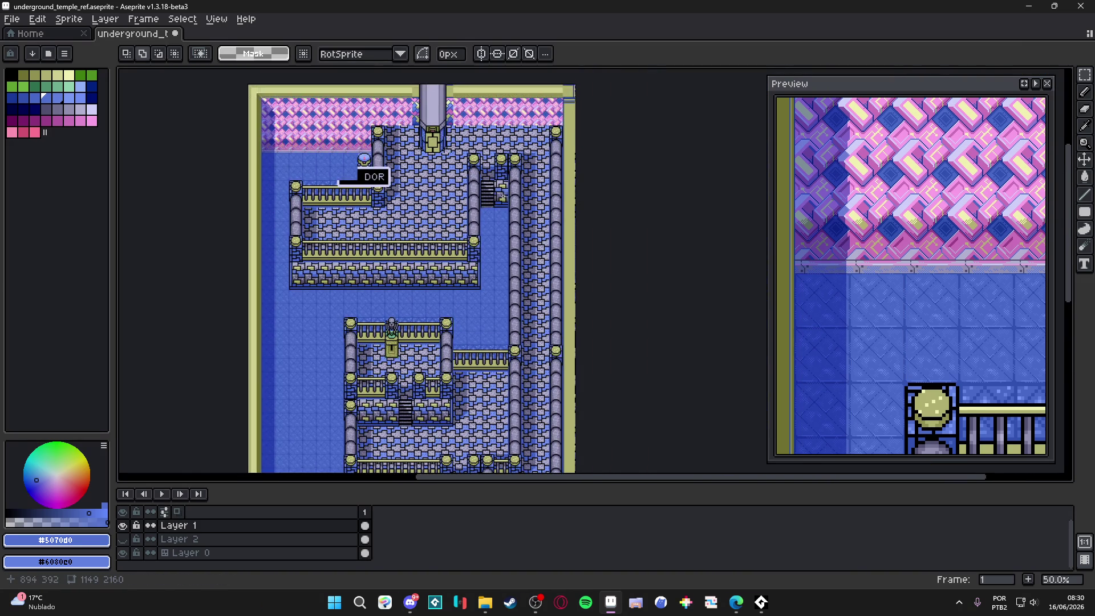
scroll(454, 188, up, 4)
mouse_move(562, 396)
mouse_down()
mouse_move(365, 224)
mouse_move(384, 209)
mouse_move(372, 189)
mouse_move(387, 208)
mouse_move(378, 201)
mouse_move(393, 199)
mouse_move(384, 200)
mouse_up()
scroll(384, 202, up, 1)
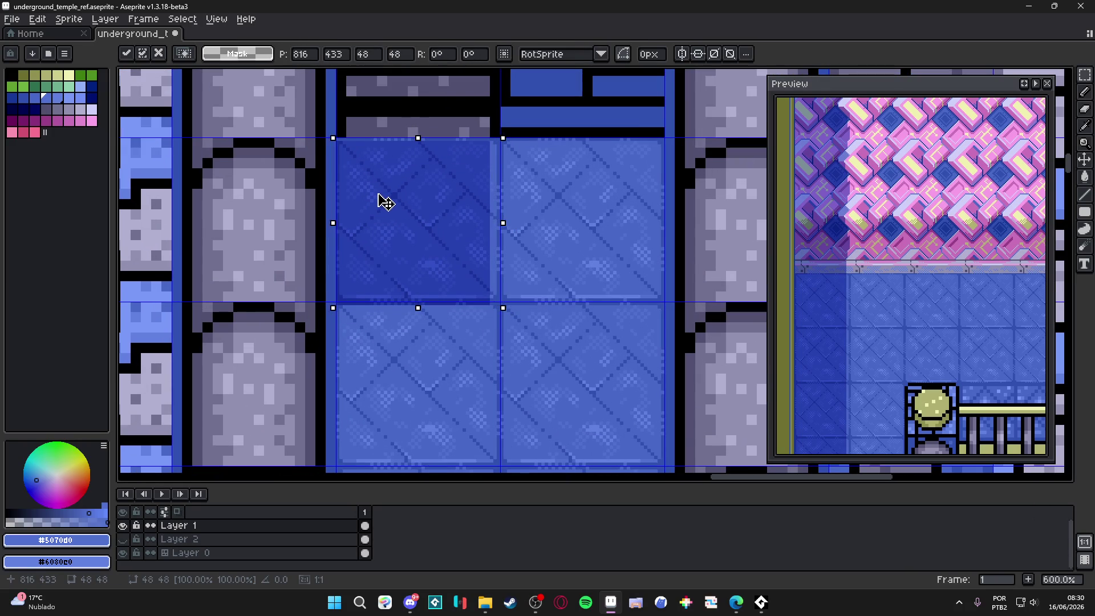
Commit the moved darker tile in its new cell.
scroll(385, 200, down, 4)
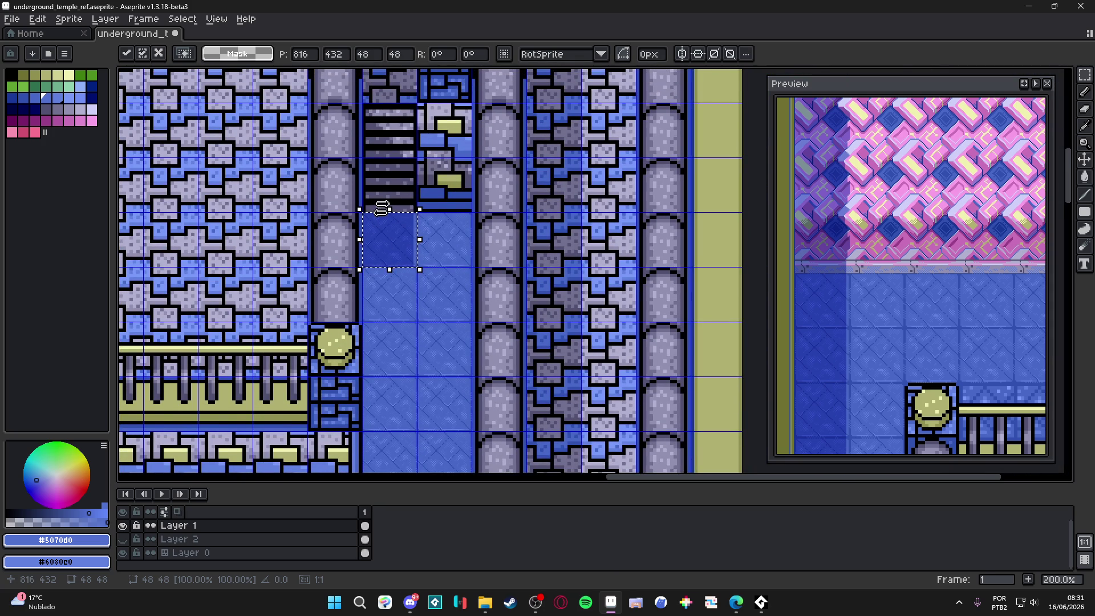
scroll(422, 234, up, 3)
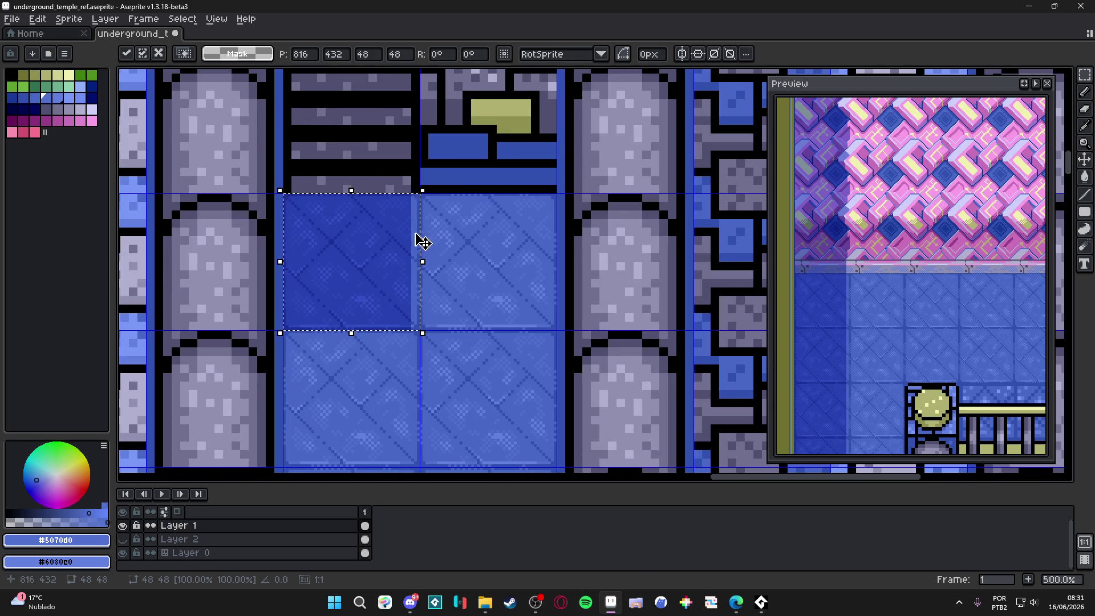
scroll(422, 246, down, 3)
scroll(422, 251, up, 3)
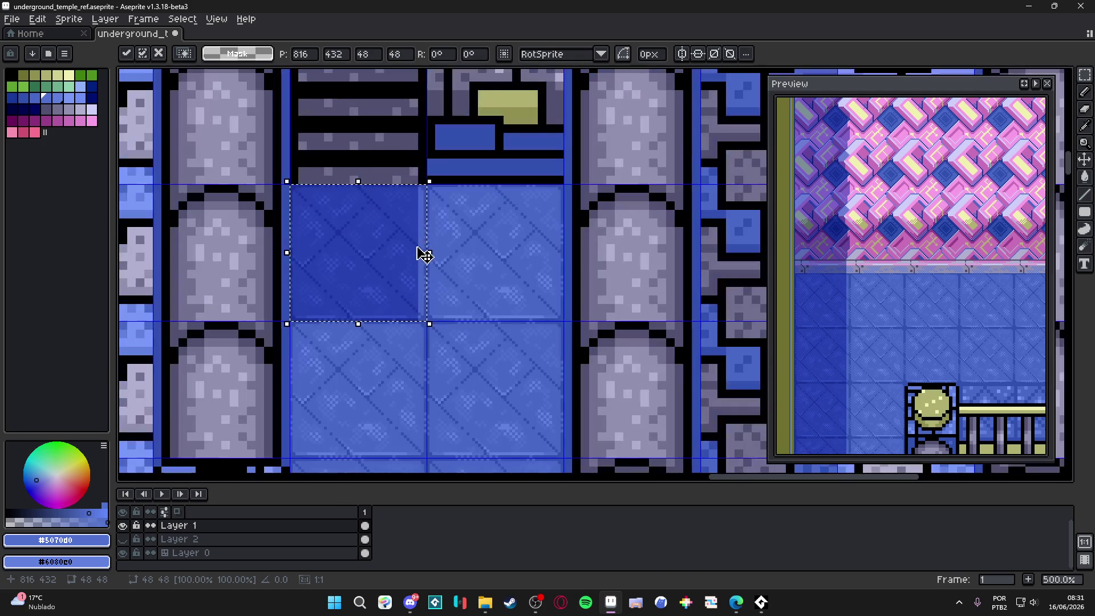
key(Return)
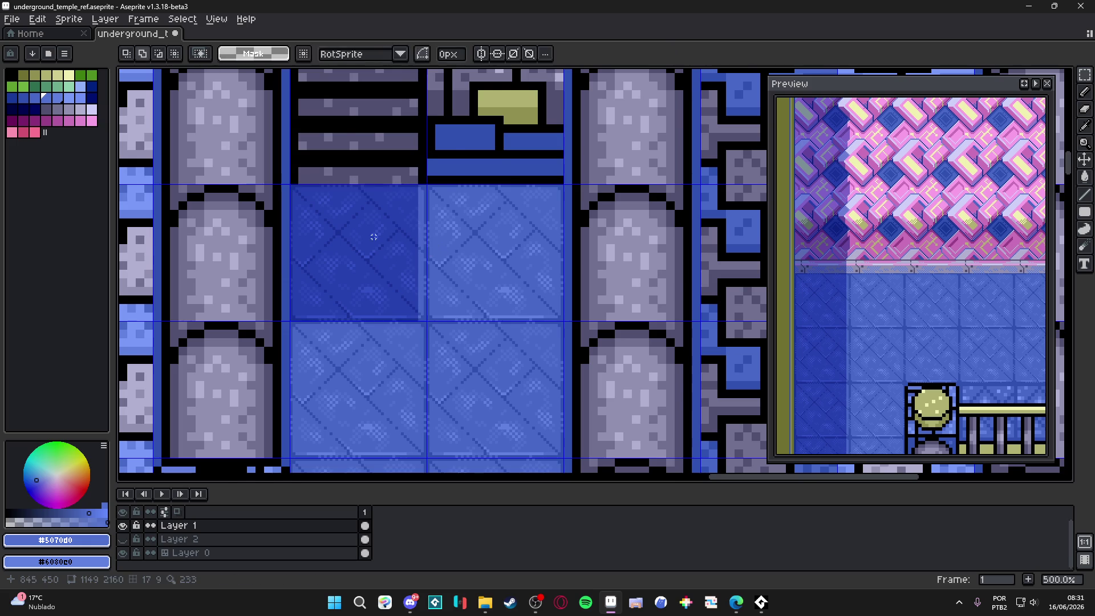
Stretch the darker tile down the corridor's left column to 48×289 and commit it.
scroll(381, 257, down, 2)
drag(354, 264, 403, 143)
scroll(411, 150, down, 3)
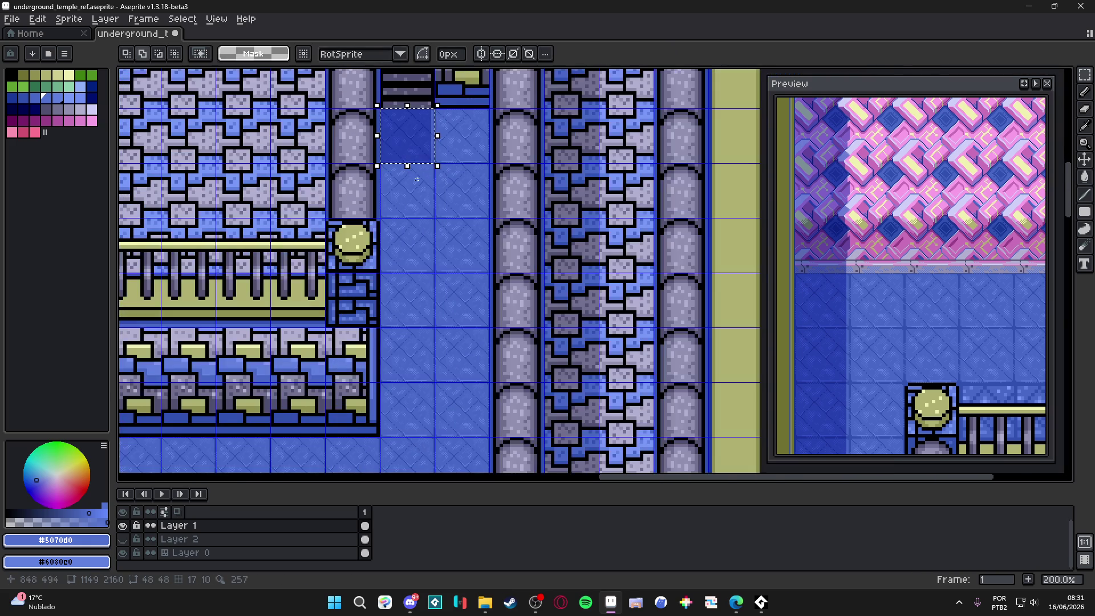
scroll(409, 171, up, 2)
drag(420, 165, 430, 440)
scroll(430, 440, up, 4)
scroll(431, 403, up, 3)
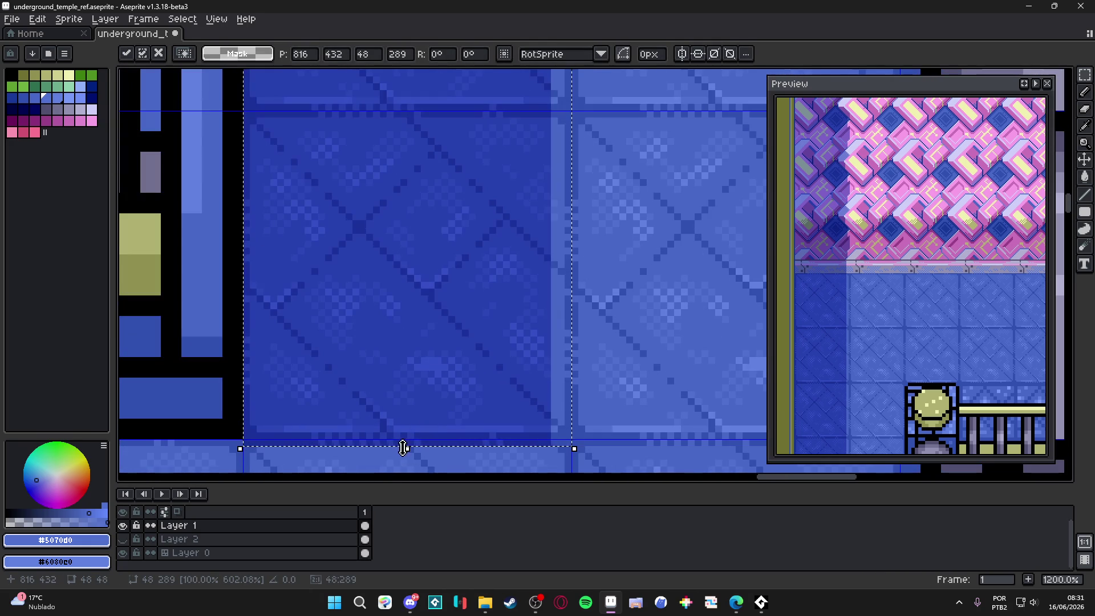
key(Return)
Erase a 45° diagonal across the strip and, with a 6px eraser, clear everything below it.
key(e)
mouse_move(246, 436)
mouse_down()
mouse_move(477, 244)
mouse_move(554, 121)
mouse_up()
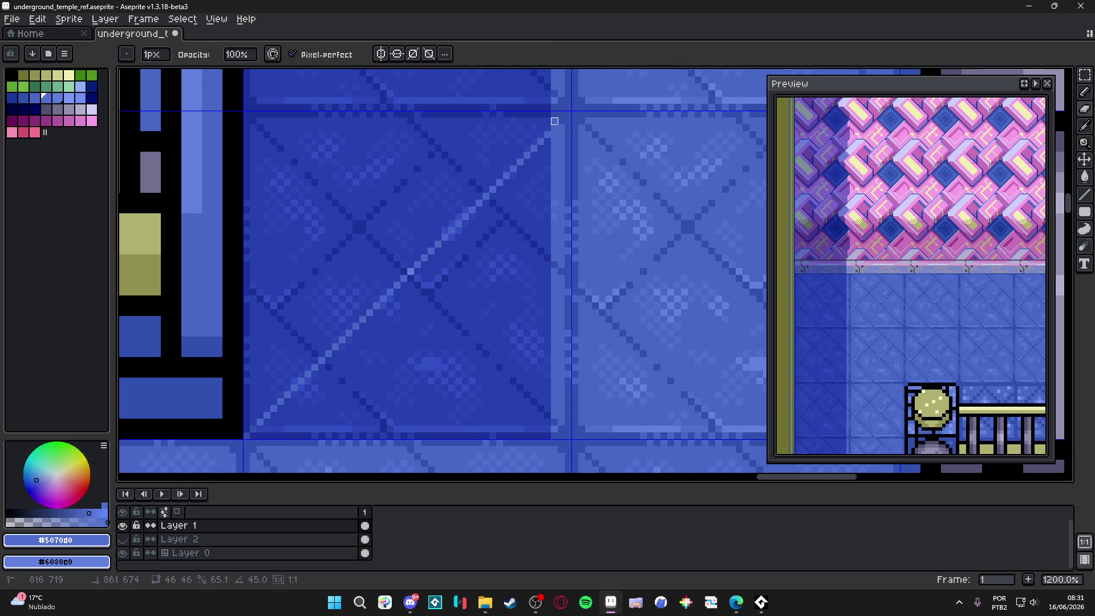
key(plus)
key(plus)
key(plus)
mouse_move(263, 446)
mouse_down()
mouse_move(494, 403)
mouse_move(297, 439)
mouse_move(557, 147)
mouse_move(537, 322)
mouse_move(544, 439)
mouse_move(550, 195)
mouse_move(322, 416)
mouse_move(530, 257)
mouse_move(428, 405)
mouse_move(502, 319)
mouse_move(524, 433)
mouse_up()
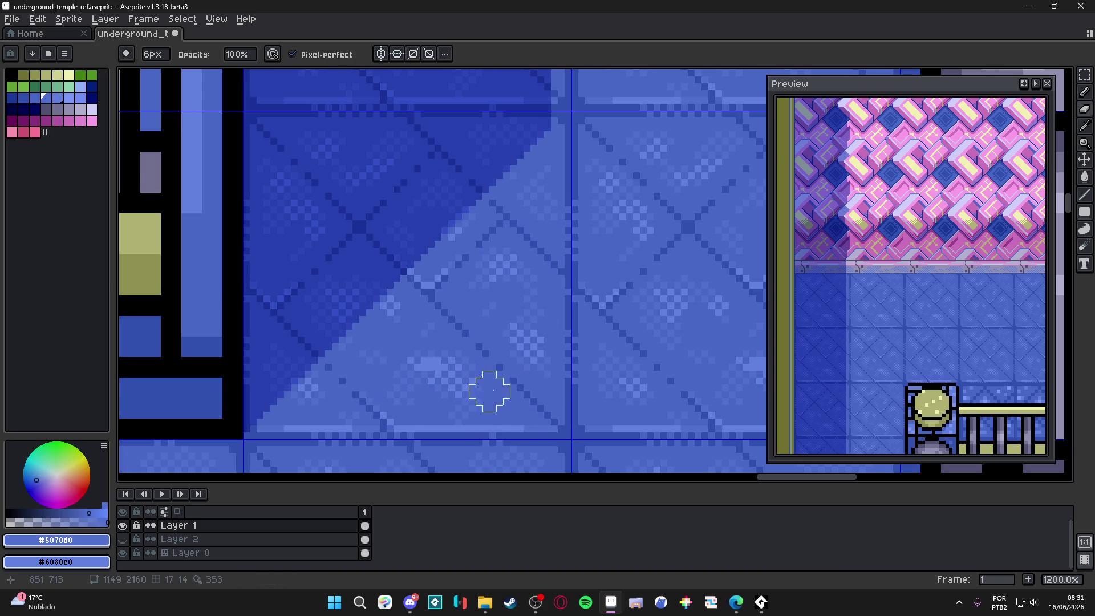
scroll(489, 391, down, 6)
scroll(456, 354, down, 1)
scroll(528, 346, left, 2)
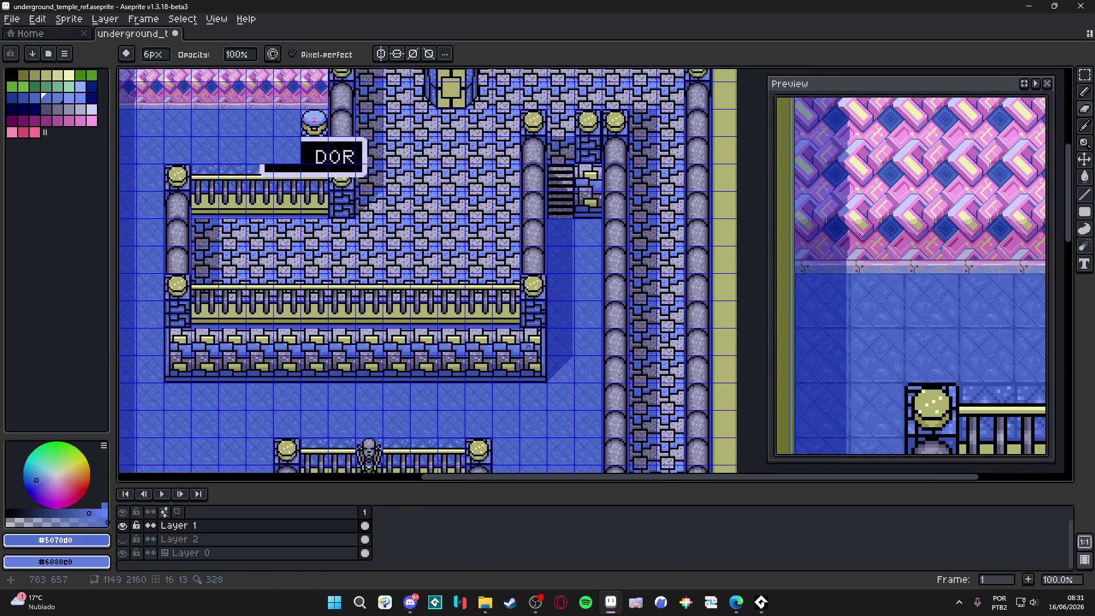
Make Layer 0 active and pick the lighter floor tile.
scroll(401, 248, down, 10)
scroll(401, 249, left, 3)
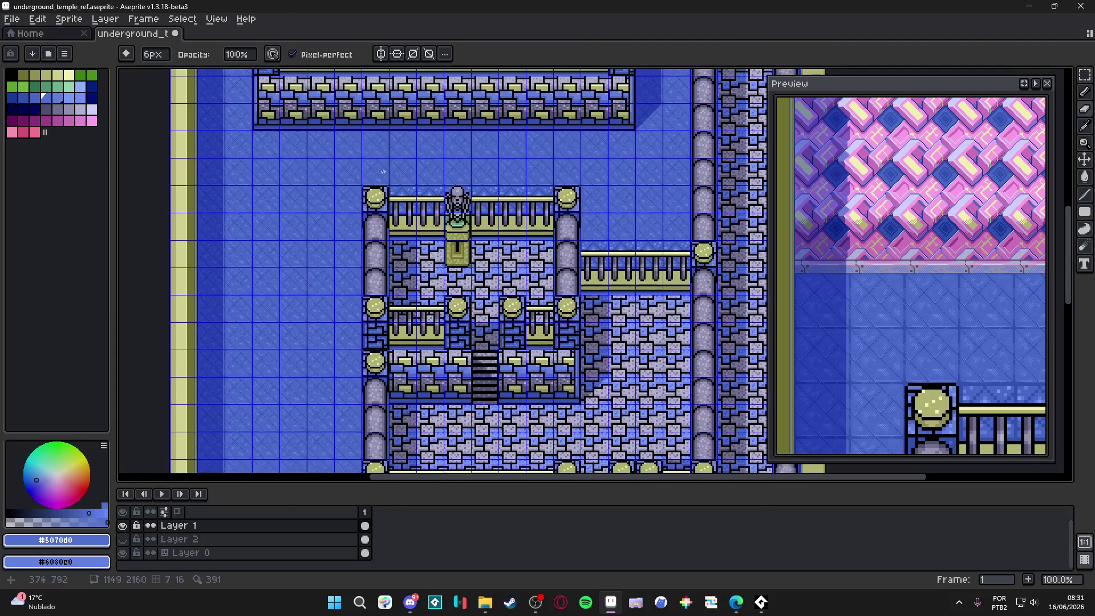
key(ctrl+s)
click(206, 552)
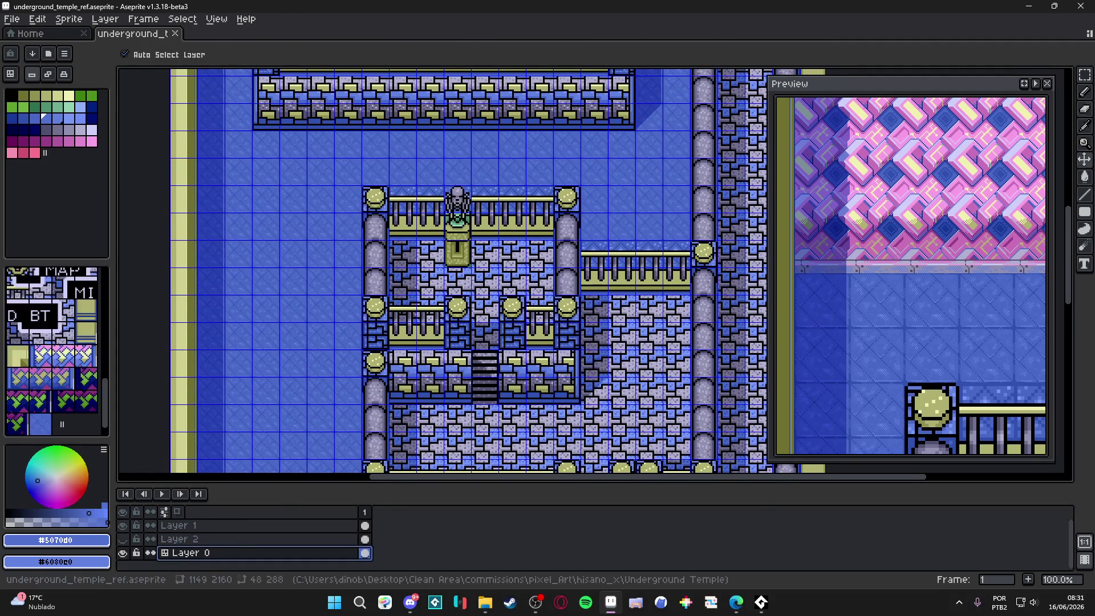
scroll(456, 274, down, 2)
click(41, 434)
Repaint two floor rows and the tiles near the MAP room with the lighter tile.
scroll(342, 314, down, 5)
scroll(342, 314, right, 2)
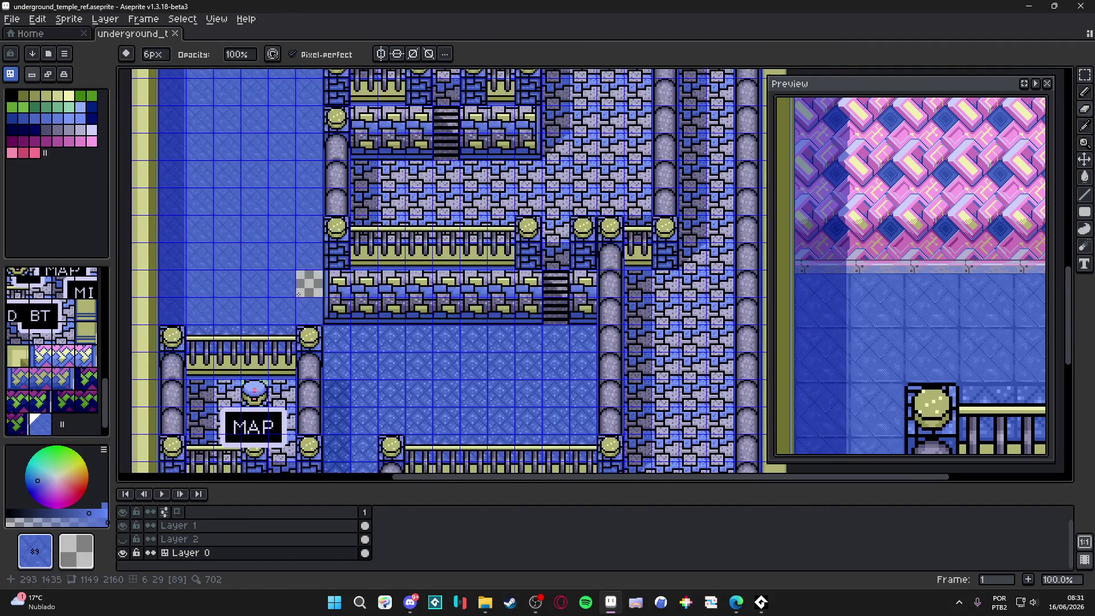
scroll(368, 312, down, 1)
scroll(367, 312, down, 3)
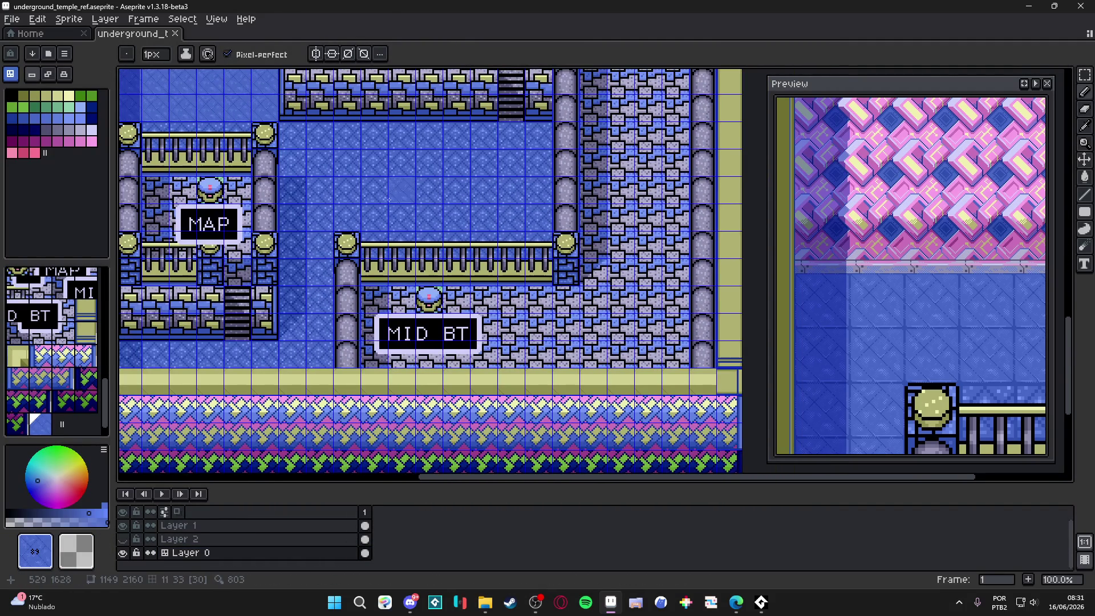
scroll(368, 300, up, 2)
scroll(367, 300, right, 1)
scroll(367, 258, left, 2)
scroll(339, 254, down, 1)
mouse_move(343, 252)
mouse_down()
mouse_move(554, 247)
mouse_move(353, 273)
mouse_move(328, 313)
mouse_move(449, 295)
mouse_up()
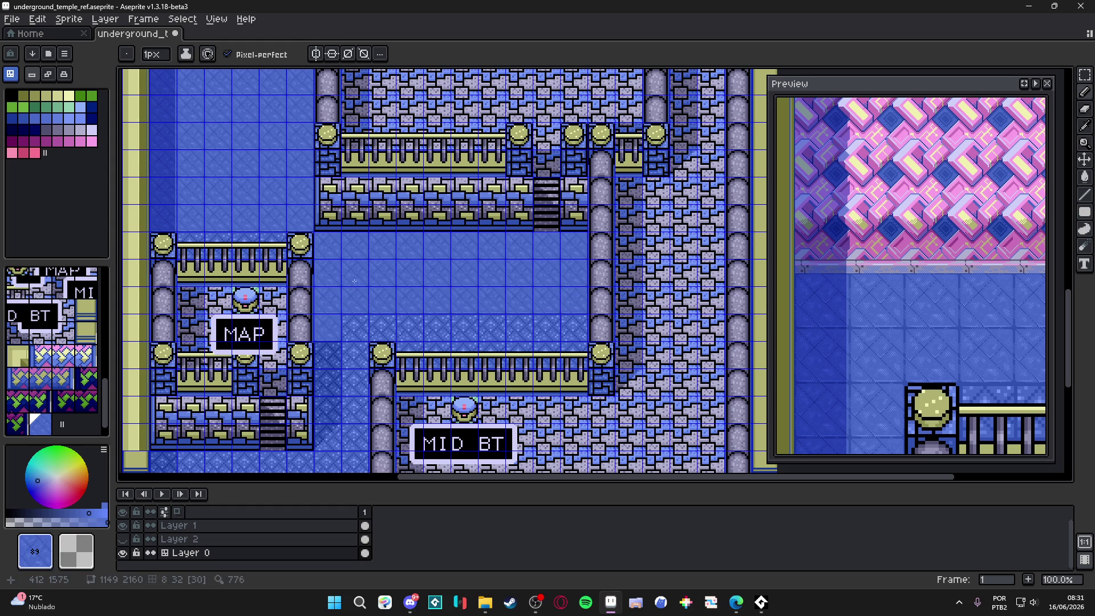
drag(342, 324, 495, 321)
scroll(561, 326, down, 5)
scroll(525, 186, left, 3)
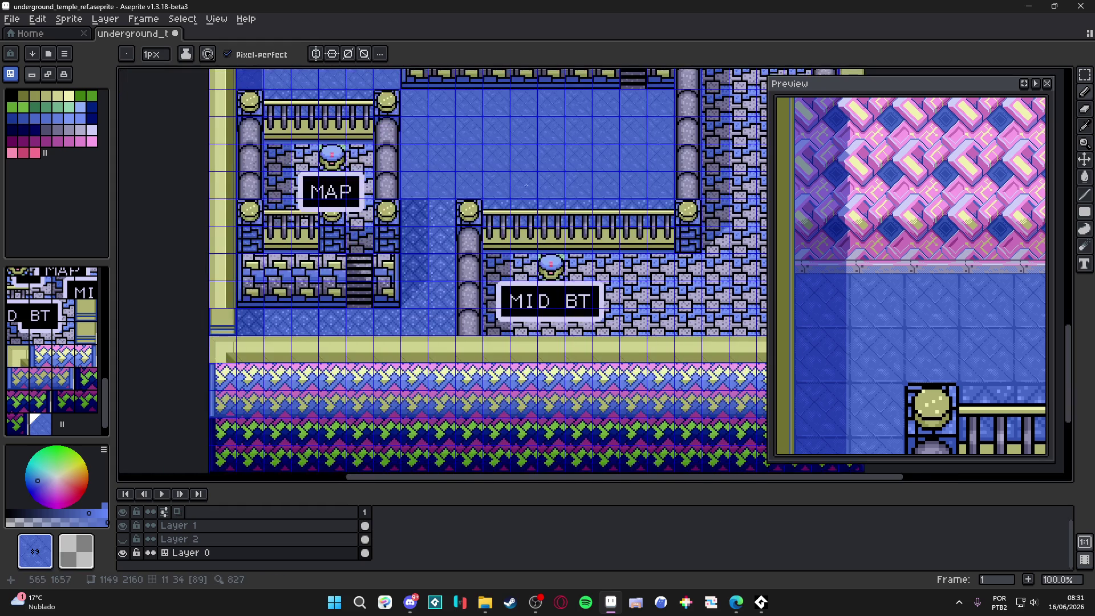
drag(439, 209, 443, 240)
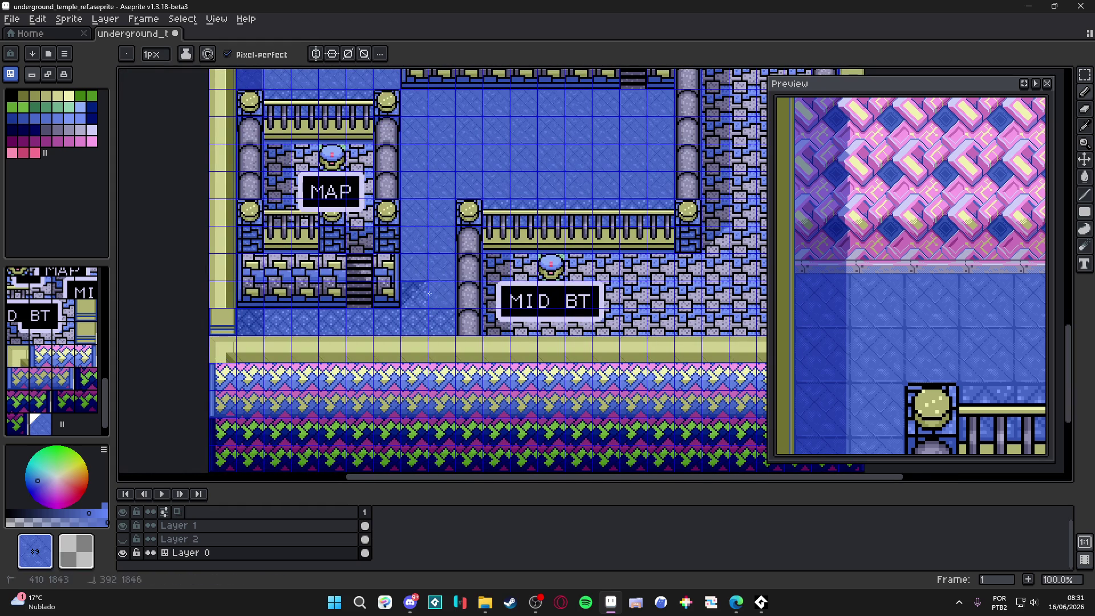
Make Layer 1 the active layer and bring up its layer options.
scroll(332, 267, up, 4)
scroll(332, 266, left, 1)
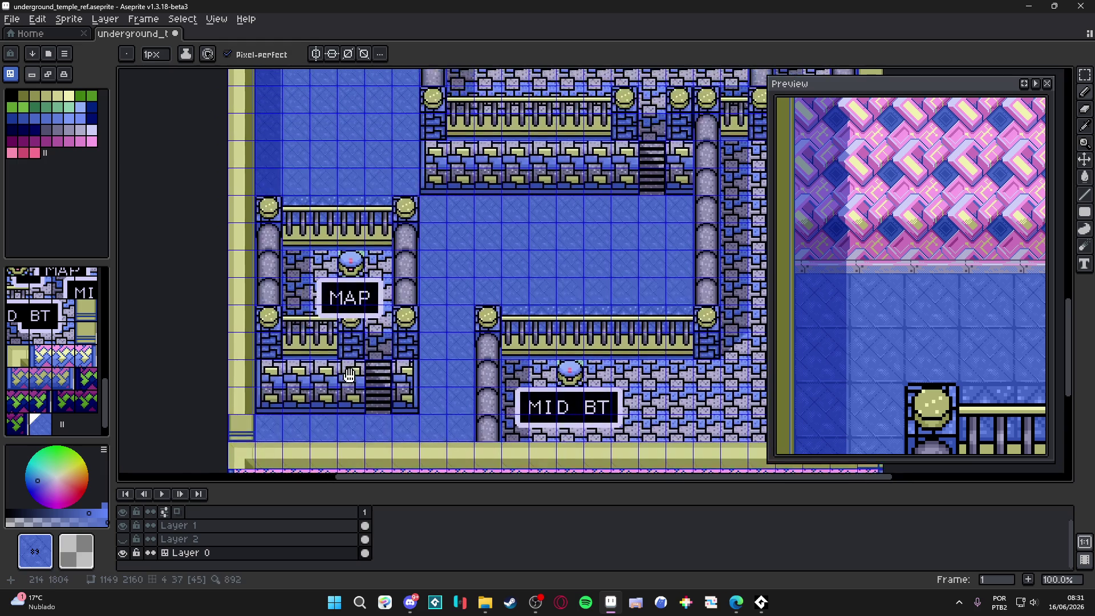
click(186, 524)
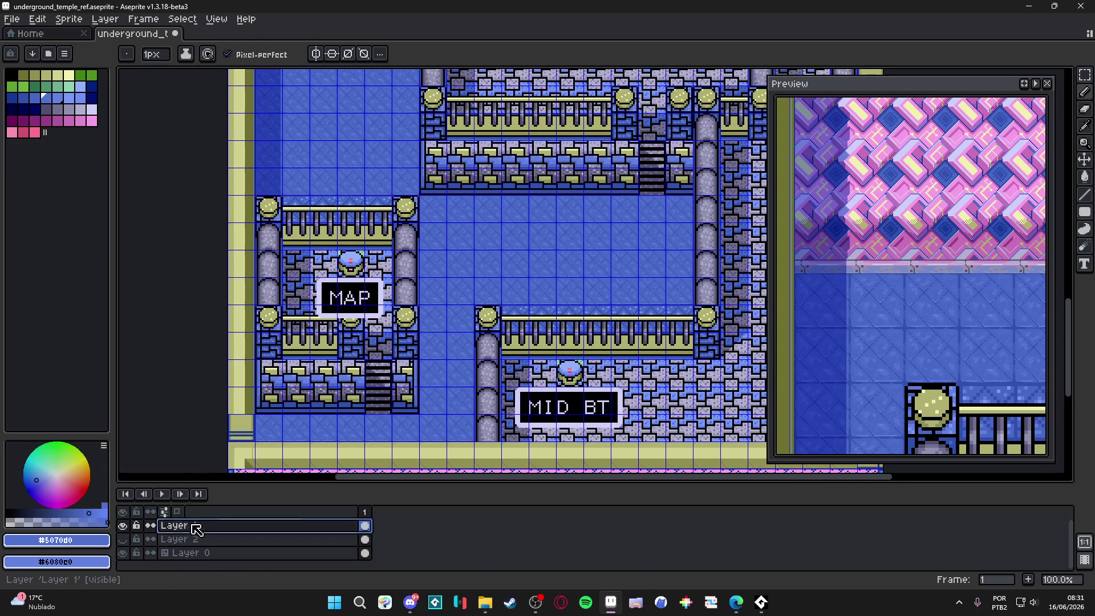
right_click(196, 526)
Convert Layer 1 to a tilemap, keeping New Tileset at a 48×48 grid.
mouse_move(244, 528)
click(340, 556)
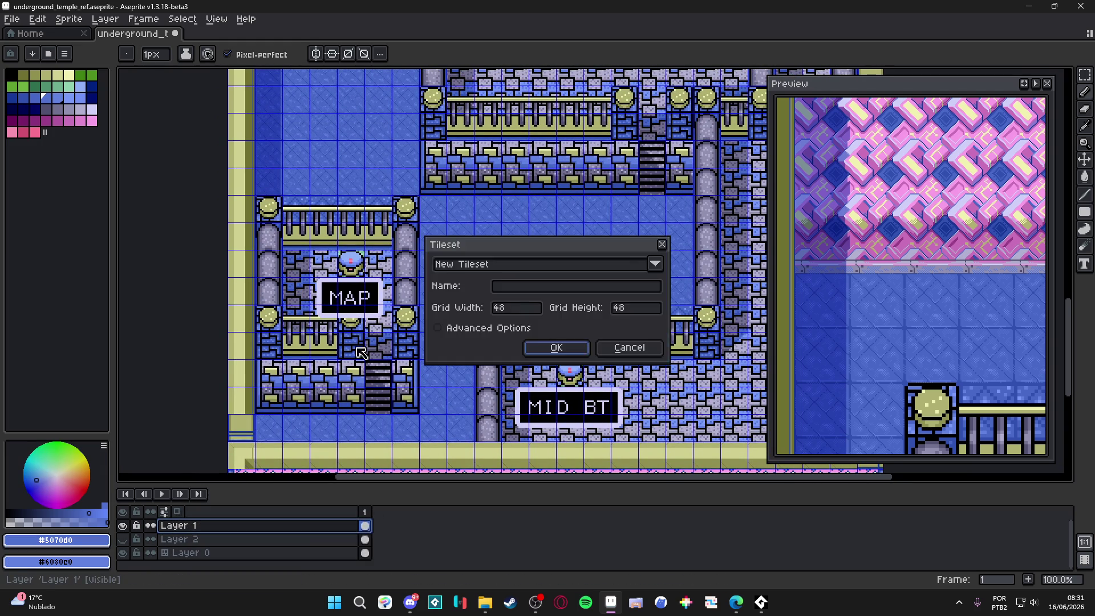
click(554, 349)
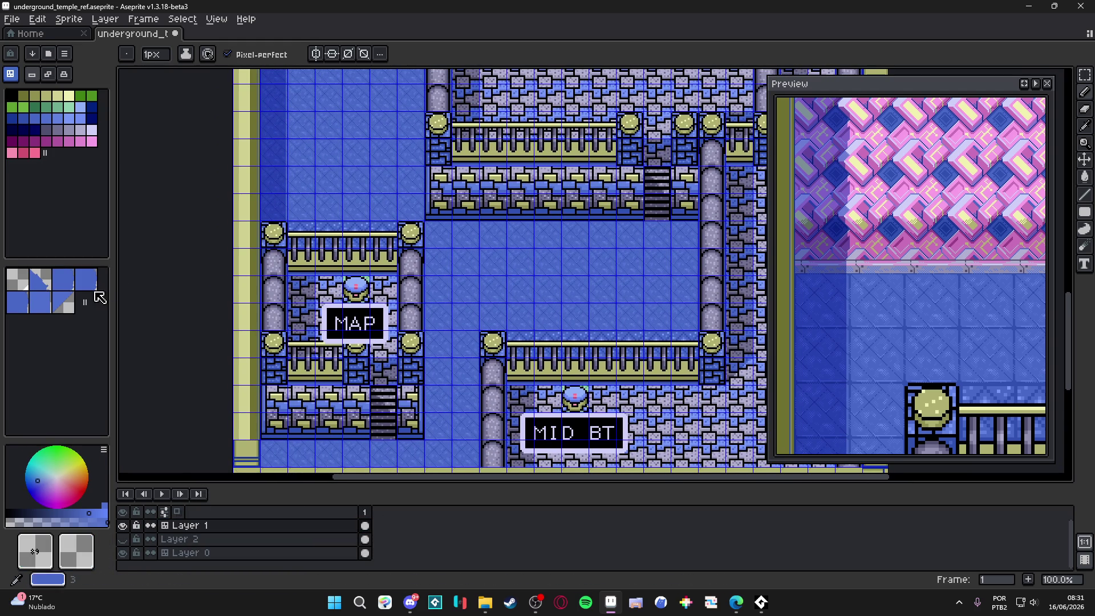
Pick tile 5, then sample the blue diagonal floor tile from the canvas.
click(72, 287)
scroll(296, 355, down, 3)
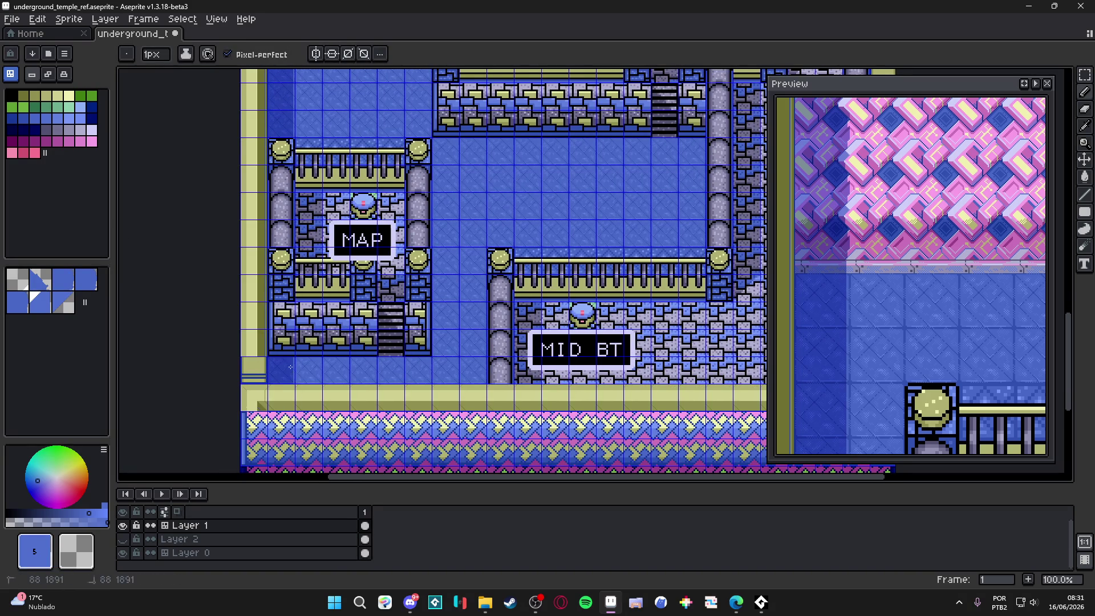
scroll(296, 382, up, 3)
scroll(289, 224, up, 10)
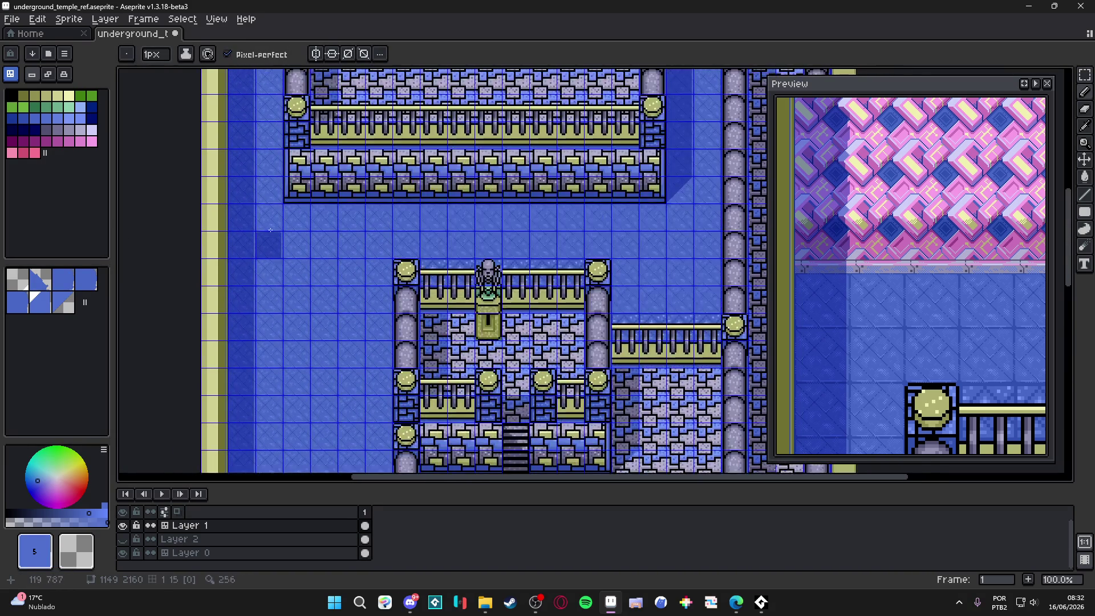
scroll(297, 342, down, 6)
scroll(296, 342, right, 4)
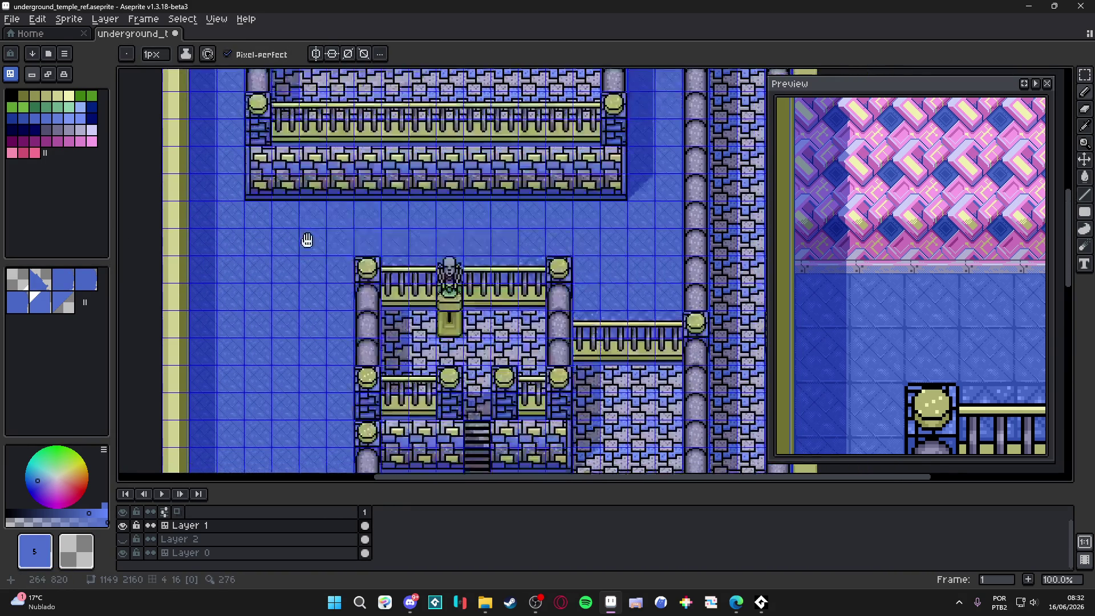
scroll(535, 312, down, 5)
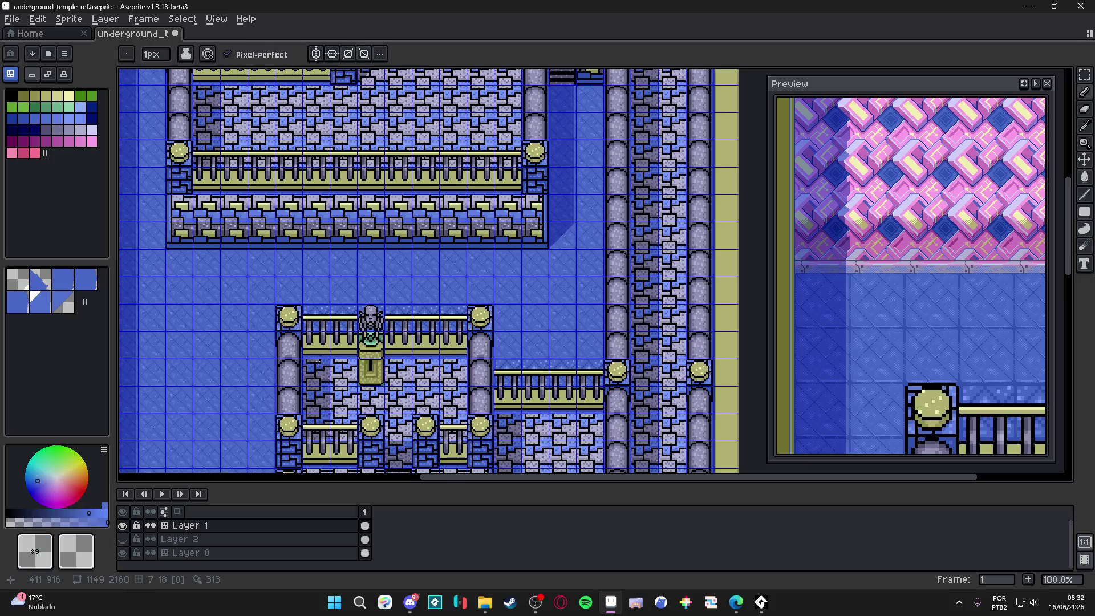
scroll(310, 259, down, 8)
scroll(441, 374, left, 3)
scroll(442, 373, up, 10)
scroll(441, 373, right, 5)
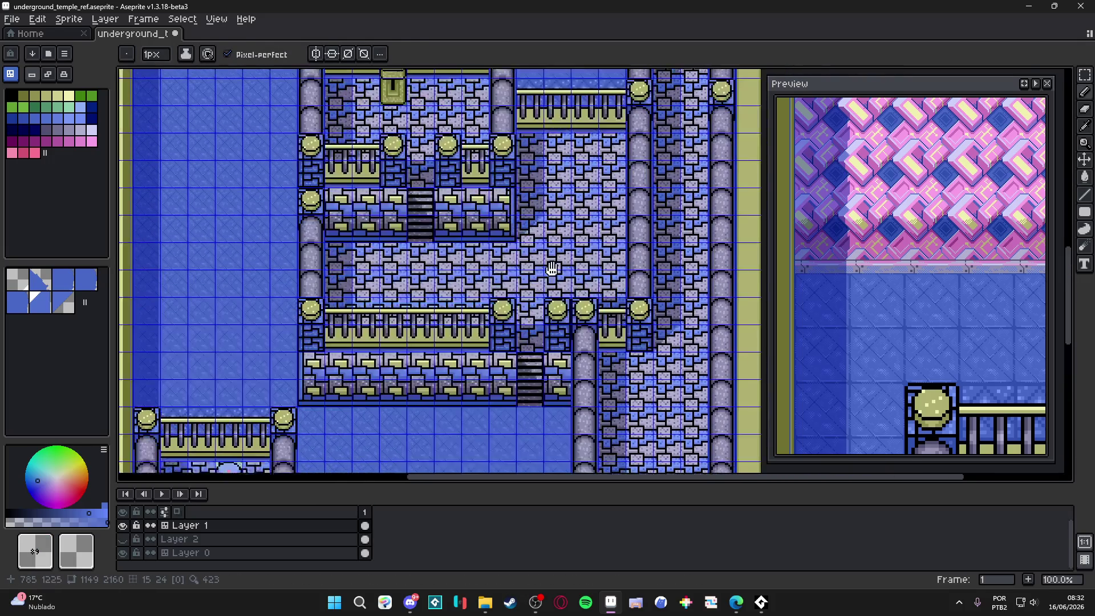
key(alt)
click(577, 102)
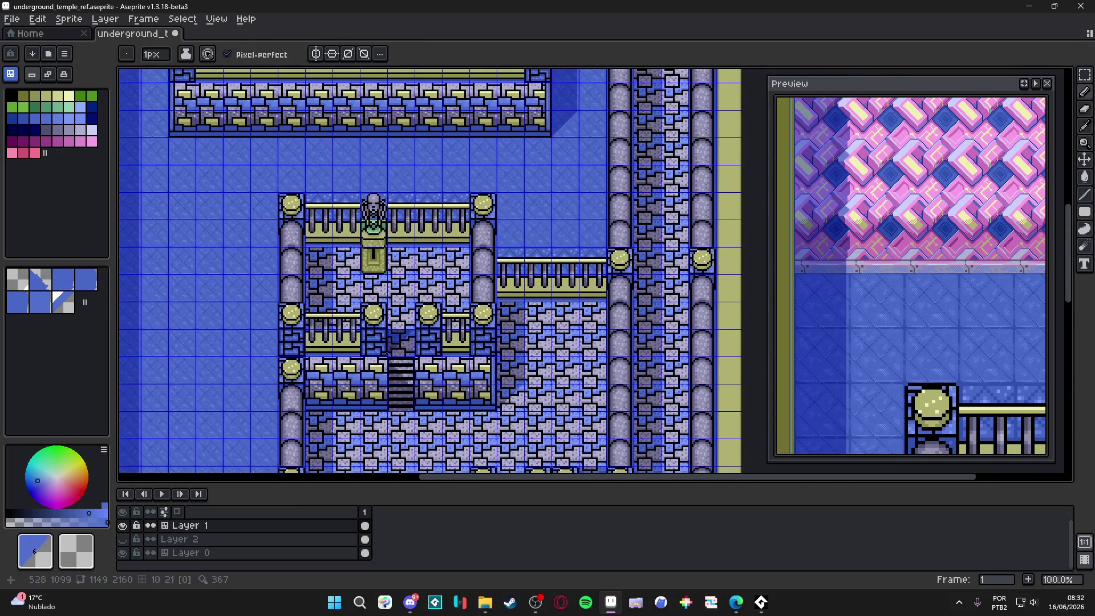
Pick floor tile 5 from the map and bring the floor beside the MAP room into view.
scroll(369, 250, down, 10)
scroll(368, 250, left, 5)
scroll(355, 284, up, 4)
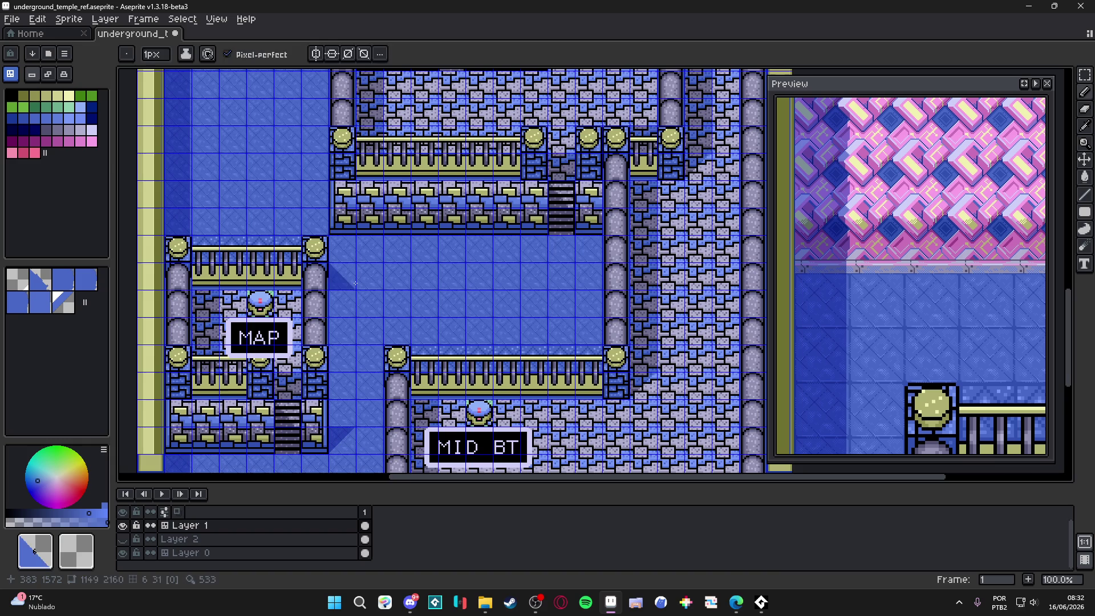
scroll(354, 281, up, 8)
scroll(303, 410, right, 3)
scroll(523, 222, up, 4)
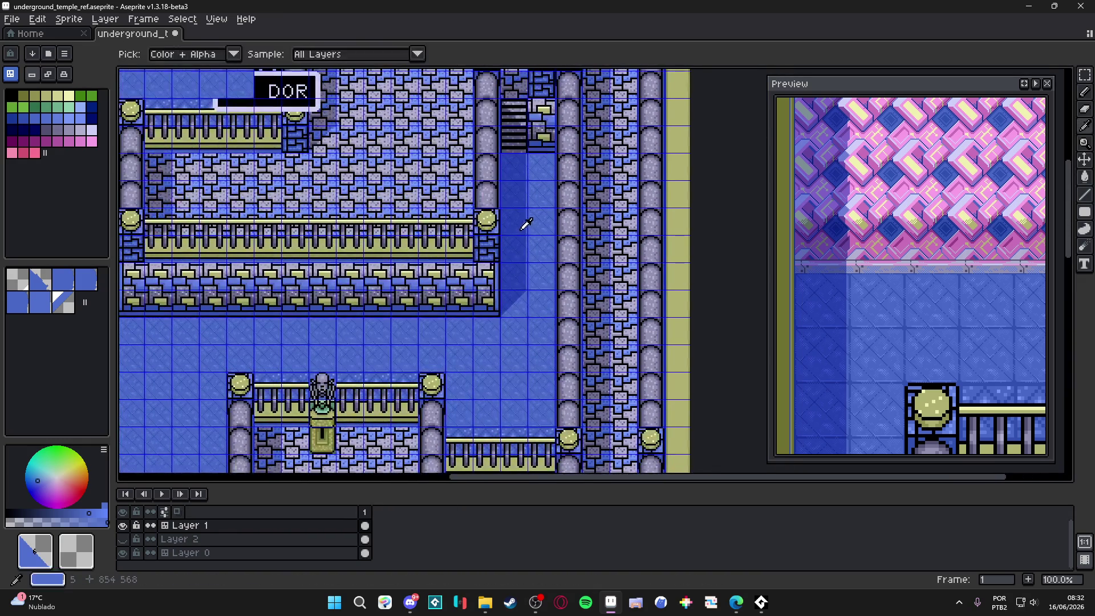
alt+click(523, 223)
scroll(427, 212, down, 7)
scroll(427, 212, left, 2)
scroll(427, 212, down, 7)
scroll(427, 212, left, 1)
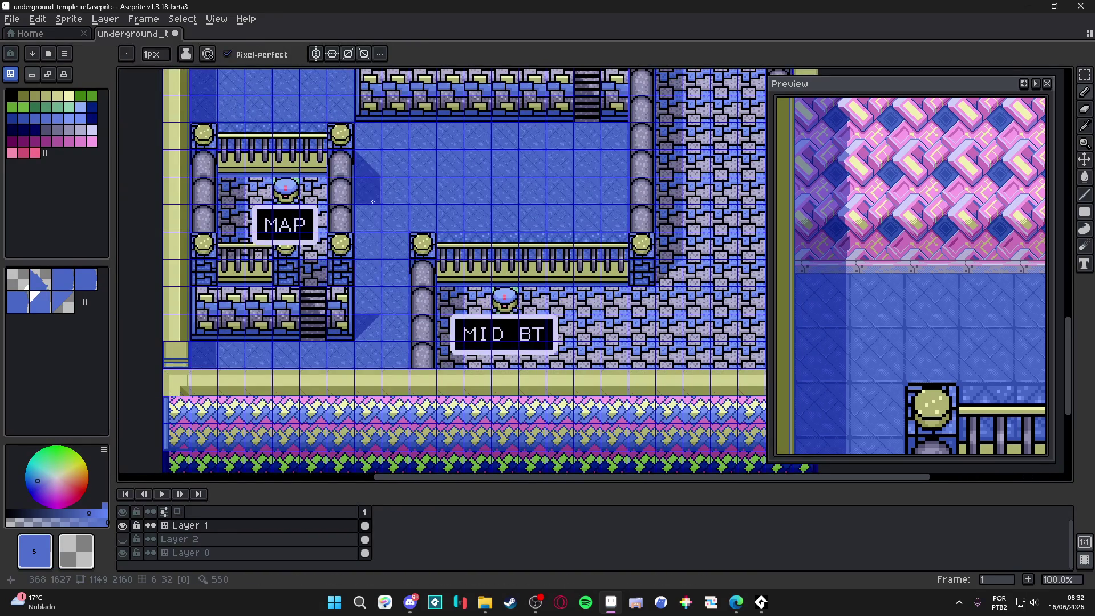
scroll(434, 184, up, 3)
scroll(433, 194, left, 1)
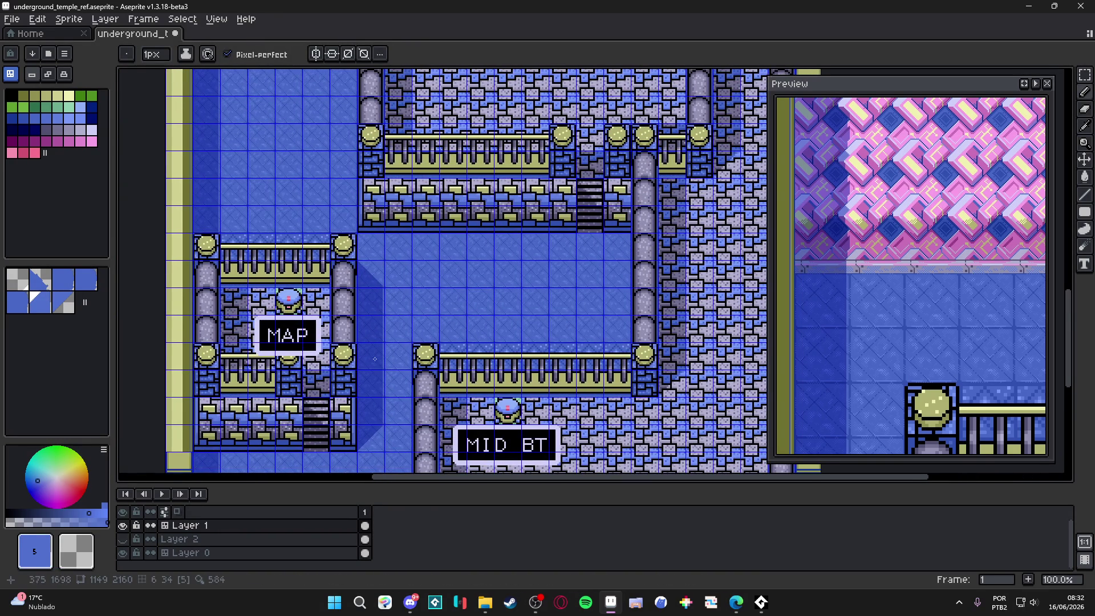
scroll(429, 227, down, 3)
scroll(420, 237, left, 1)
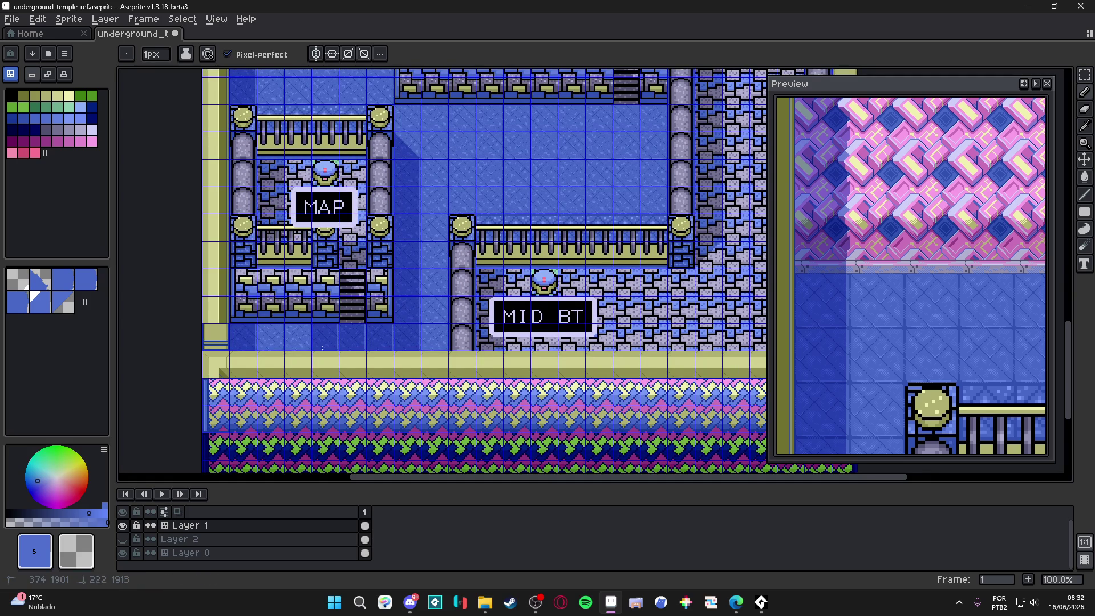
scroll(352, 308, up, 3)
scroll(353, 308, right, 1)
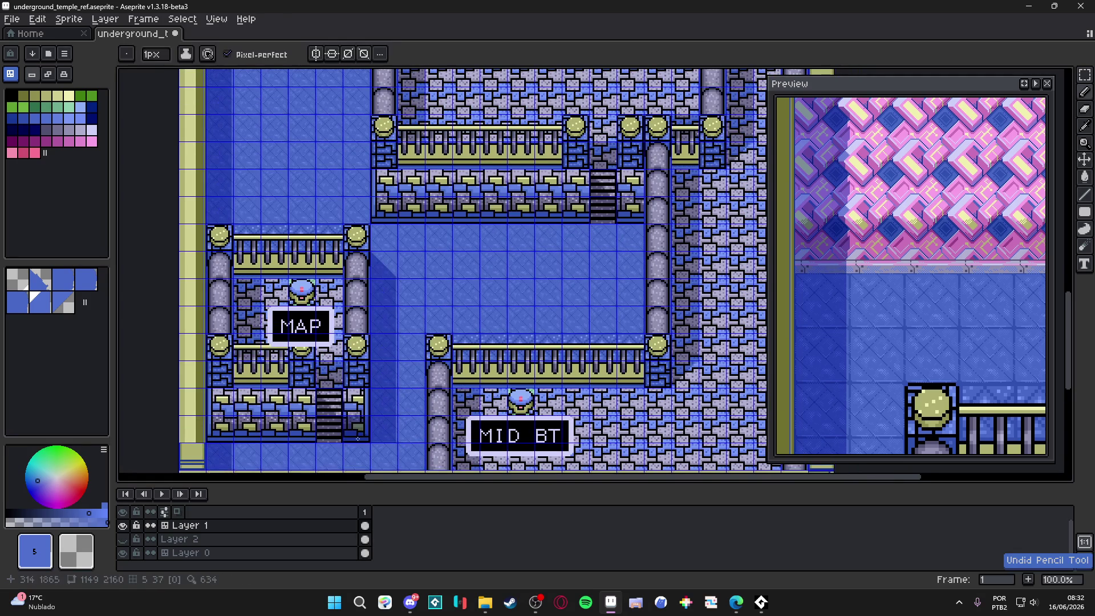
scroll(371, 416, down, 1)
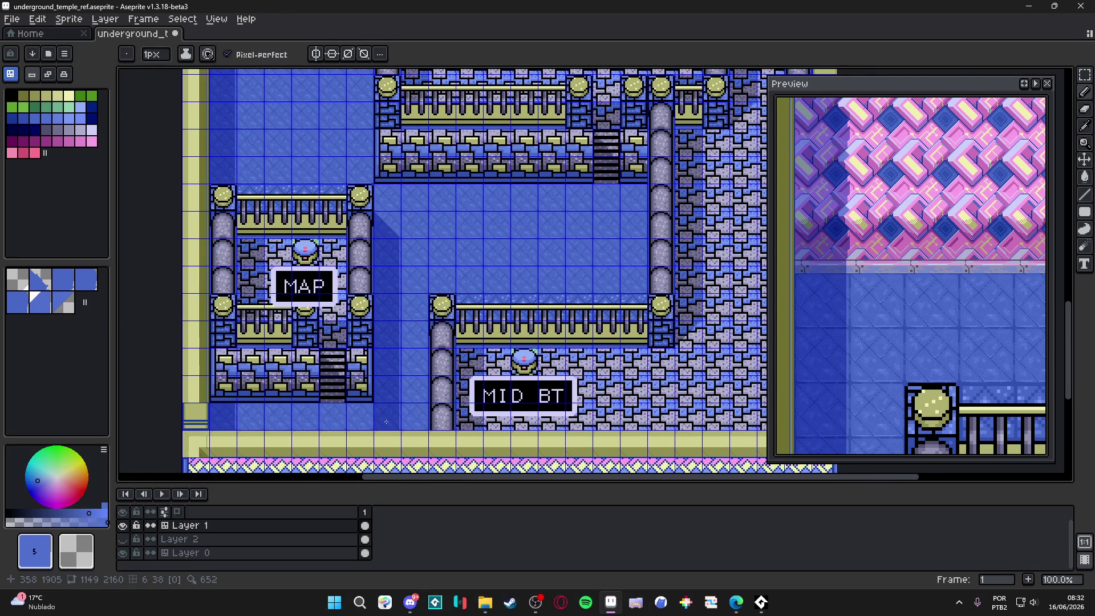
drag(387, 421, 413, 322)
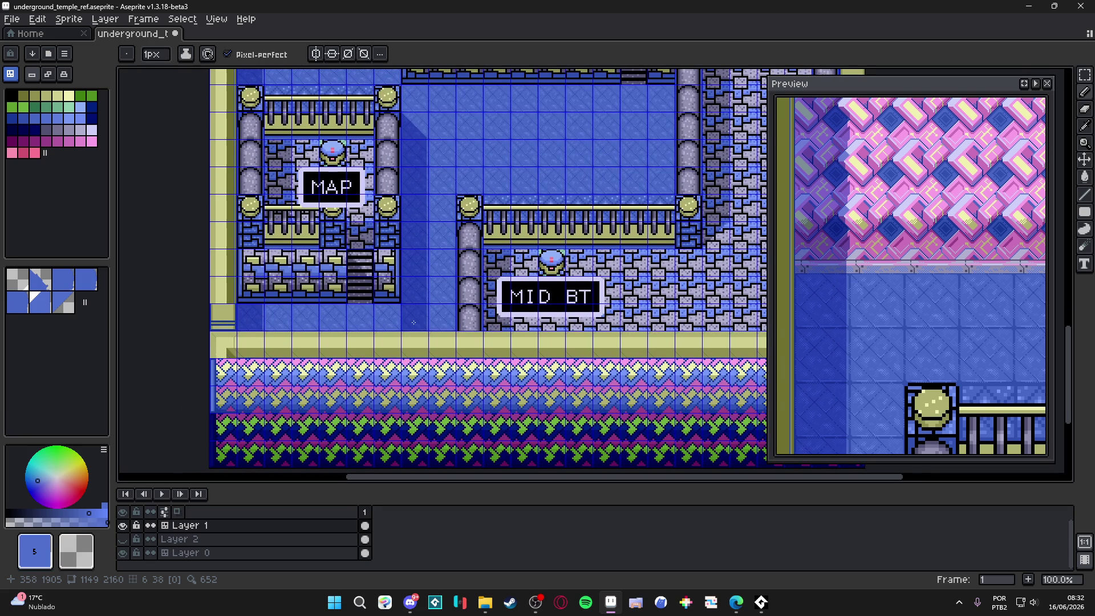
scroll(413, 322, up, 5)
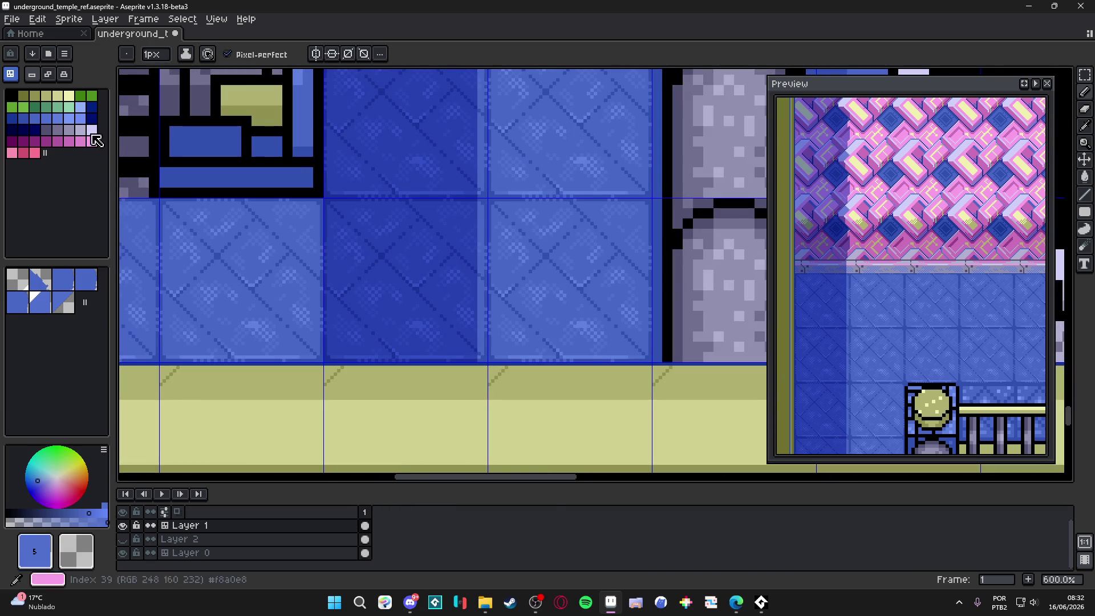
Choose blue #6080e0 and paint a 1-pixel light row along the floor tile's bottom edge.
click(81, 130)
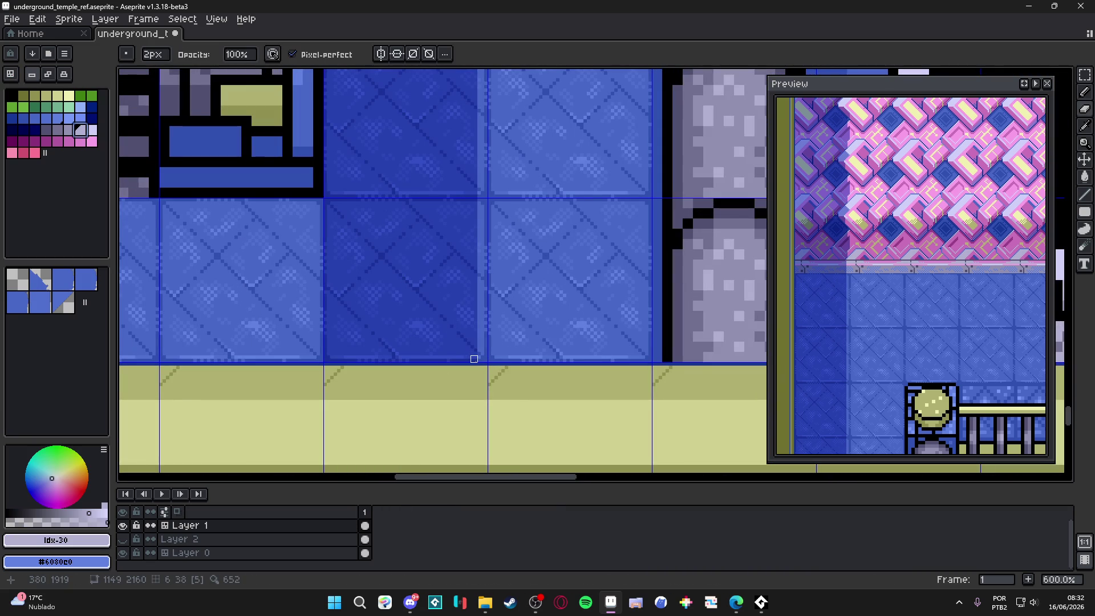
scroll(485, 163, up, 3)
scroll(470, 183, down, 2)
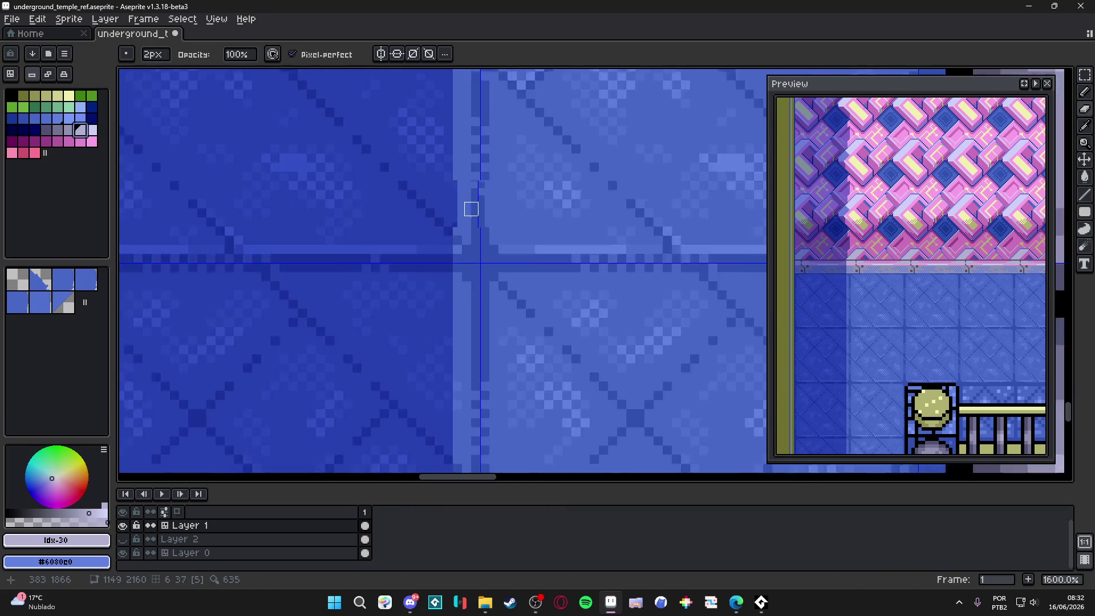
scroll(454, 298, up, 3)
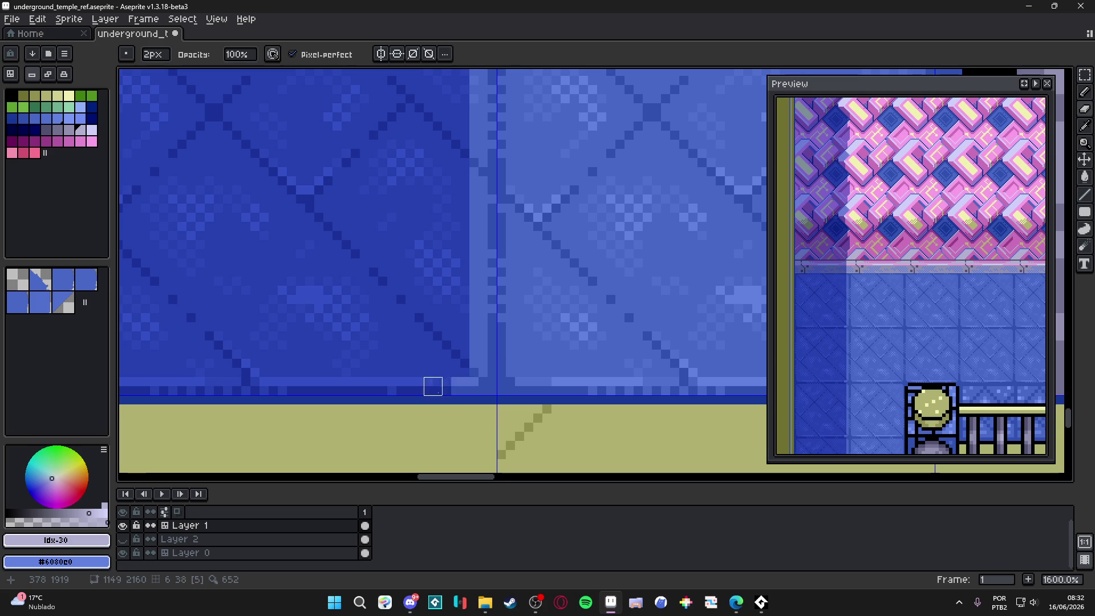
scroll(400, 385, down, 3)
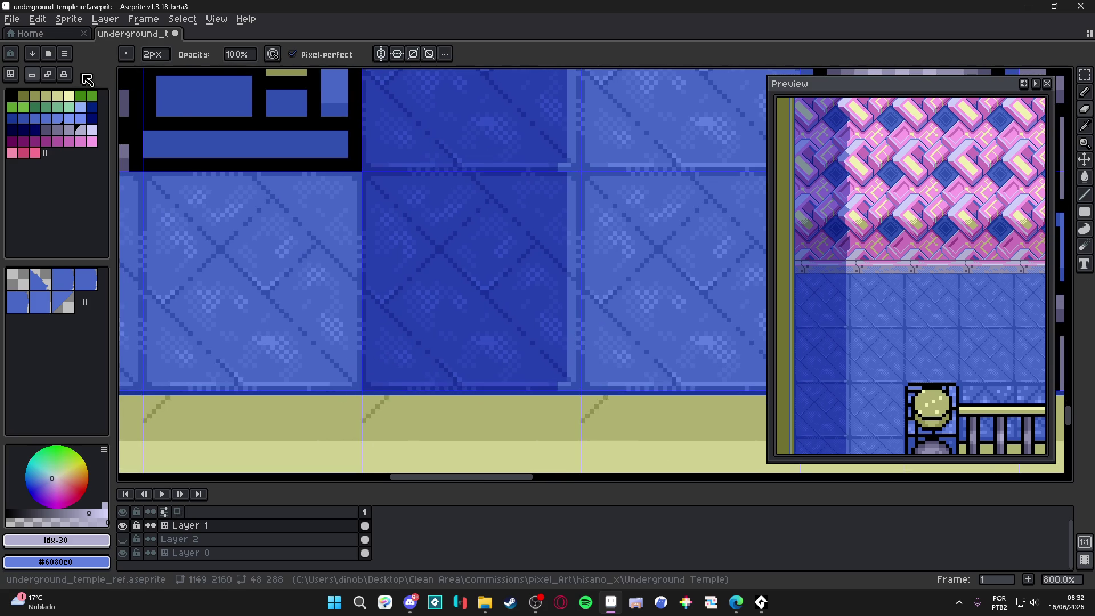
click(48, 74)
scroll(579, 393, up, 1)
mouse_move(552, 378)
mouse_down()
mouse_move(255, 371)
mouse_move(560, 367)
mouse_up()
key(minus)
scroll(382, 347, down, 4)
scroll(381, 347, down, 3)
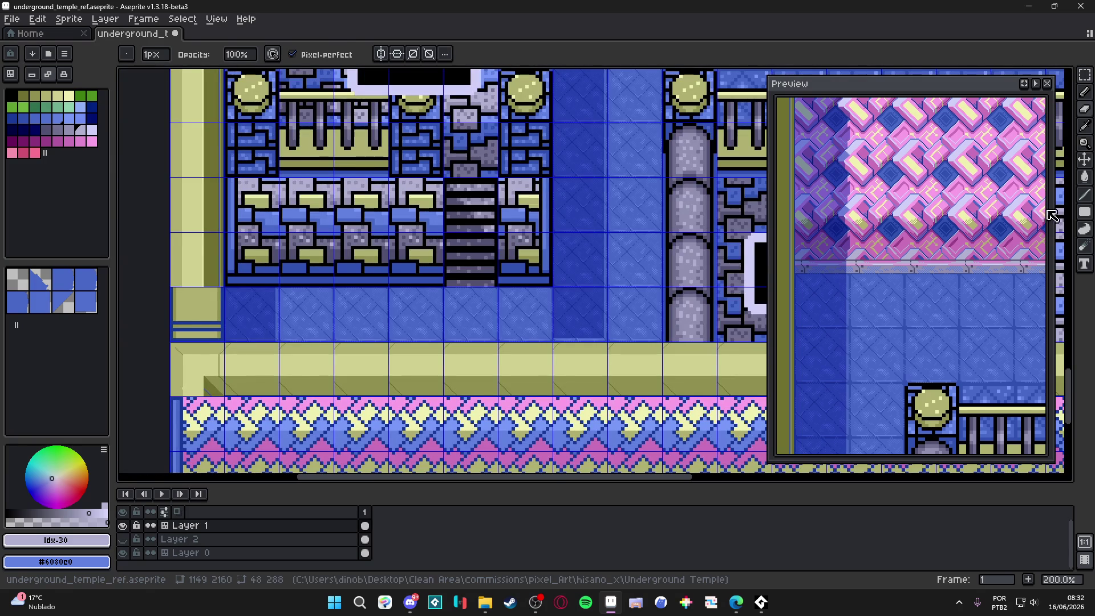
Switch to a shape-drawing tool.
click(1052, 212)
scroll(542, 316, up, 8)
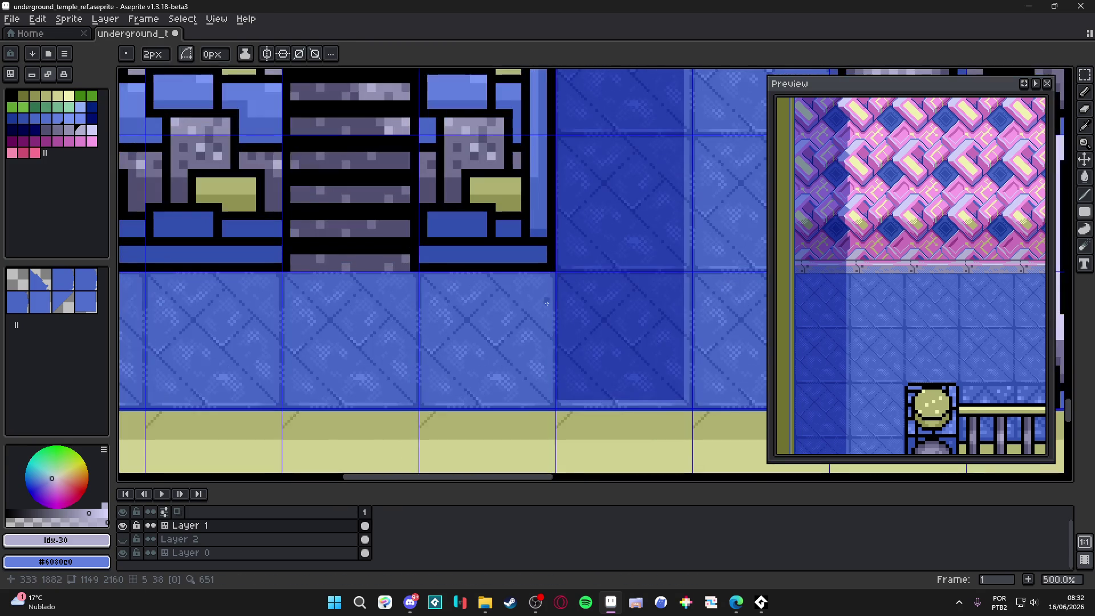
scroll(555, 321, down, 5)
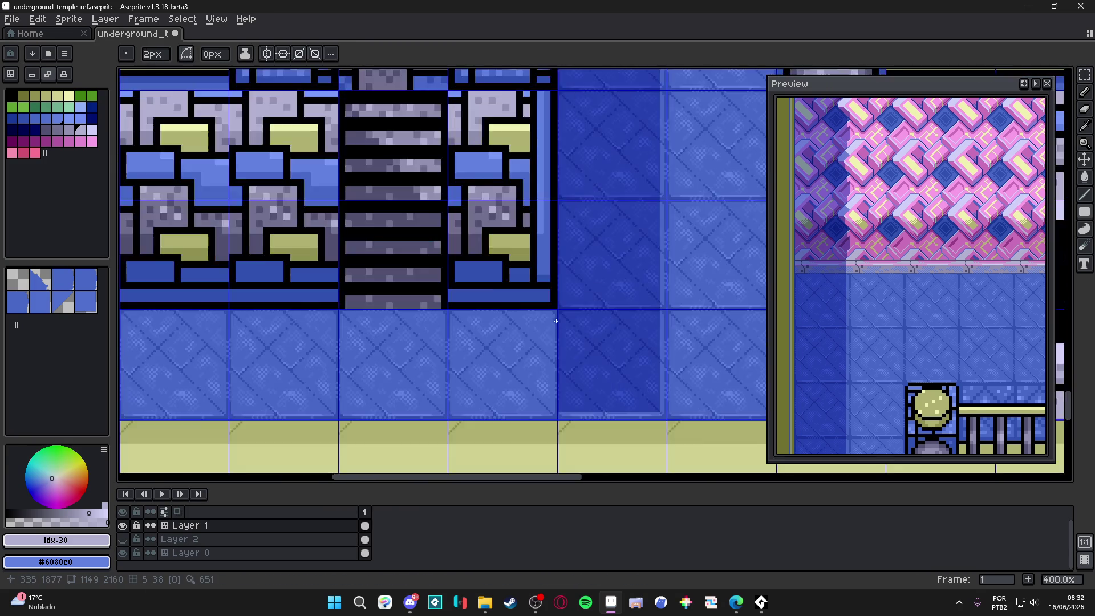
scroll(558, 167, up, 3)
scroll(557, 166, down, 5)
scroll(557, 167, up, 10)
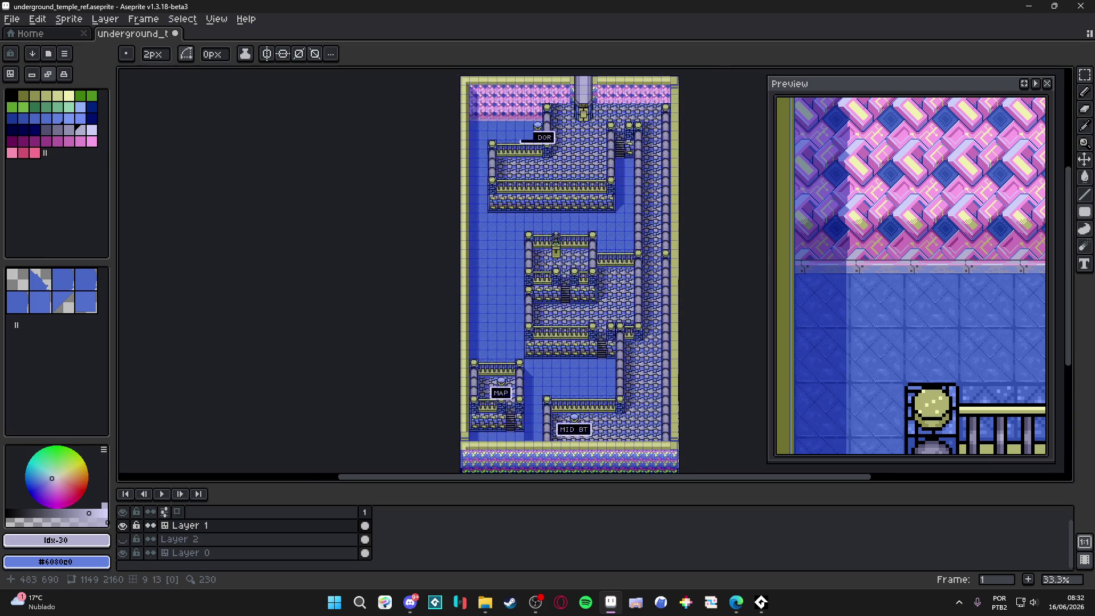
Sample blue #6080e0 from the wall and fill one wall tile with a solid rectangle.
scroll(404, 284, up, 2)
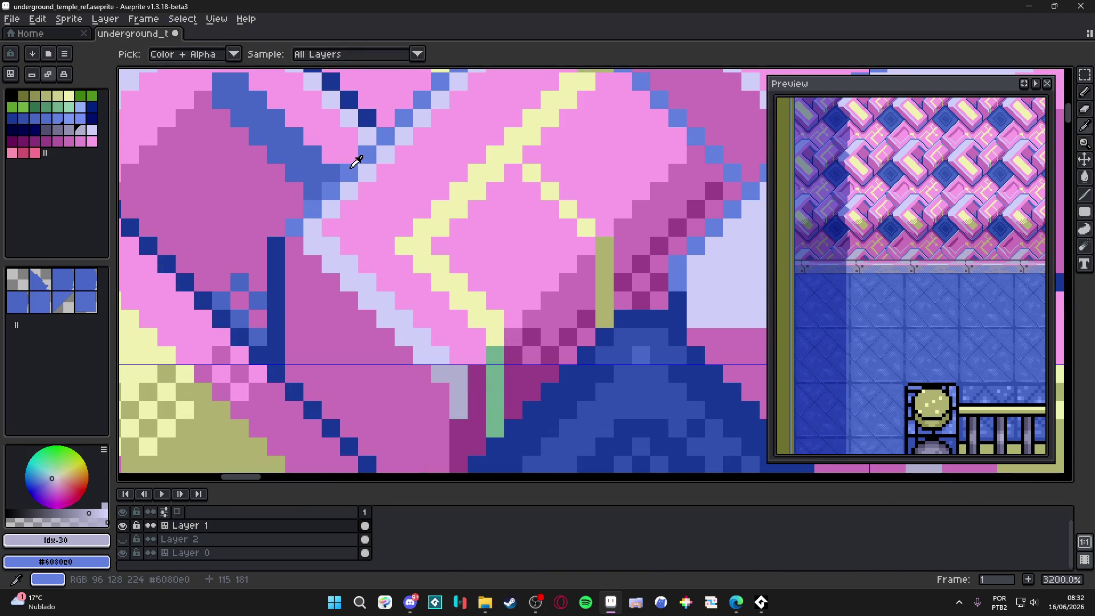
alt+click(354, 158)
scroll(460, 145, down, 10)
scroll(460, 146, up, 9)
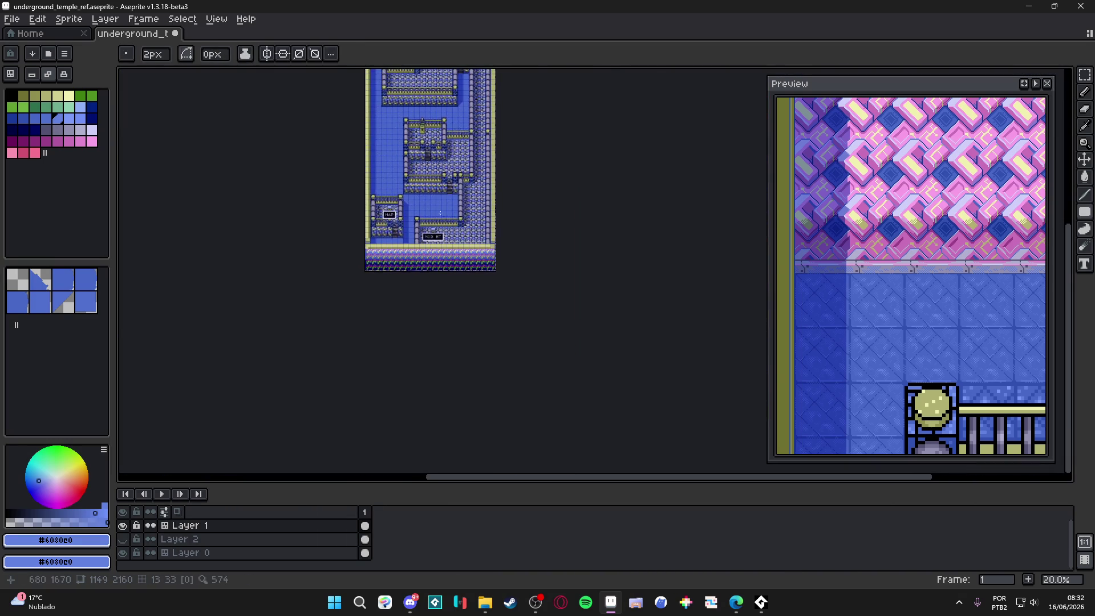
scroll(629, 308, up, 3)
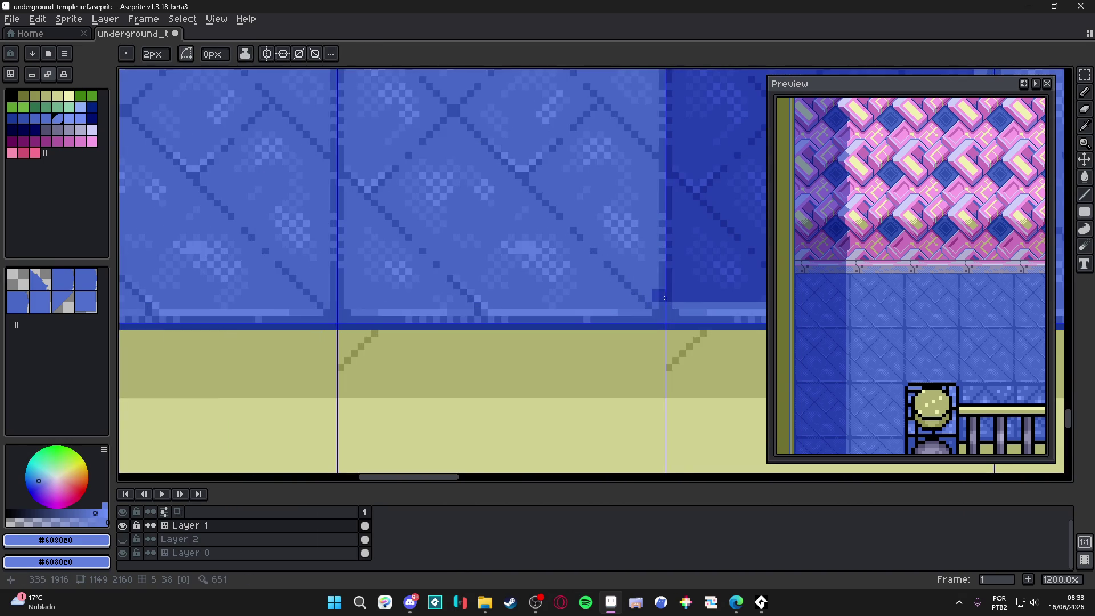
mouse_move(1084, 212)
click(1038, 214)
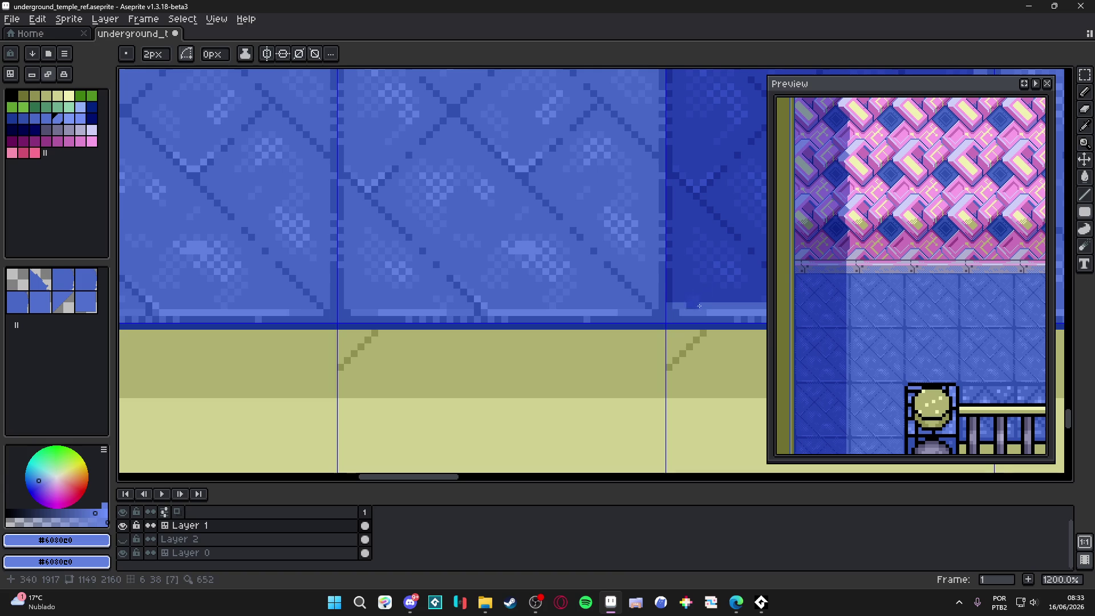
scroll(662, 300, down, 5)
mouse_move(661, 302)
mouse_down()
mouse_move(592, 214)
mouse_move(555, 200)
mouse_up()
scroll(555, 200, up, 4)
scroll(516, 186, down, 3)
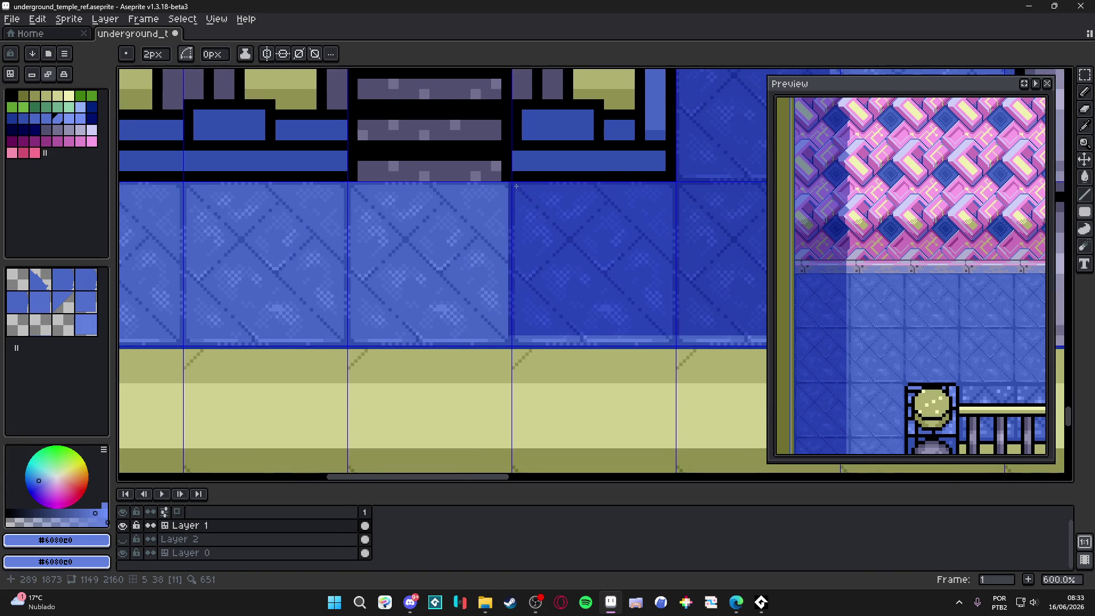
scroll(516, 186, up, 2)
In Tiles mode, stamp dark blue tile 10 over the light floor tiles below the wall.
key(b)
scroll(507, 340, down, 3)
scroll(508, 339, up, 2)
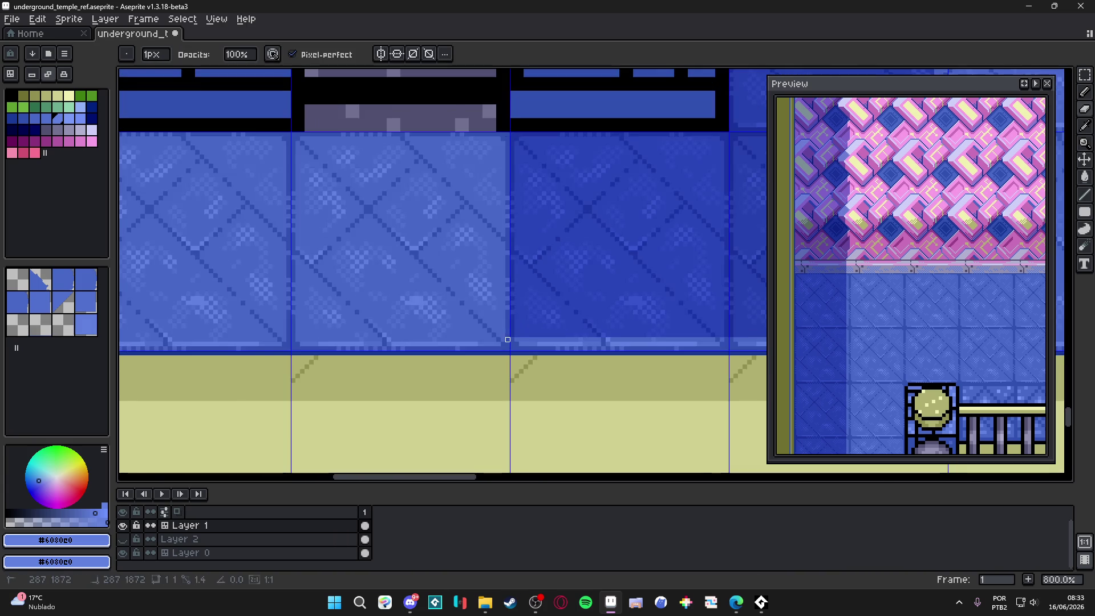
scroll(508, 339, down, 1)
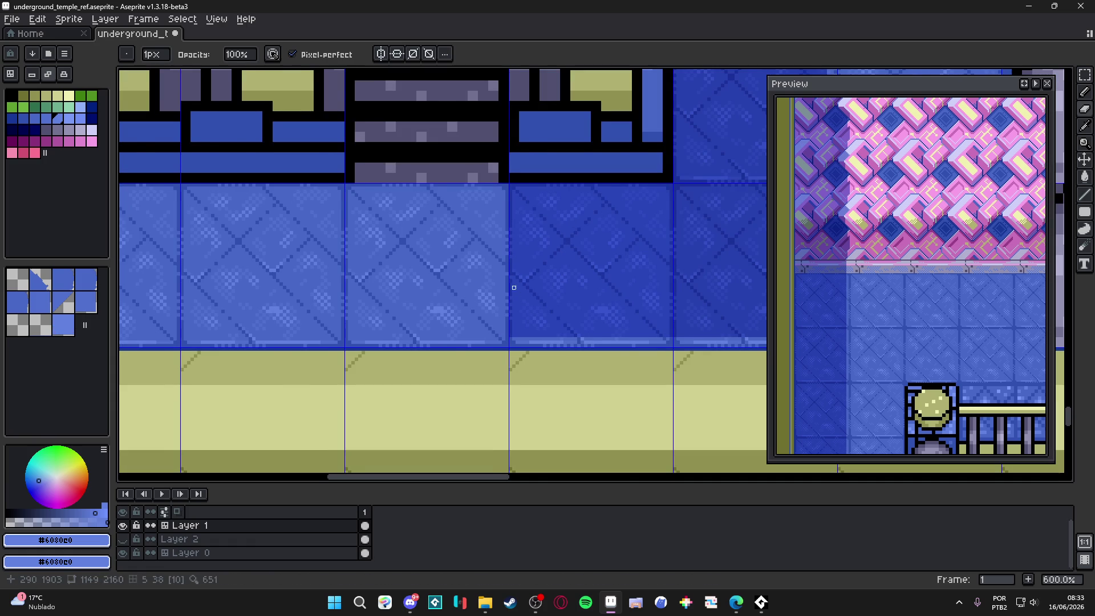
scroll(514, 287, down, 1)
key(space+Tab)
scroll(487, 287, down, 1)
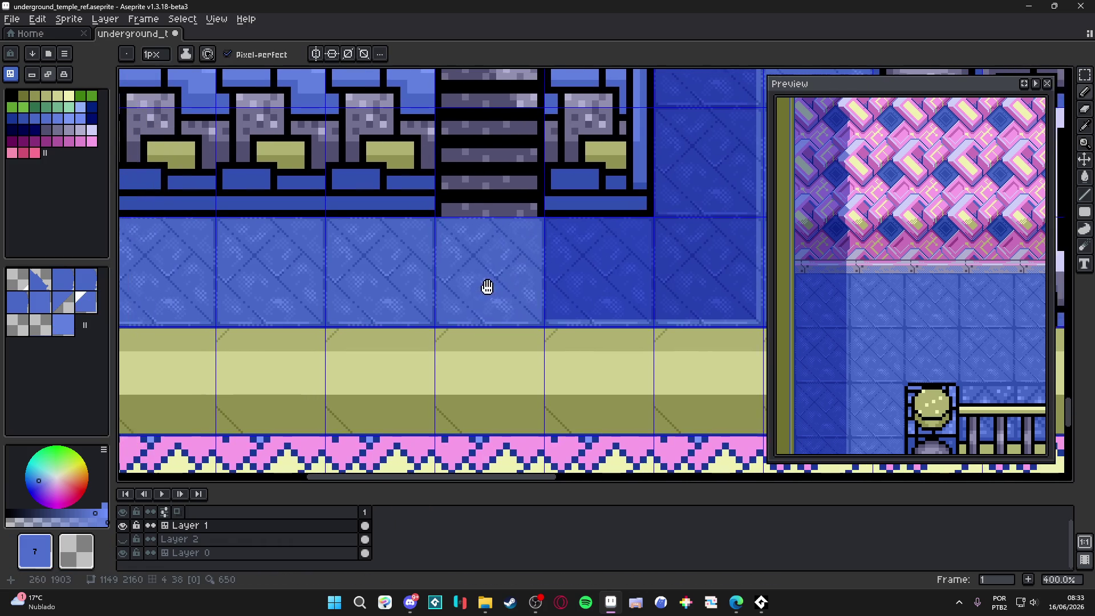
alt+click(593, 276)
mouse_move(513, 278)
mouse_down()
mouse_move(285, 283)
mouse_move(624, 300)
mouse_up()
click(502, 291)
drag(499, 293, 488, 294)
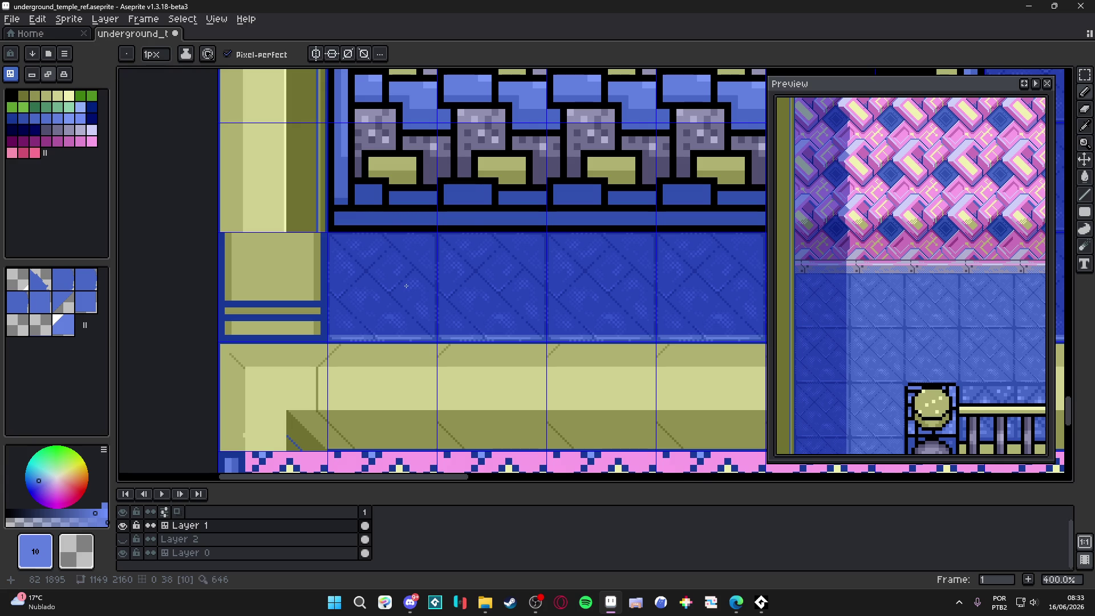
scroll(406, 297, down, 3)
scroll(408, 308, right, 1)
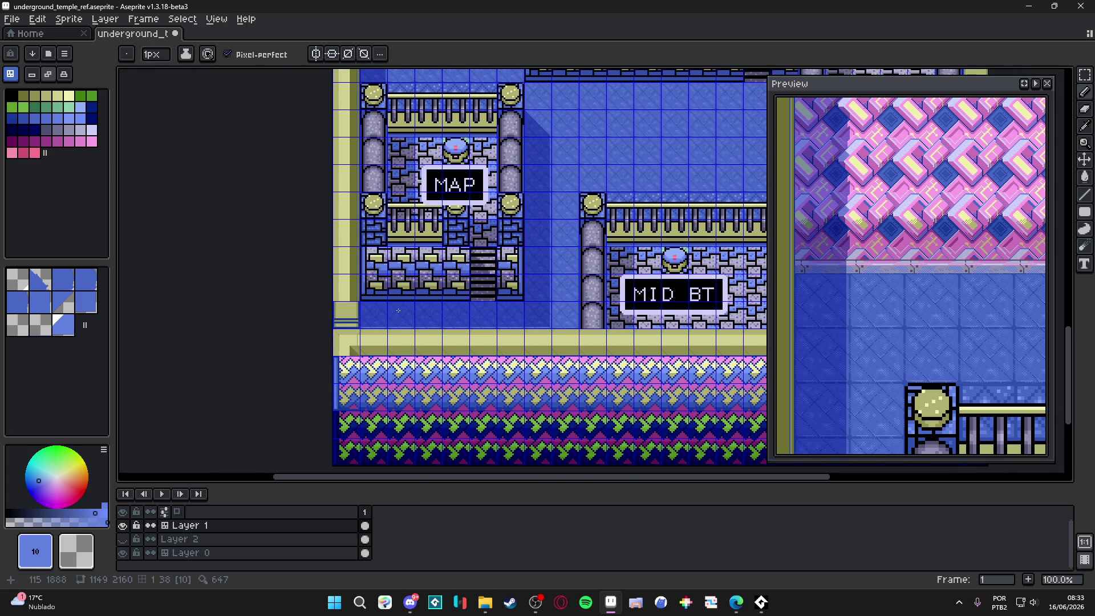
Look over the temple rooms and pick medium blue #6080e0 as the drawing colour.
scroll(481, 199, up, 2)
scroll(480, 199, up, 4)
scroll(481, 199, right, 5)
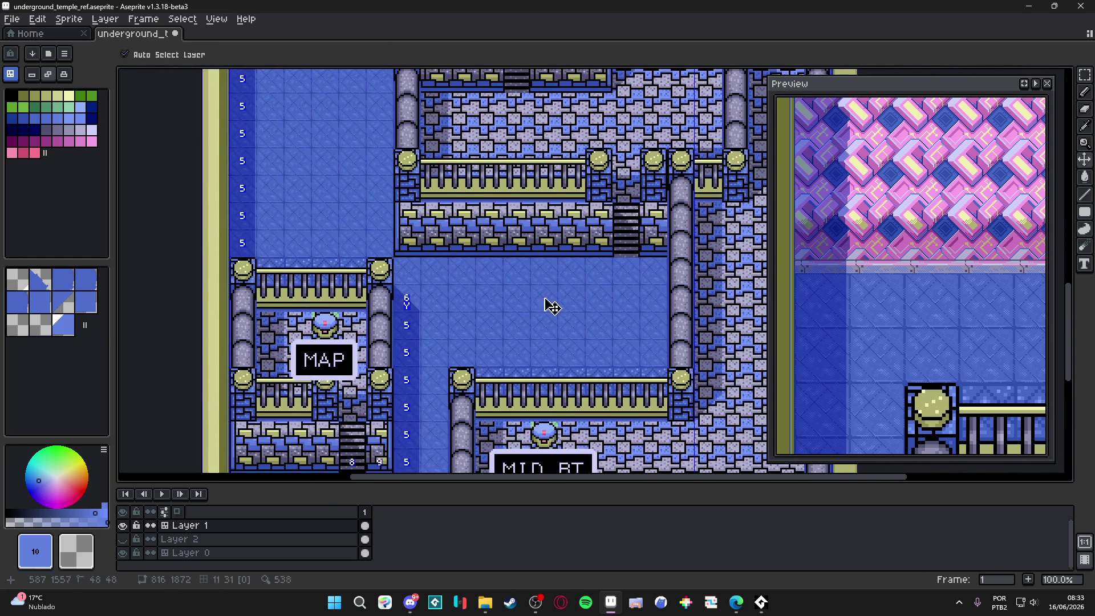
scroll(505, 111, down, 5)
scroll(504, 111, up, 5)
scroll(505, 111, left, 2)
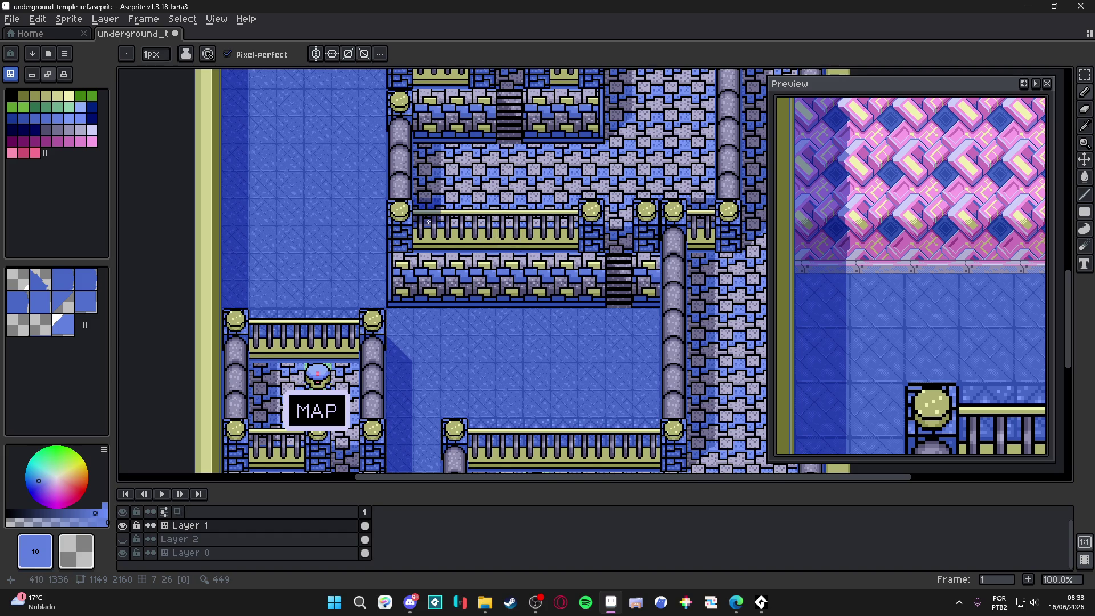
scroll(335, 281, down, 1)
scroll(330, 312, up, 5)
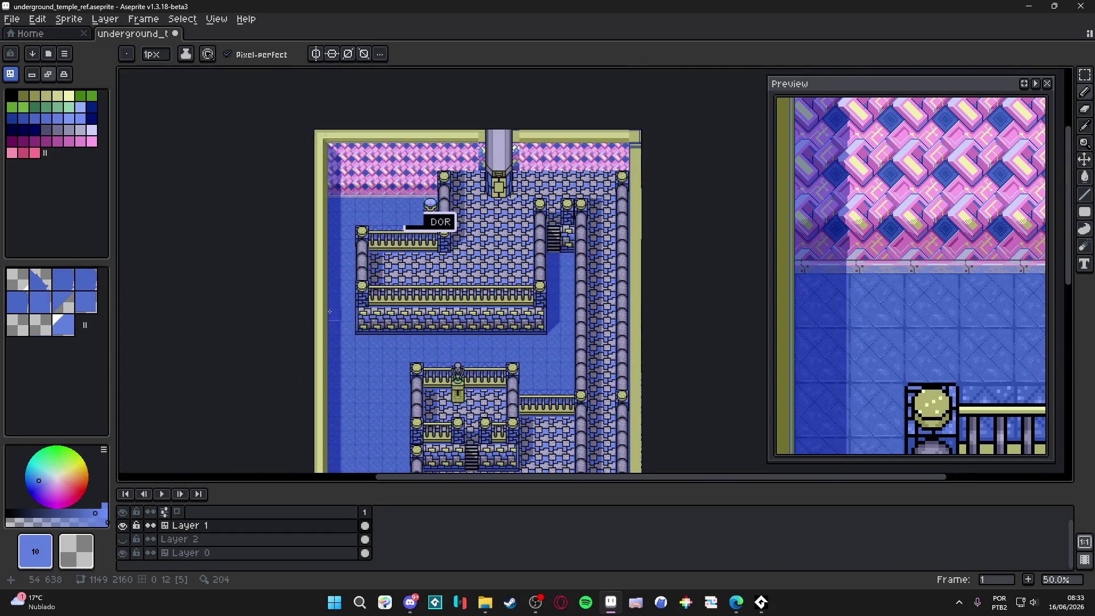
scroll(341, 226, down, 4)
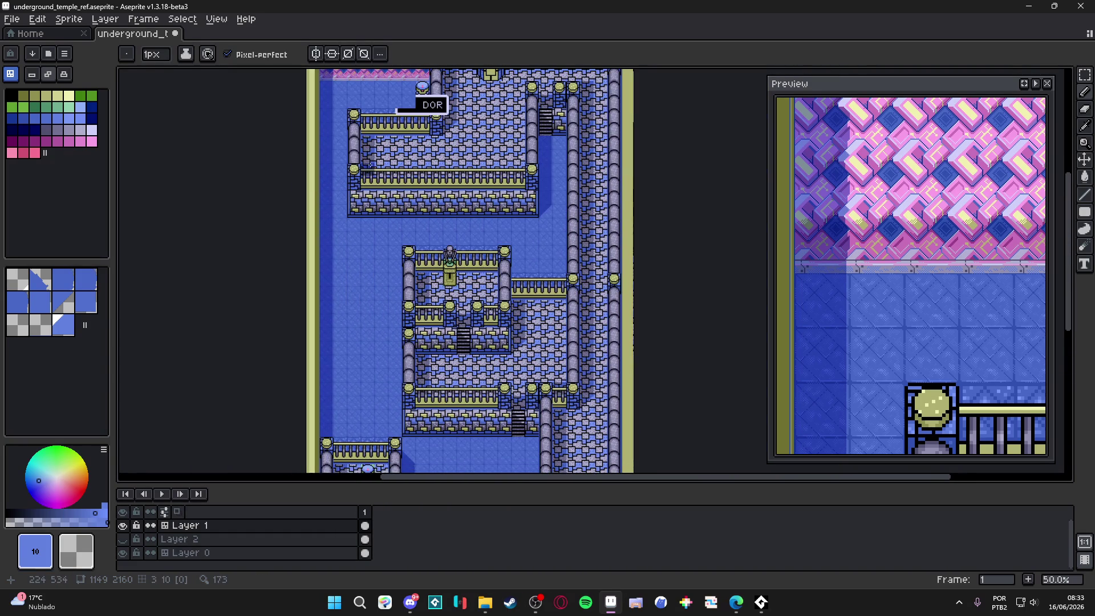
scroll(370, 165, up, 1)
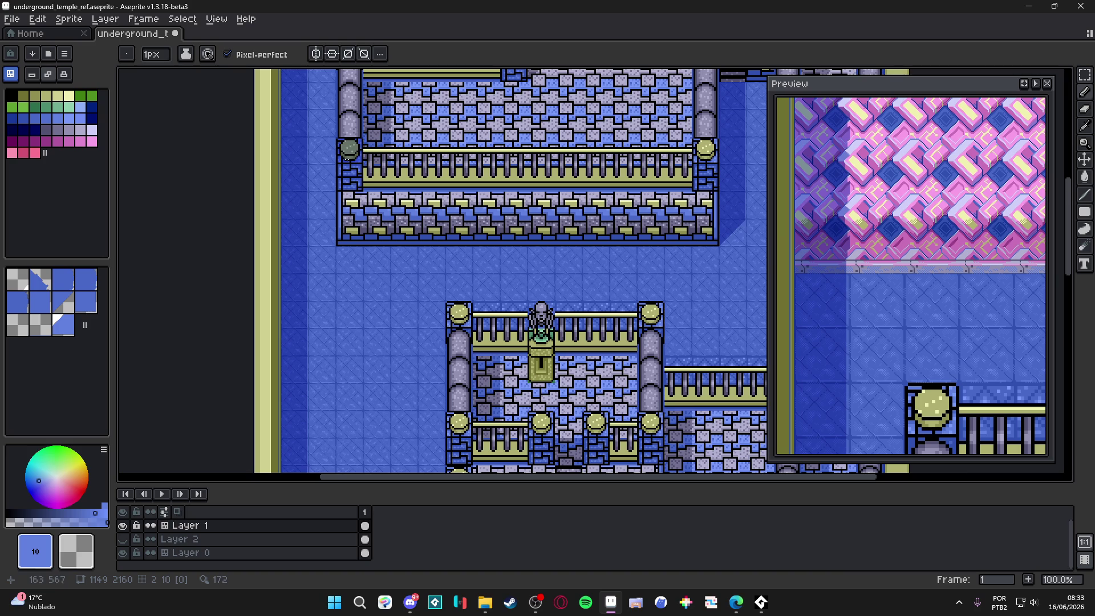
scroll(319, 149, down, 1)
scroll(283, 242, up, 2)
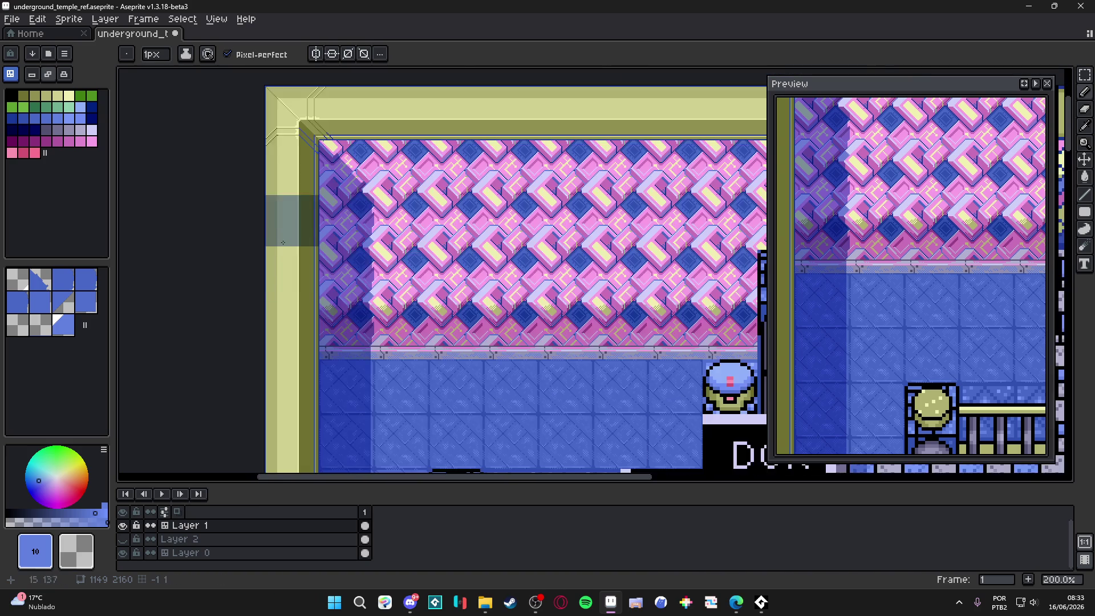
scroll(283, 242, down, 1)
click(91, 107)
Save the map with Ctrl+S and pan toward the DOR room.
key(ctrl+s)
mouse_move(473, 79)
mouse_down()
mouse_move(435, 312)
mouse_move(416, 249)
mouse_up()
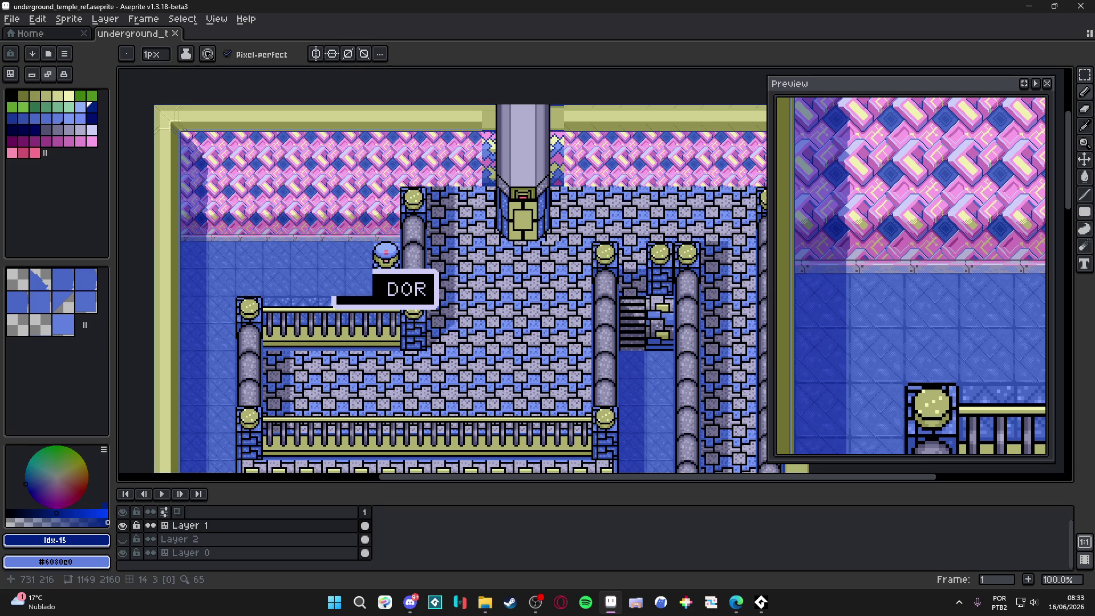
scroll(482, 247, down, 5)
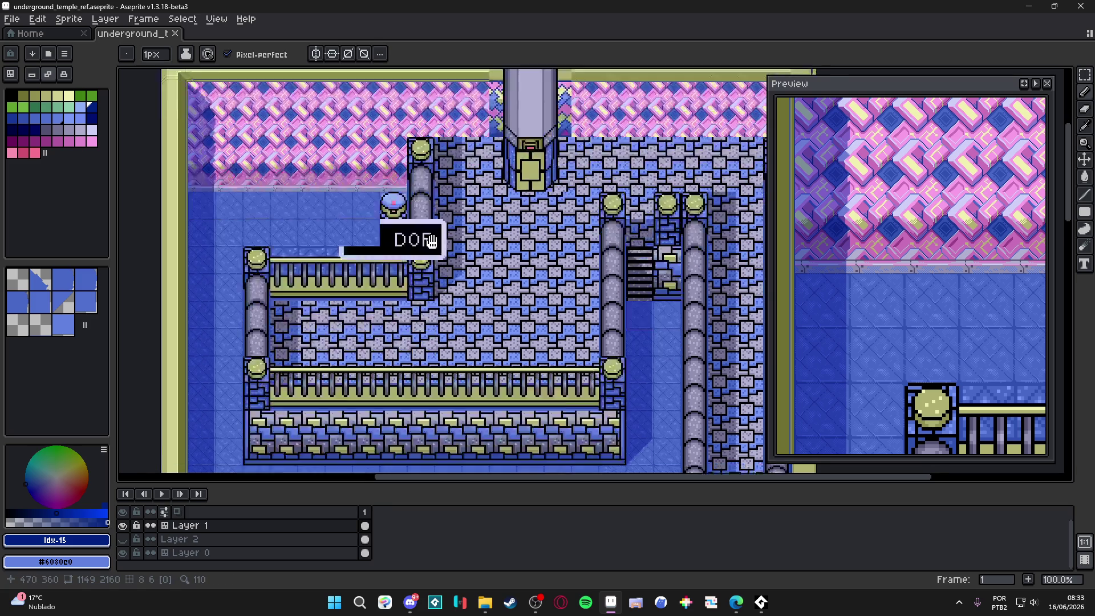
Rename Layer 1 to 'shadows' in its Layer Properties.
double_click(196, 525)
text(shadow)
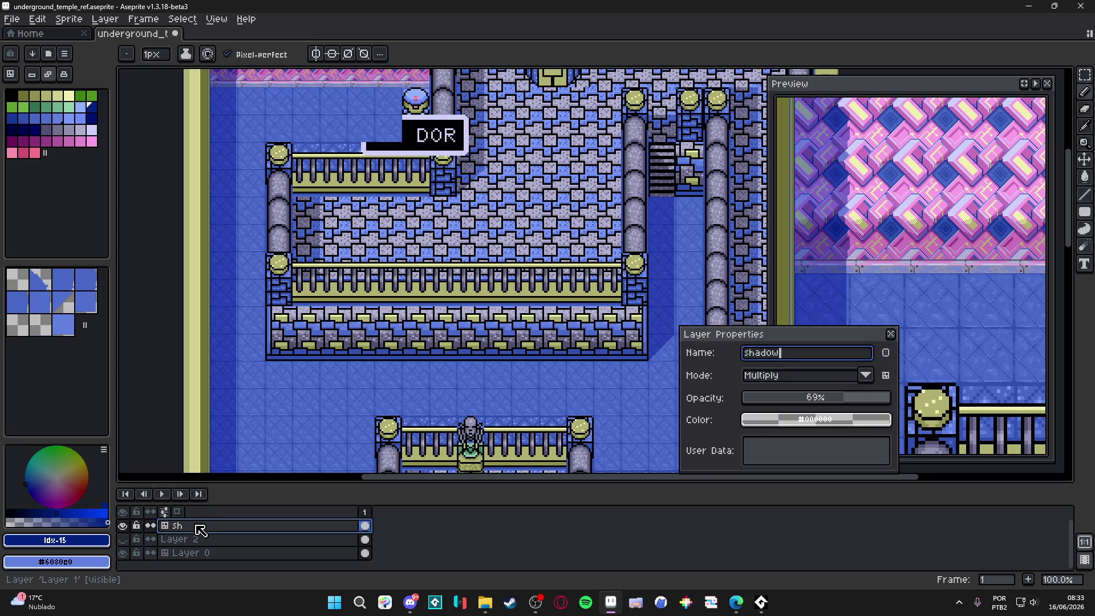
text(s)
key(Return)
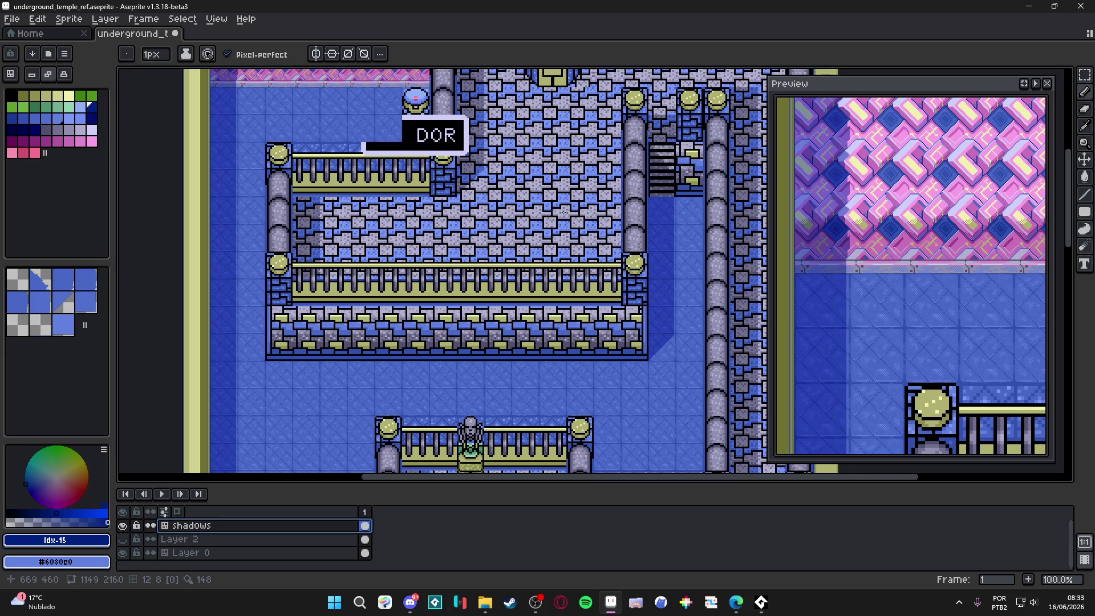
drag(563, 213, 533, 312)
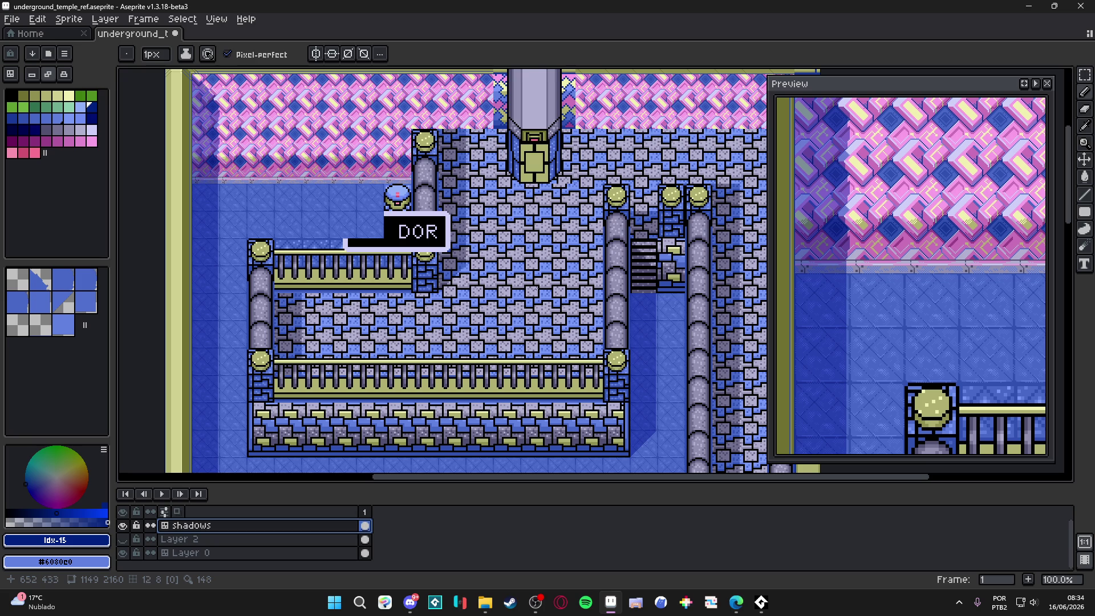
Switch to the Move tool and save the map with Ctrl+S.
key(v)
key(ctrl+s)
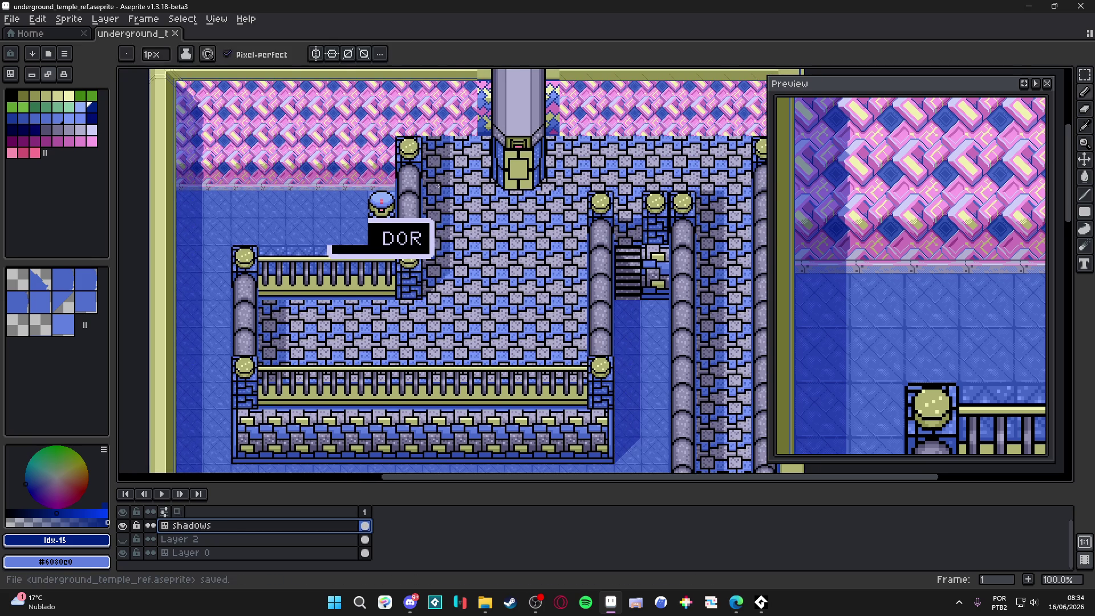
scroll(439, 180, up, 2)
scroll(440, 180, down, 2)
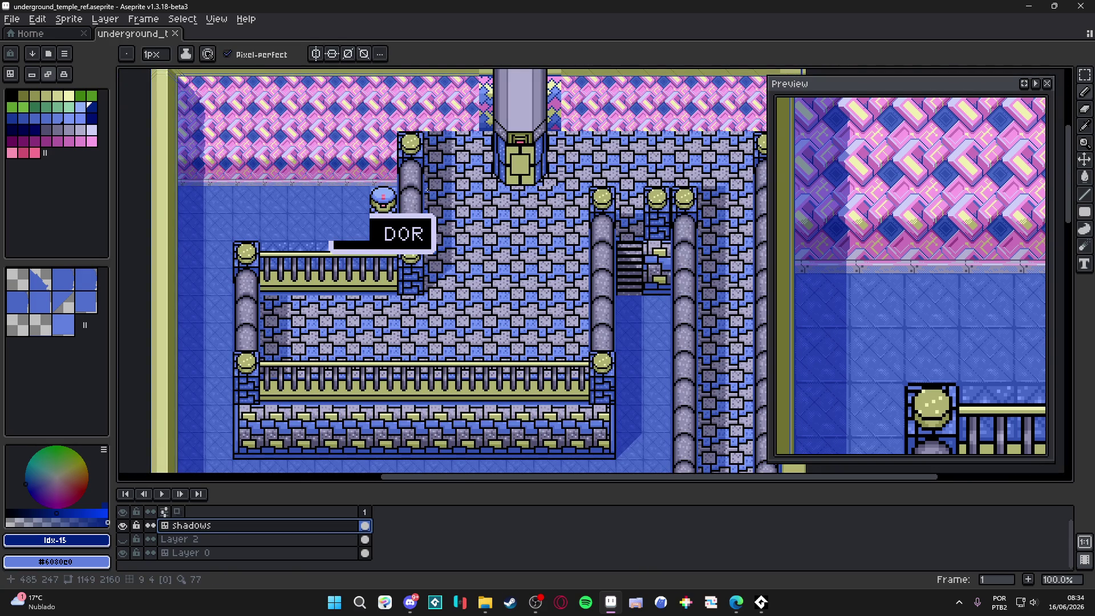
scroll(428, 190, up, 2)
scroll(461, 302, down, 2)
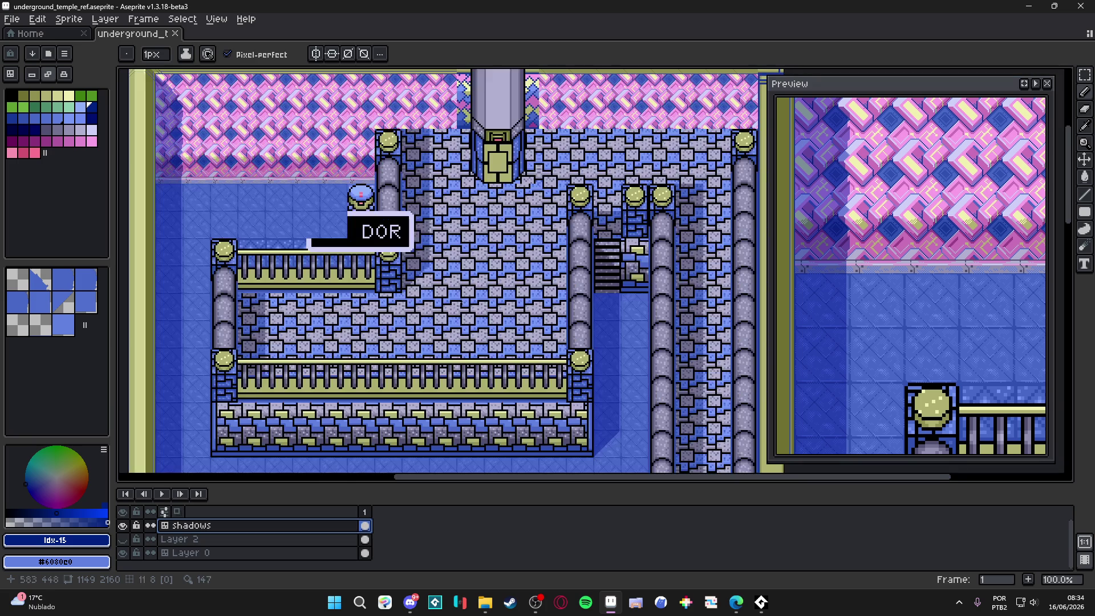
scroll(421, 316, up, 2)
scroll(421, 313, down, 2)
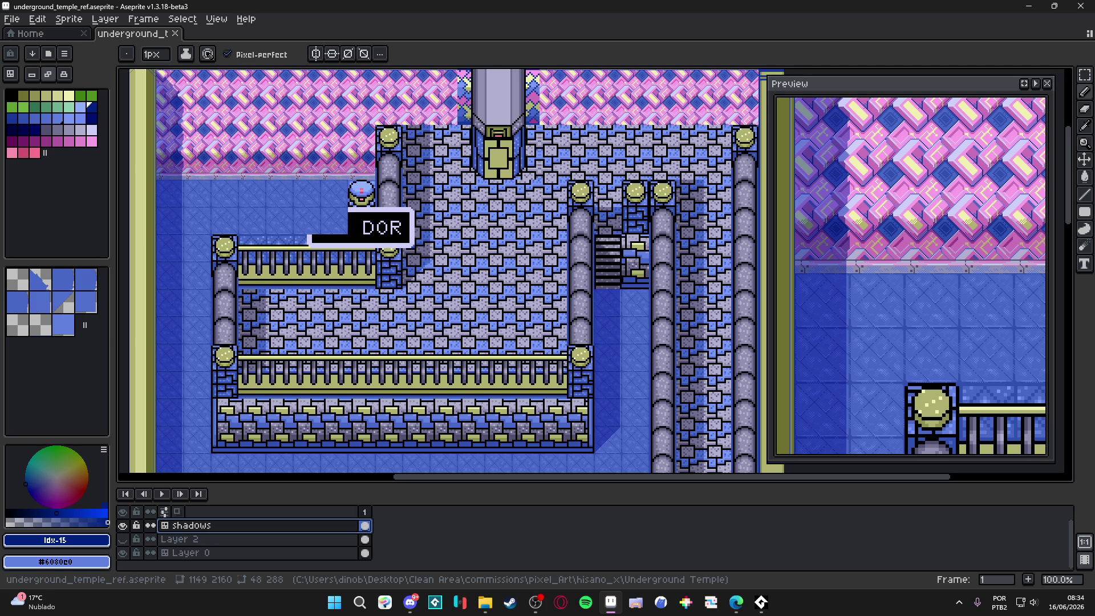
Zoom to 400% on the interlocking light-gray and blue brick floor.
key(alt+Tab)
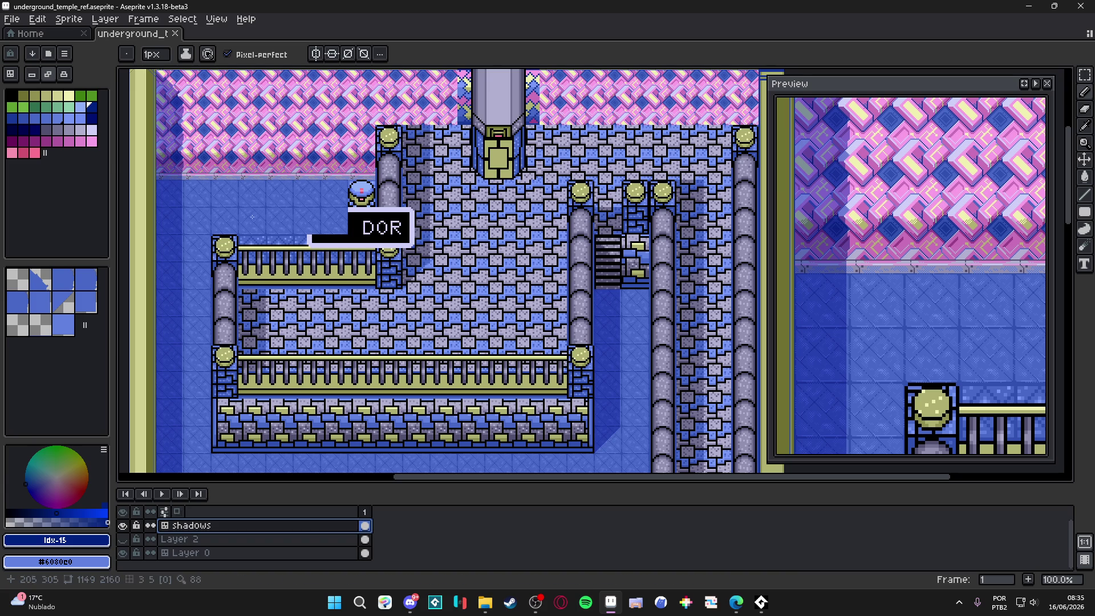
scroll(386, 187, right, 2)
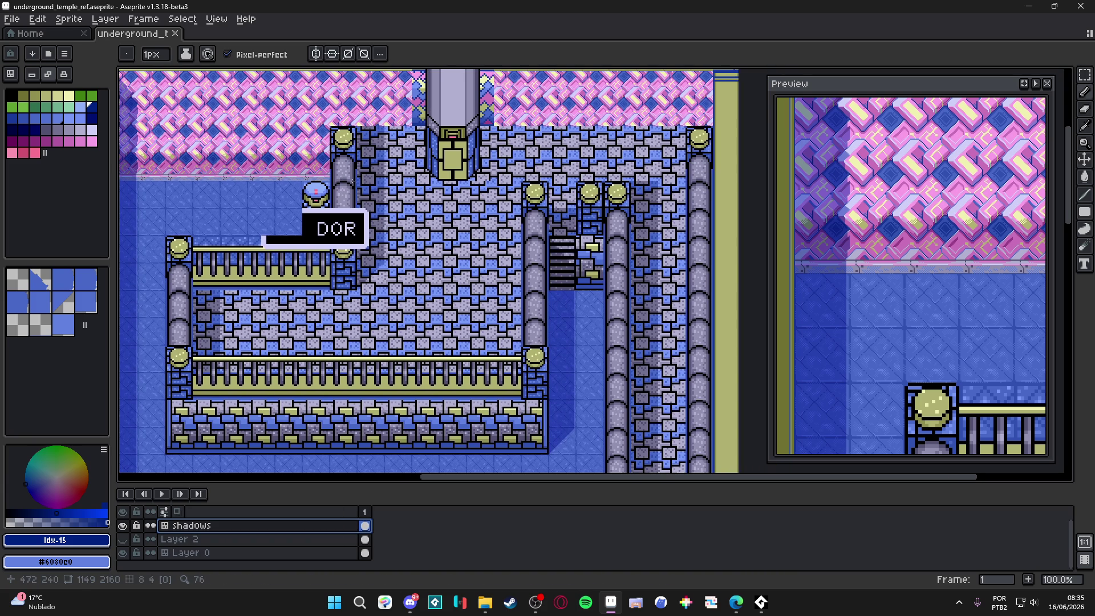
scroll(395, 137, up, 3)
drag(420, 176, 436, 211)
scroll(437, 211, down, 2)
scroll(415, 273, up, 2)
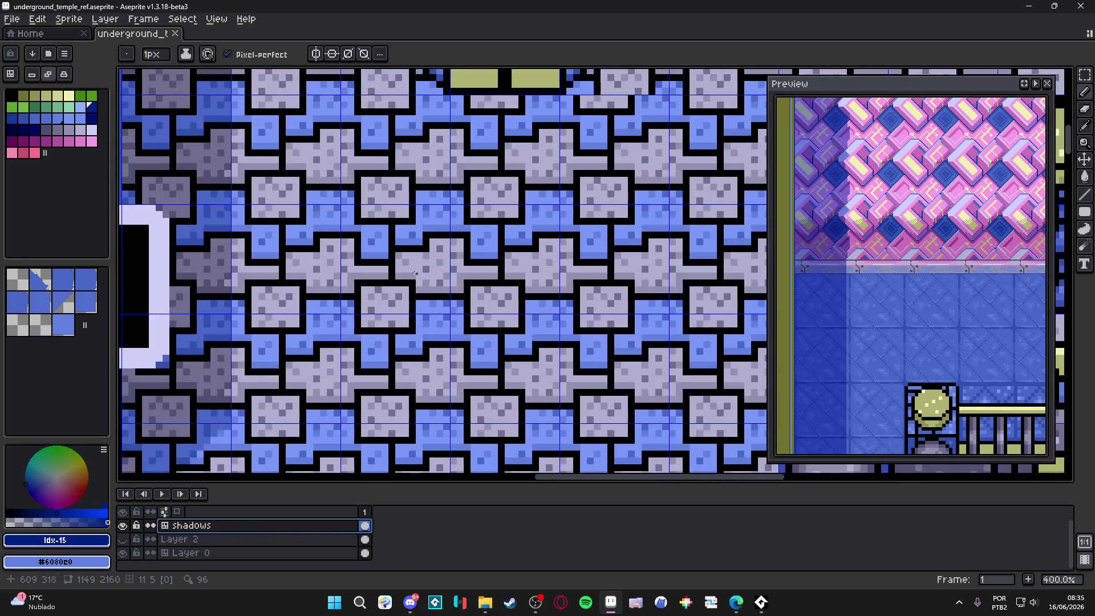
On Layer 0, fill a square floor area with light blue #7898f8.
click(286, 553)
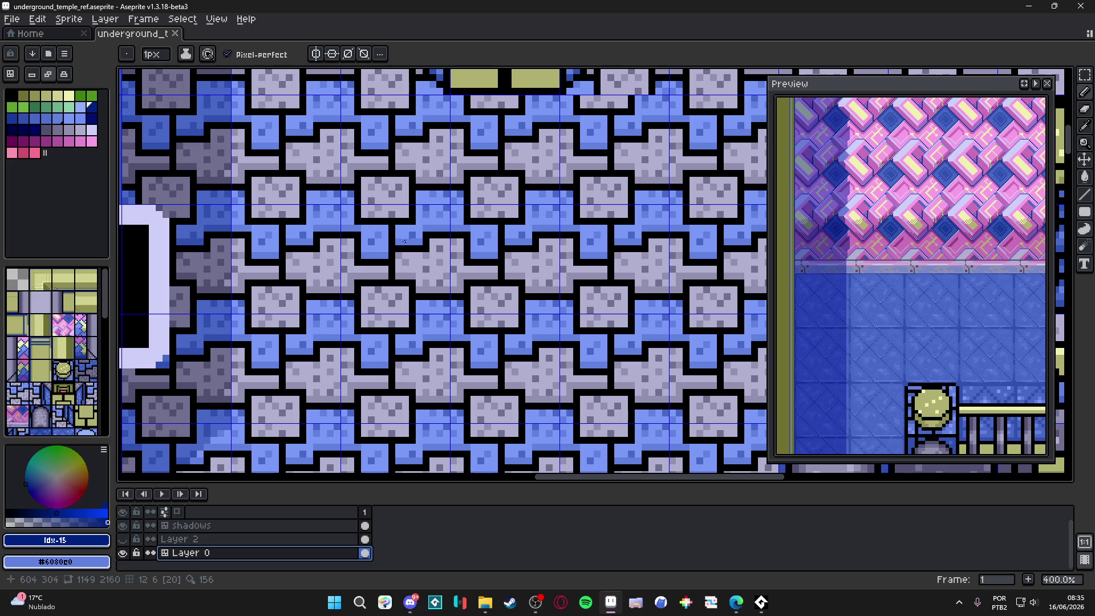
scroll(539, 258, up, 1)
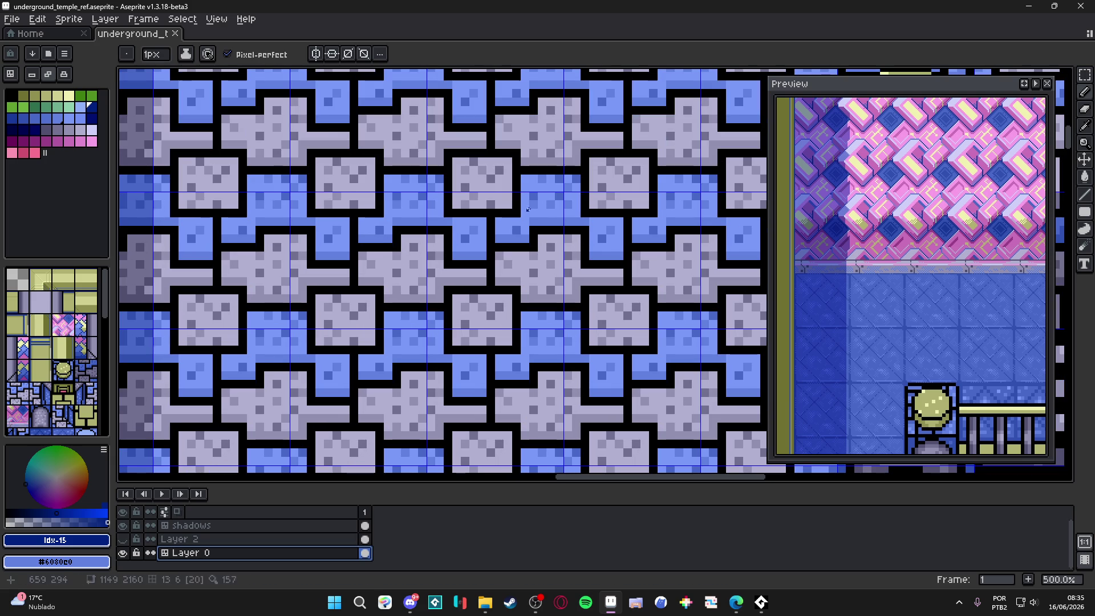
alt+click(527, 210)
click(1078, 216)
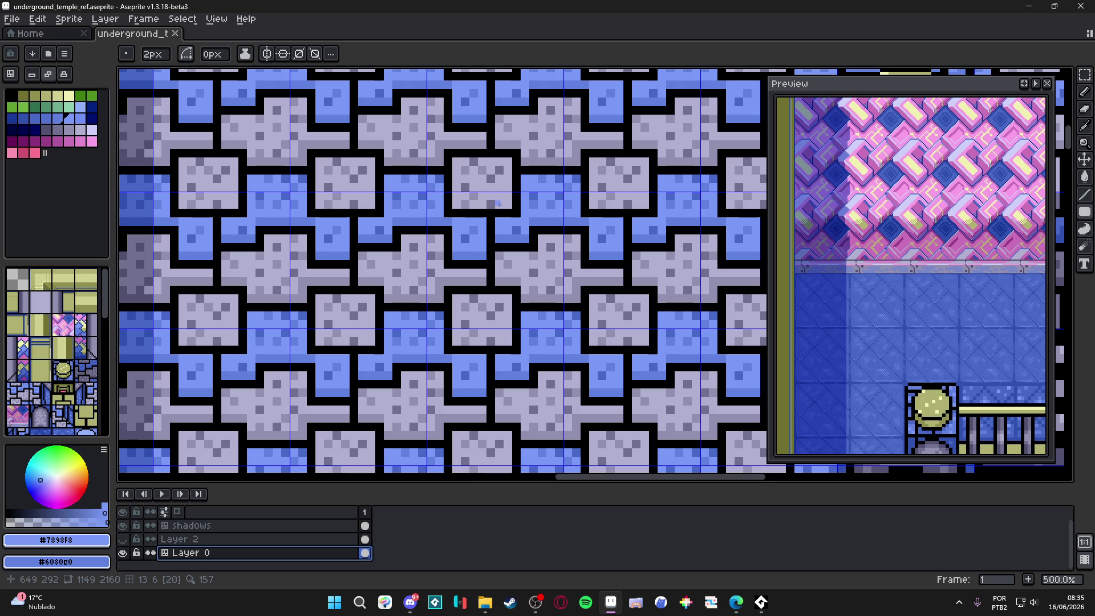
scroll(432, 194, up, 2)
mouse_move(424, 197)
mouse_down()
mouse_move(664, 438)
mouse_move(637, 410)
mouse_up()
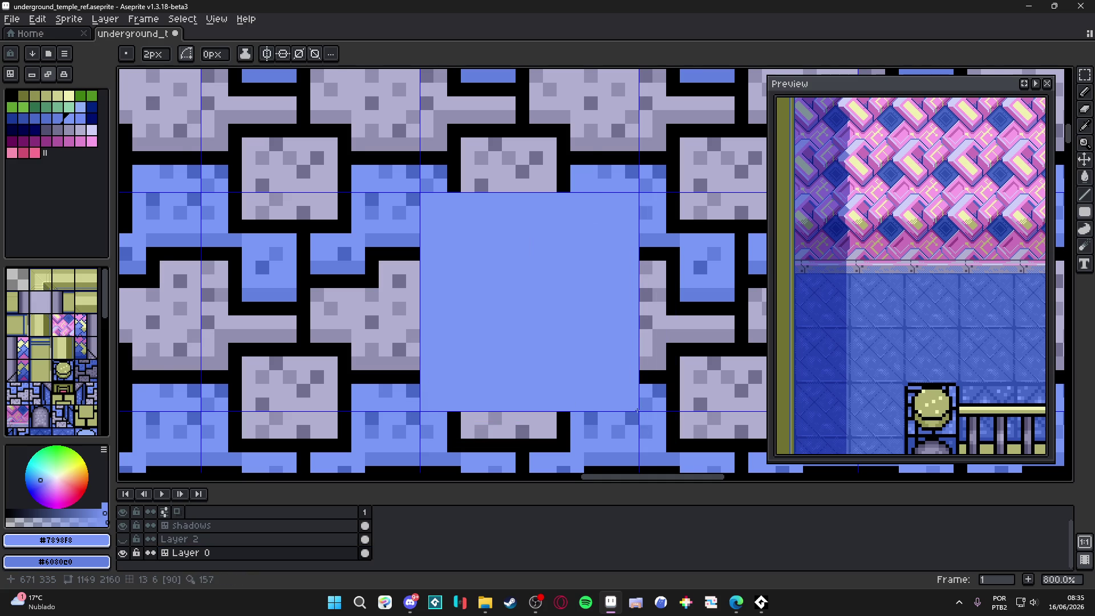
scroll(631, 394, down, 3)
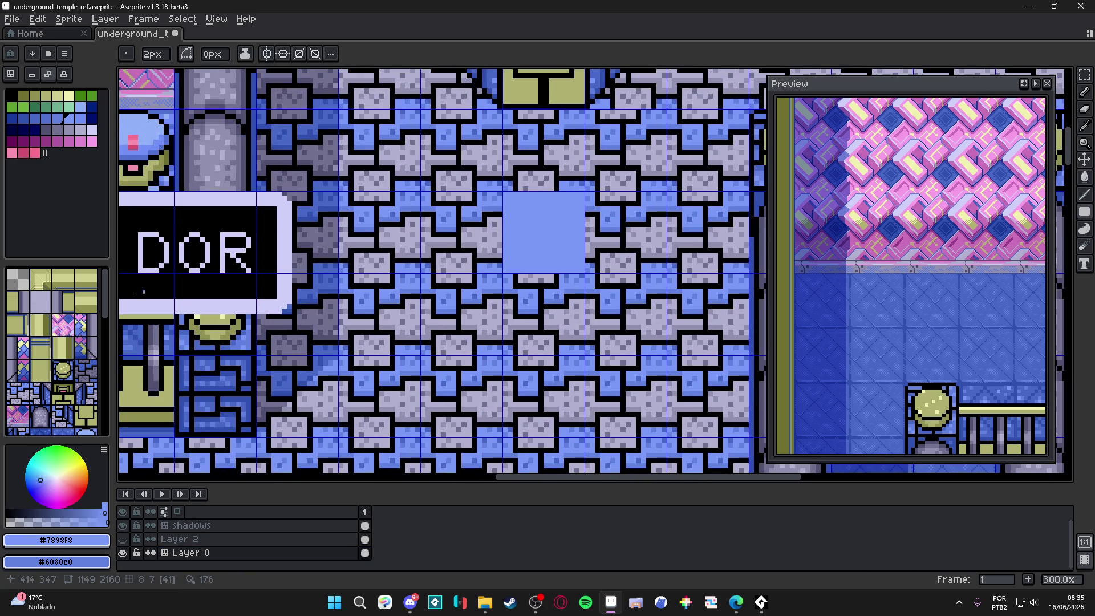
Place light-blue tile 90 to complete a 2×2 tile patch, then leave tile mode.
key(Tab)
alt+click(502, 242)
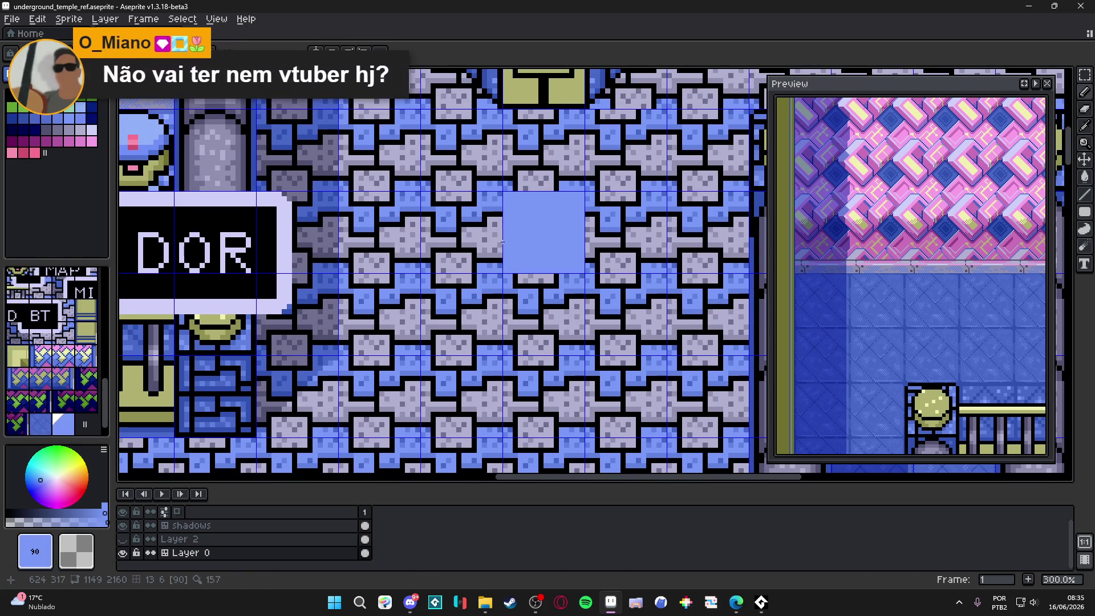
click(497, 243)
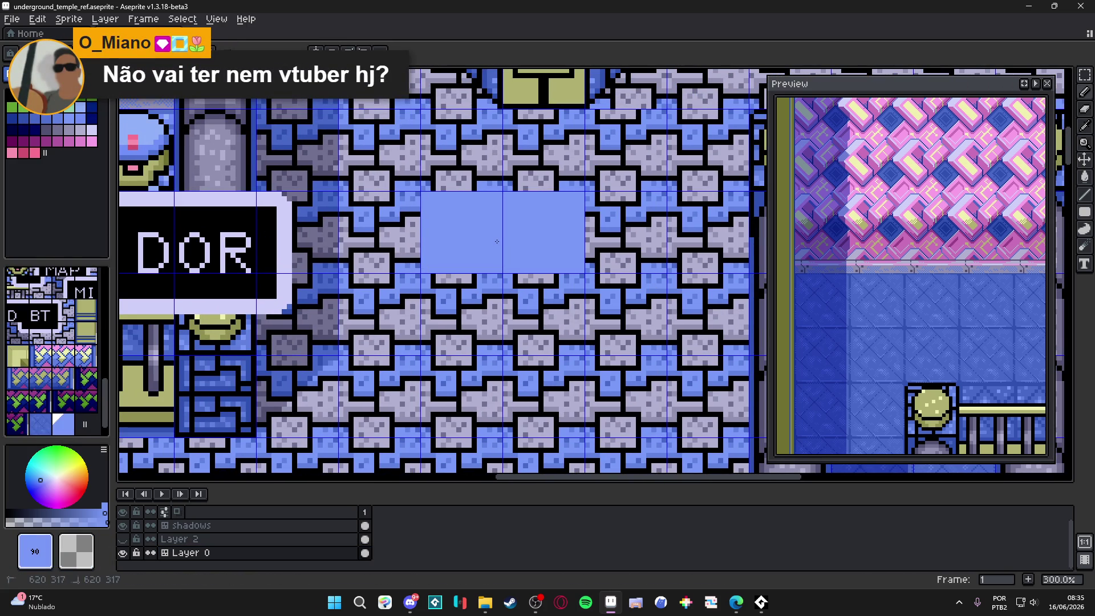
drag(462, 315, 544, 314)
key(Tab)
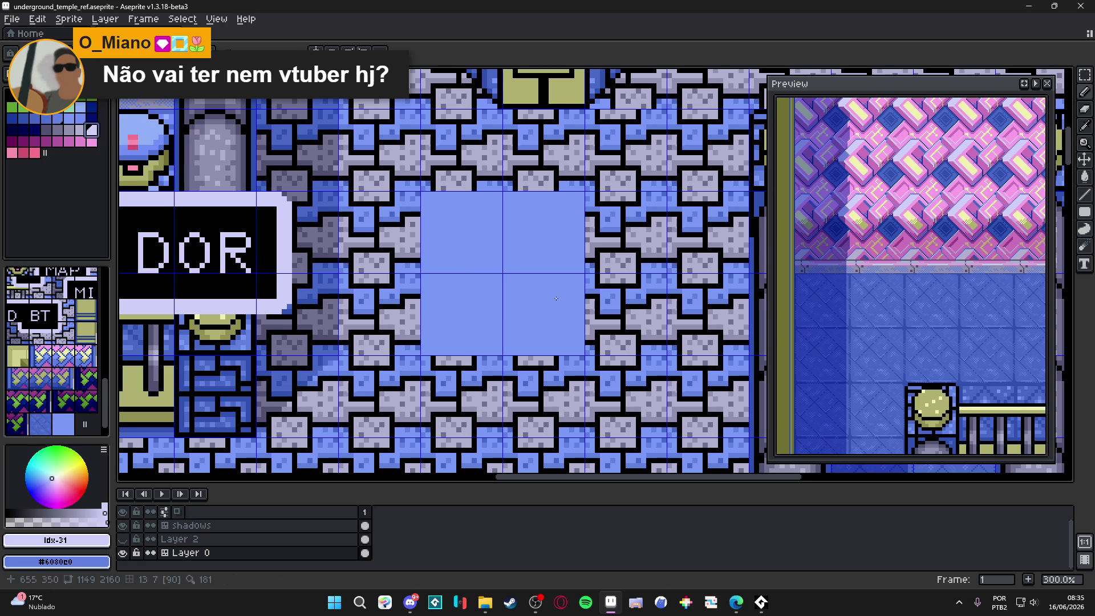
Save the map with Ctrl+S.
scroll(419, 191, up, 1)
scroll(419, 192, up, 1)
scroll(419, 192, down, 1)
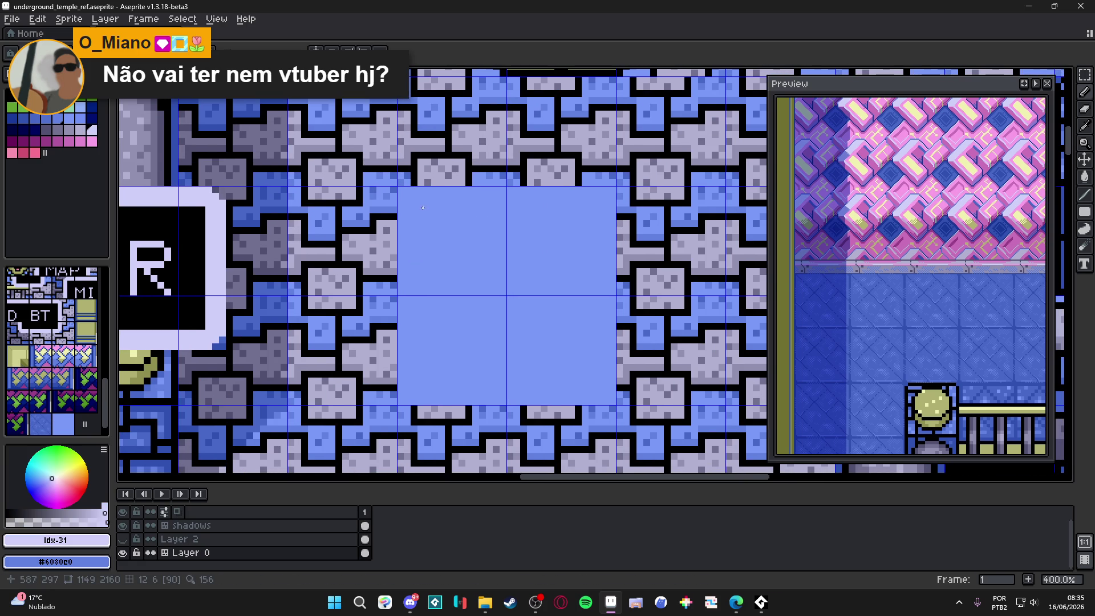
scroll(434, 214, down, 1)
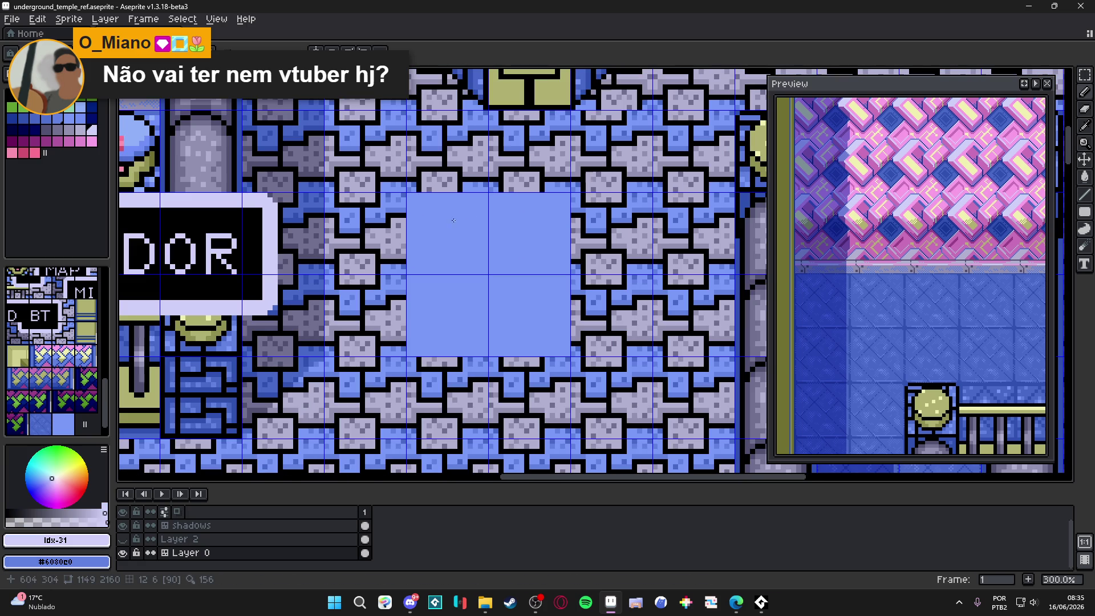
drag(544, 242, 519, 251)
key(ctrl+s)
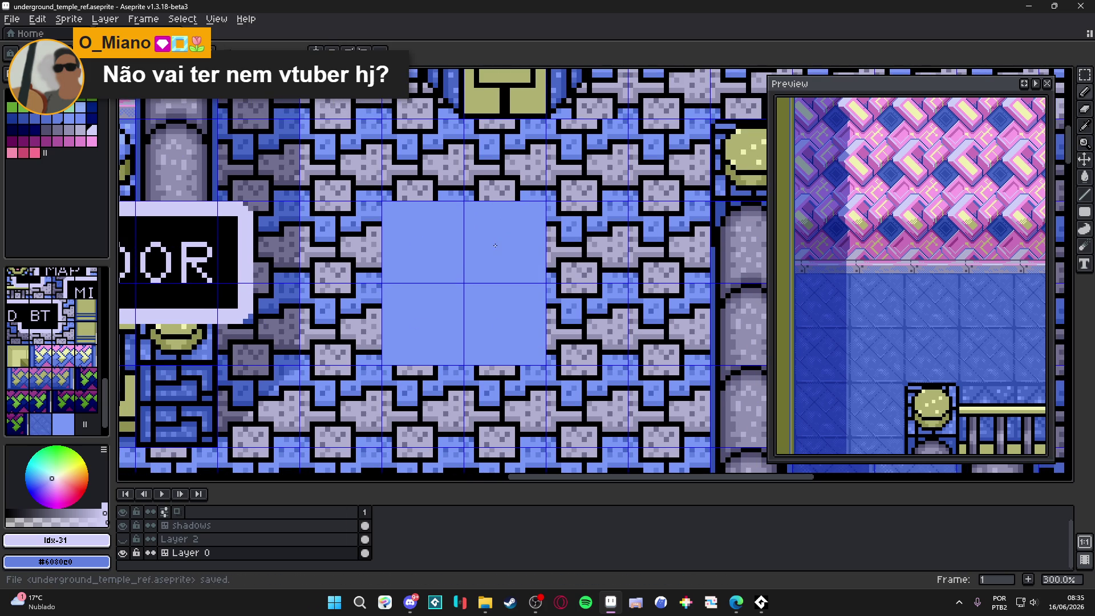
Eyedrop the light gray and draw a filled gray square block in the patch.
scroll(550, 316, up, 3)
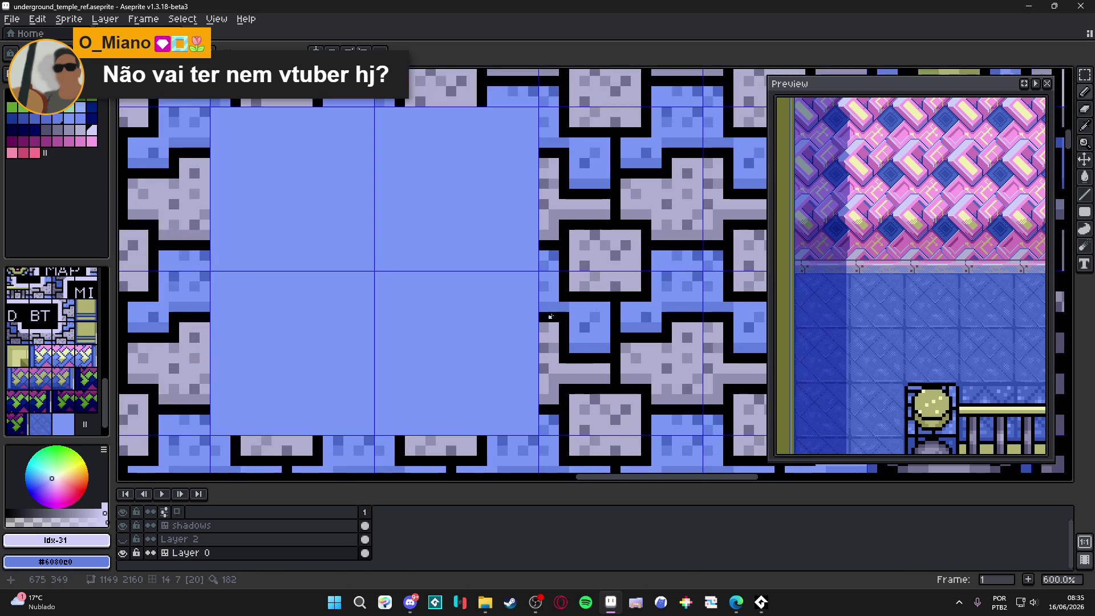
alt+click(559, 317)
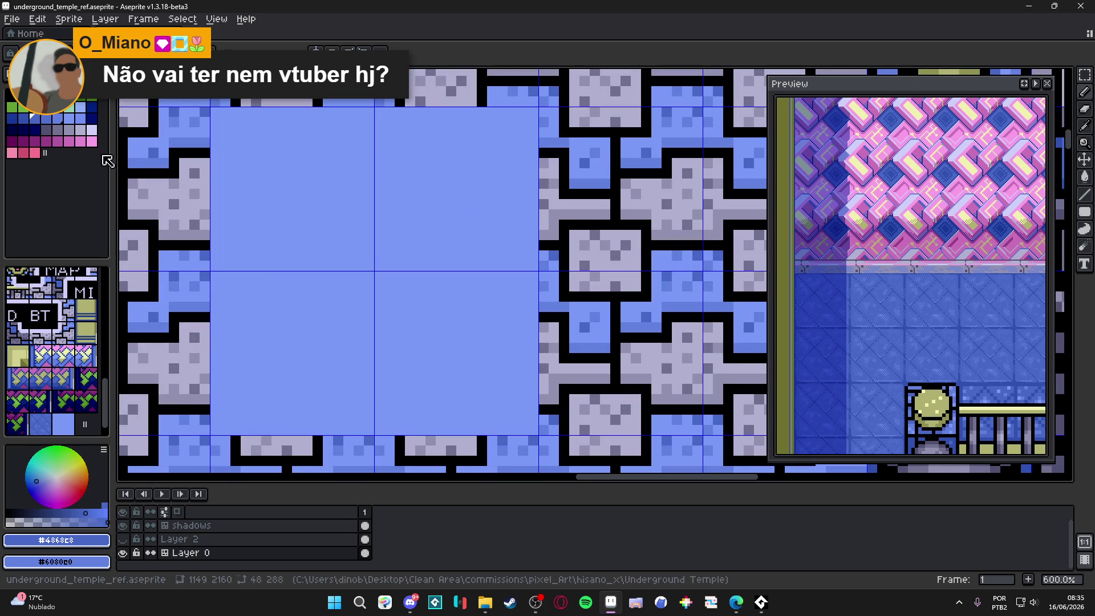
mouse_move(318, 254)
mouse_down()
mouse_move(420, 242)
mouse_move(393, 251)
mouse_up()
key(ctrl+z)
key(ctrl+z)
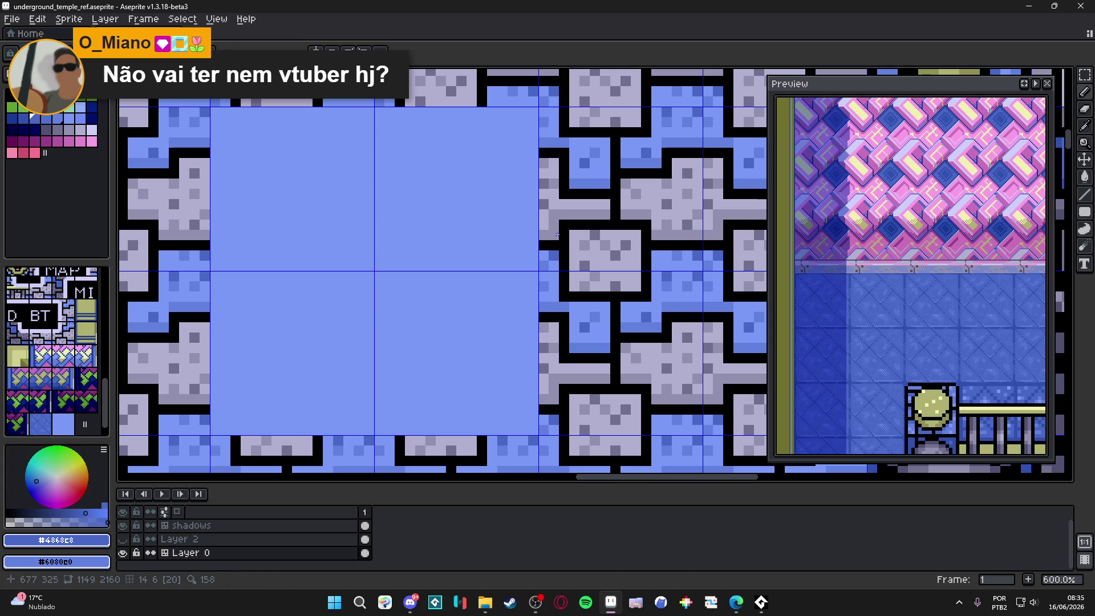
scroll(557, 235, up, 1)
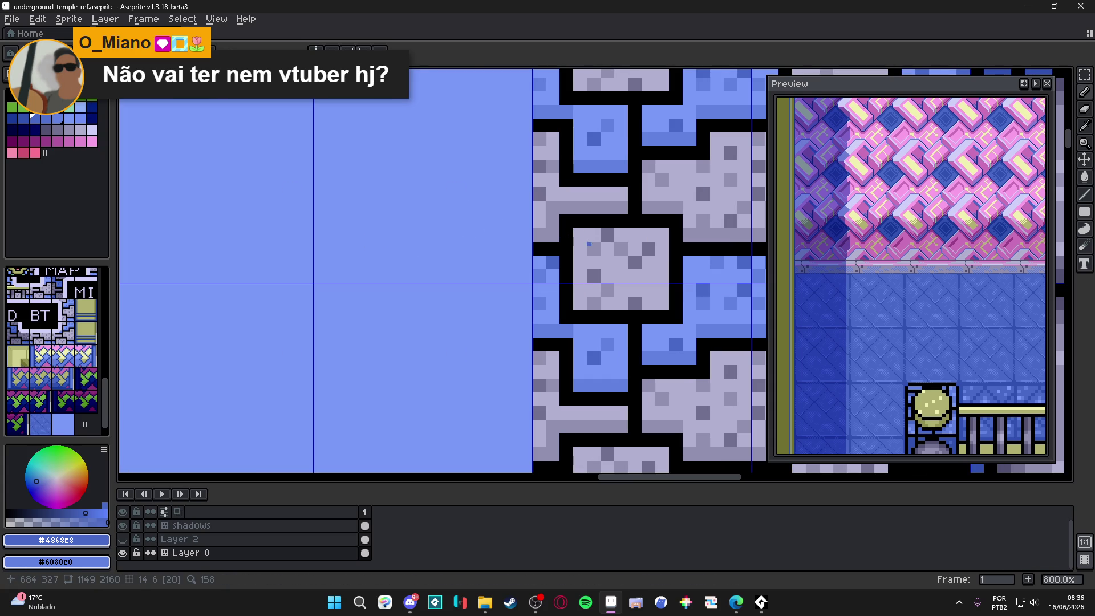
alt+click(589, 243)
drag(589, 243, 619, 321)
click(1083, 215)
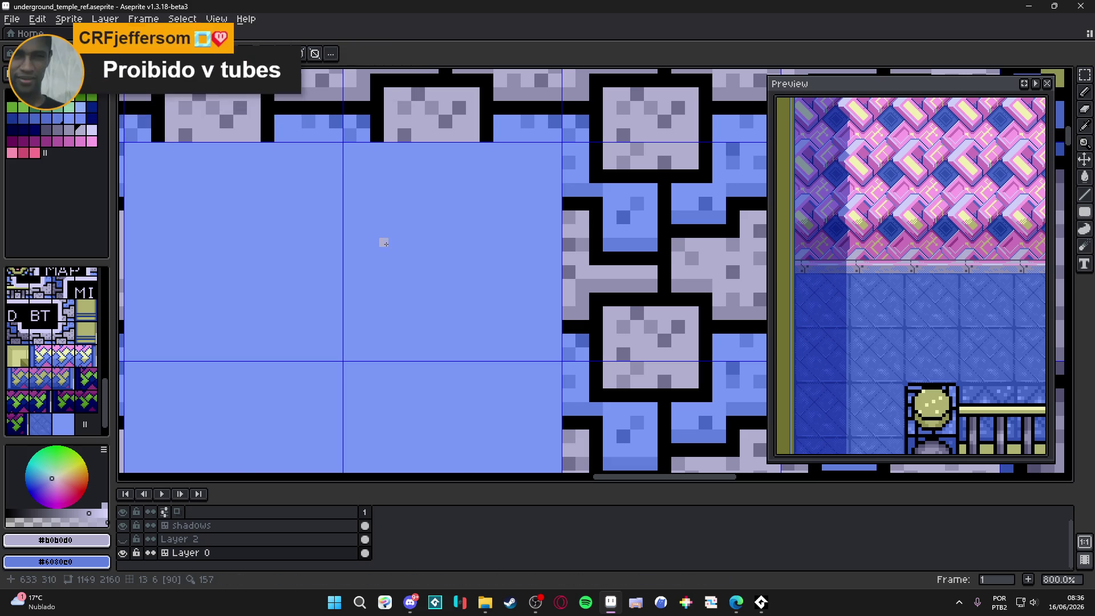
mouse_move(385, 226)
mouse_down()
mouse_move(473, 311)
mouse_move(448, 289)
mouse_move(418, 148)
mouse_move(466, 268)
mouse_move(410, 188)
mouse_move(347, 230)
mouse_move(346, 220)
mouse_move(382, 263)
mouse_move(382, 281)
mouse_move(381, 233)
mouse_up()
Replace the first square with two joined gray rectangles forming an L-shaped brick block.
scroll(435, 289, down, 1)
scroll(424, 205, down, 1)
scroll(451, 241, up, 2)
scroll(378, 280, down, 4)
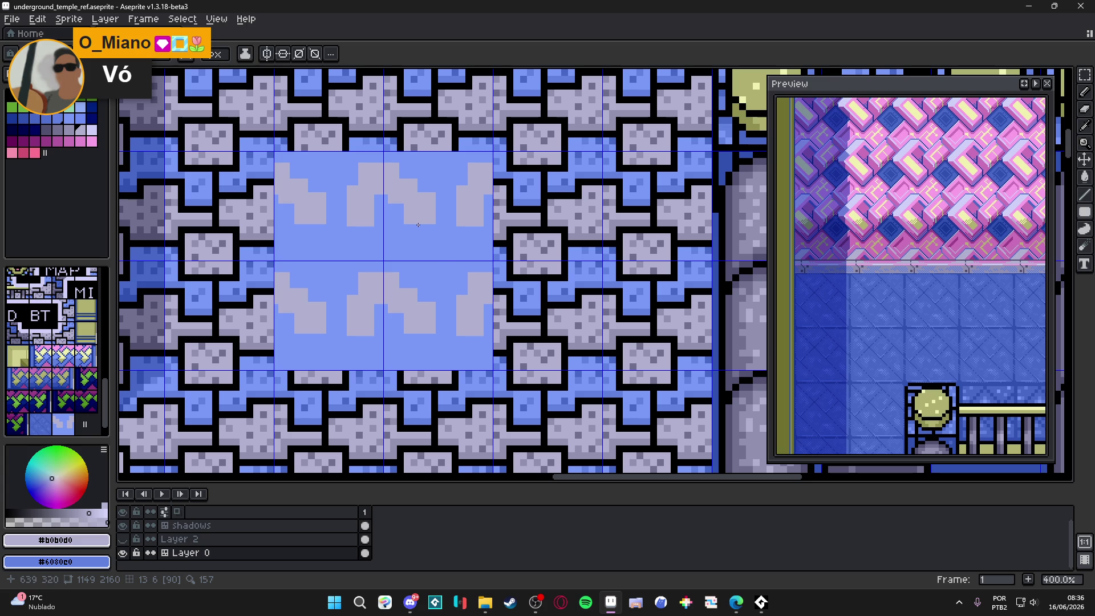
key(ctrl+z)
key(ctrl+z)
key(ctrl+z)
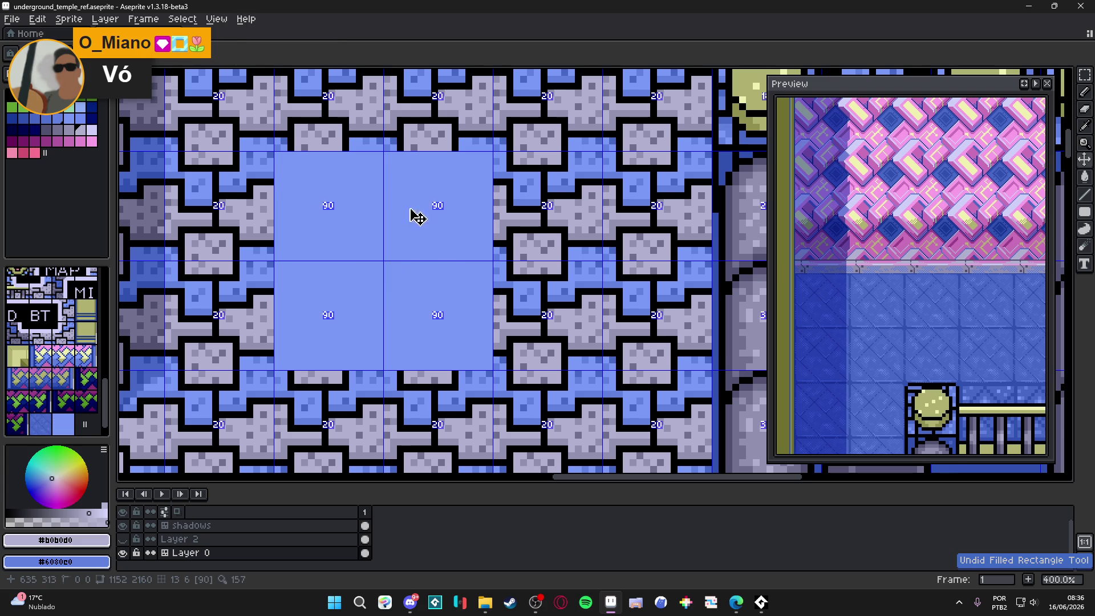
scroll(409, 204, up, 1)
drag(360, 196, 398, 265)
scroll(397, 194, up, 2)
mouse_move(395, 194)
mouse_down()
mouse_move(448, 238)
mouse_move(445, 260)
mouse_up()
scroll(439, 231, up, 2)
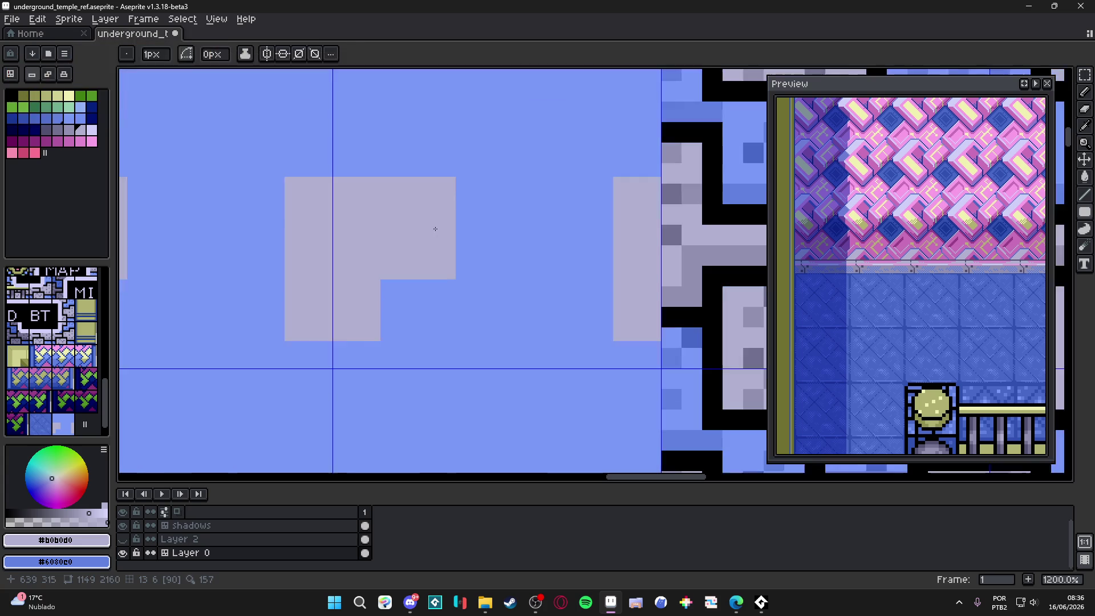
scroll(439, 231, down, 4)
scroll(442, 233, up, 1)
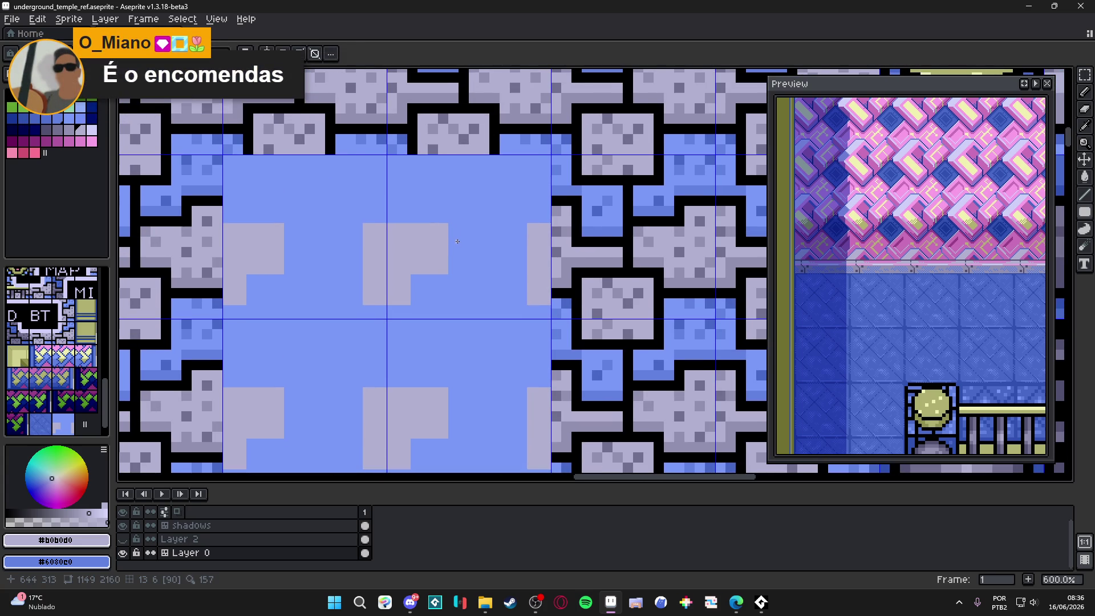
alt+click(457, 242)
Trim the gray shape's bottom and top pixel rows back to blue #7898f8 with the pencil.
click(443, 273)
drag(443, 273, 408, 271)
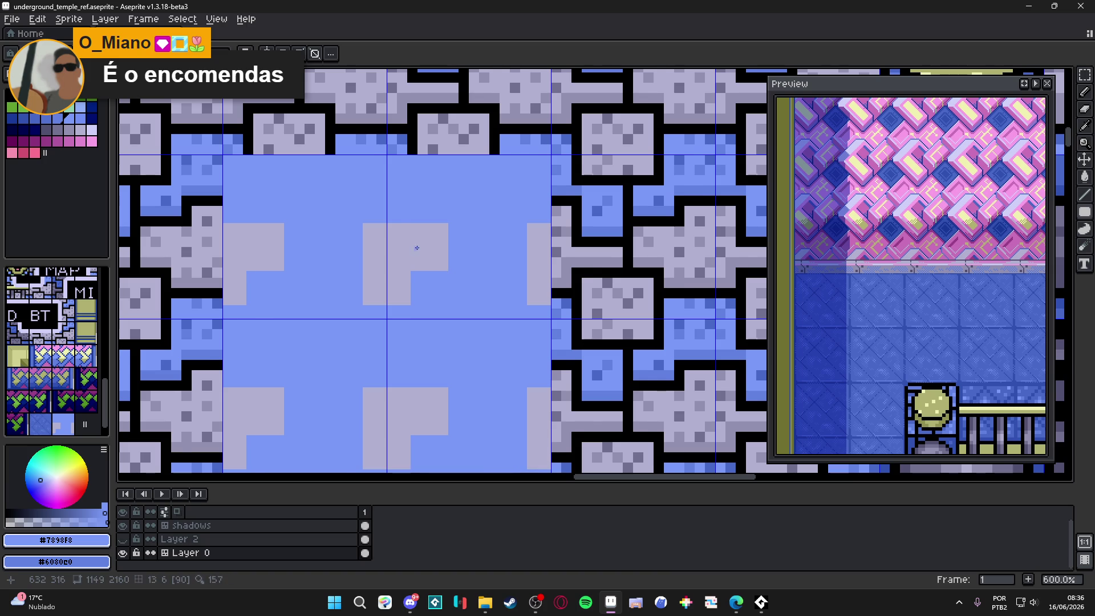
scroll(418, 242, up, 3)
alt+click(464, 205)
mouse_move(472, 198)
mouse_down()
mouse_move(472, 251)
mouse_move(425, 162)
mouse_move(489, 186)
mouse_move(502, 246)
mouse_move(434, 308)
mouse_up()
alt+click(423, 332)
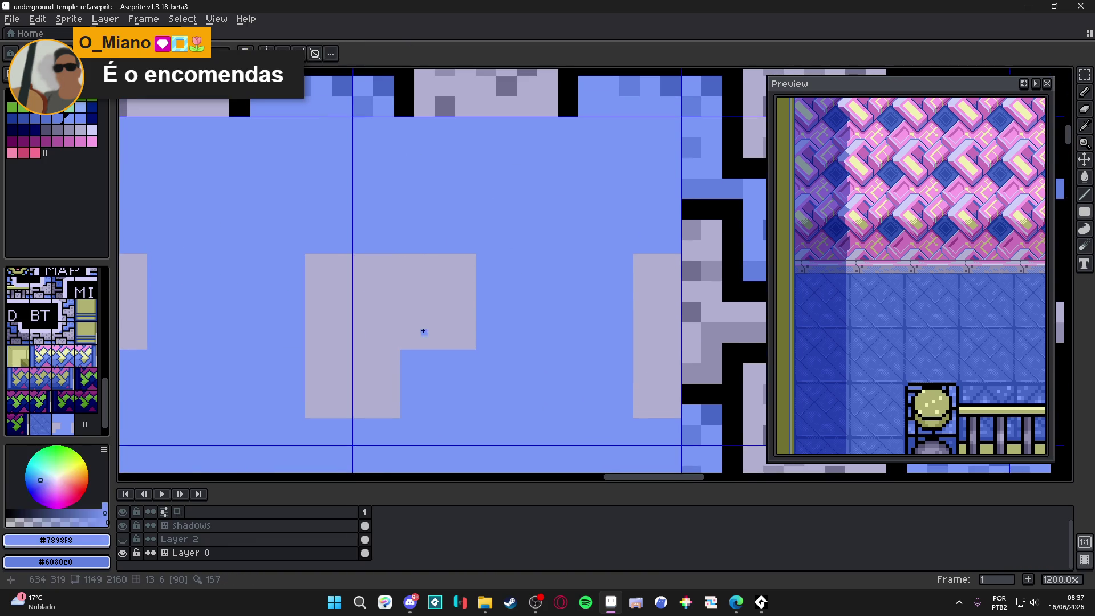
scroll(421, 334, up, 3)
scroll(534, 346, down, 2)
click(523, 230)
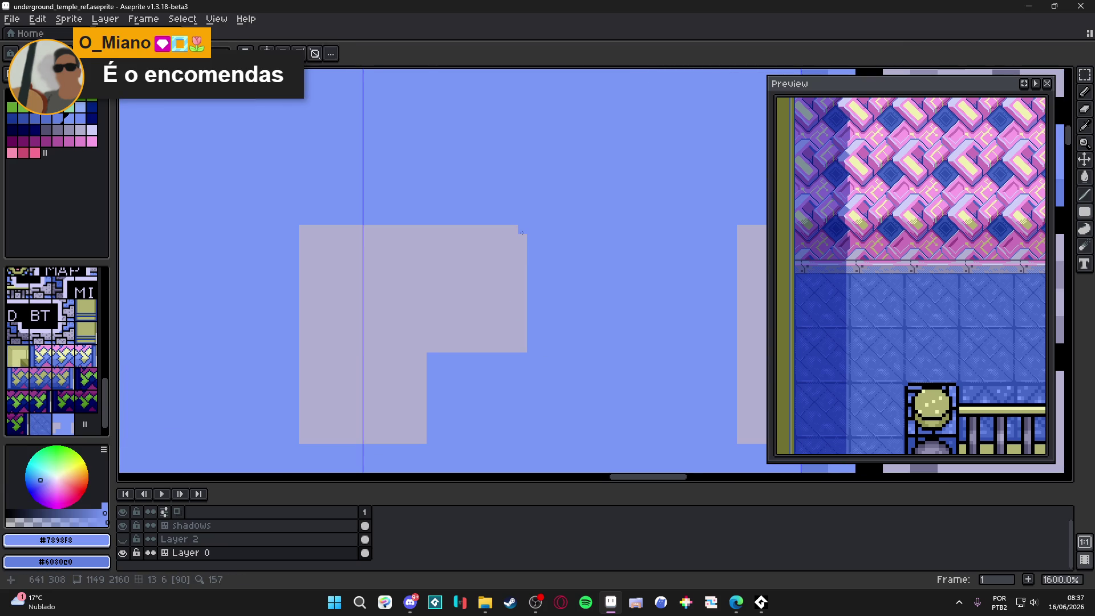
drag(300, 229, 543, 230)
scroll(545, 231, down, 3)
scroll(516, 249, up, 2)
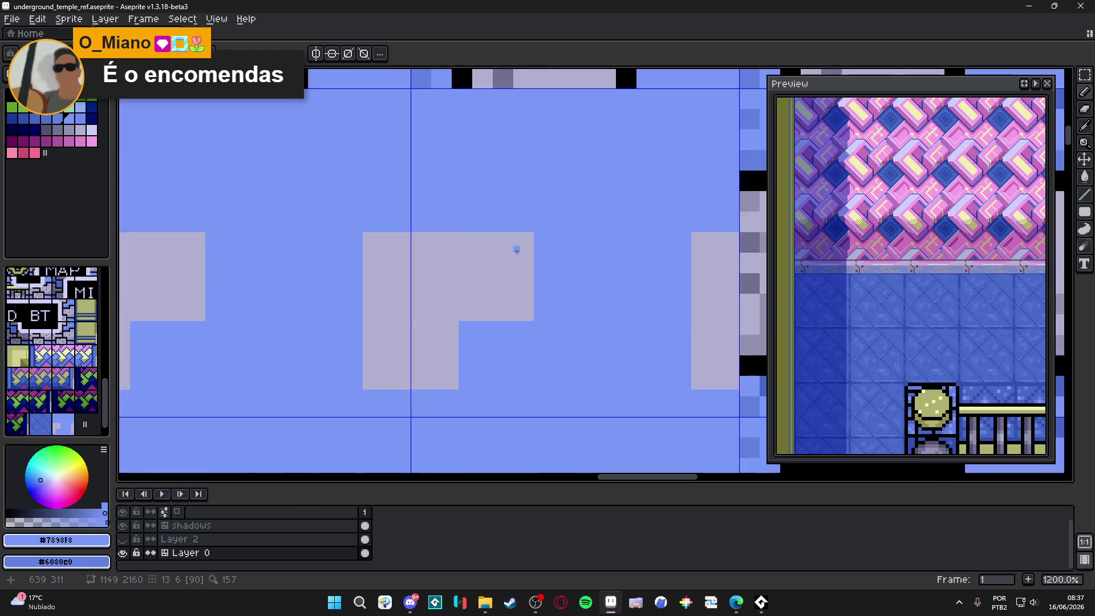
Draw a hollow 19x19 light-gray square outline in the patch with the Rectangle tool.
alt+click(515, 249)
click(1085, 215)
scroll(422, 239, down, 3)
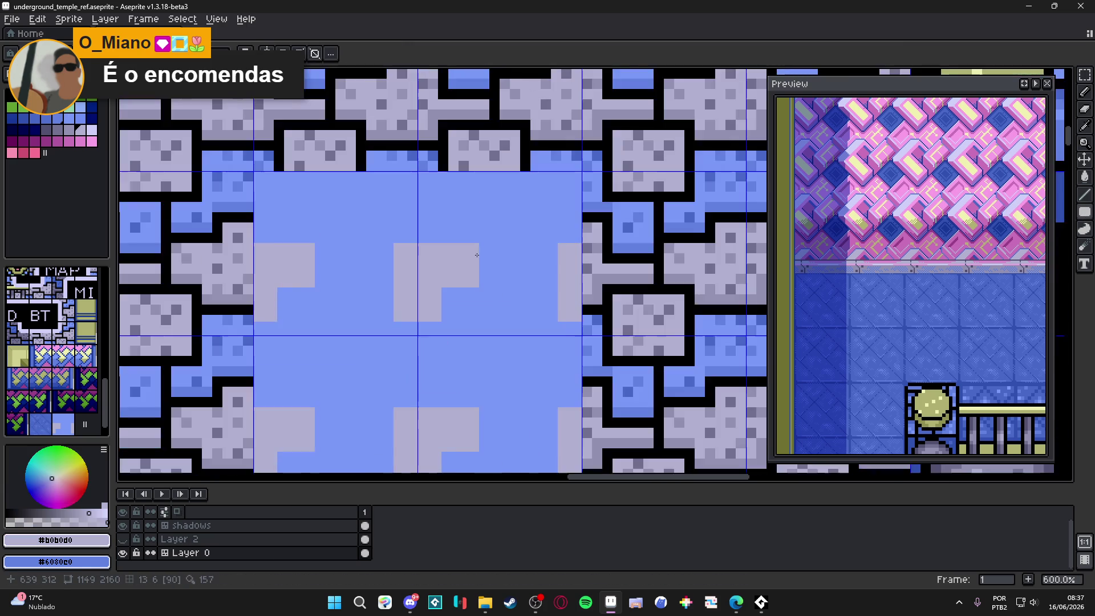
scroll(434, 234, right, 1)
scroll(439, 230, up, 1)
scroll(439, 230, up, 2)
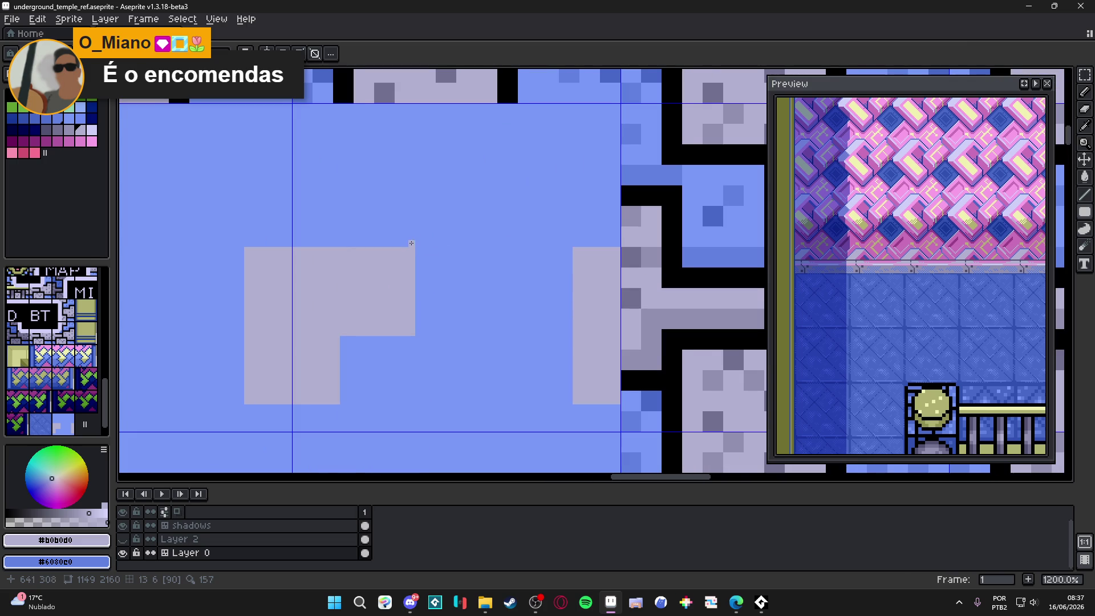
scroll(412, 243, down, 4)
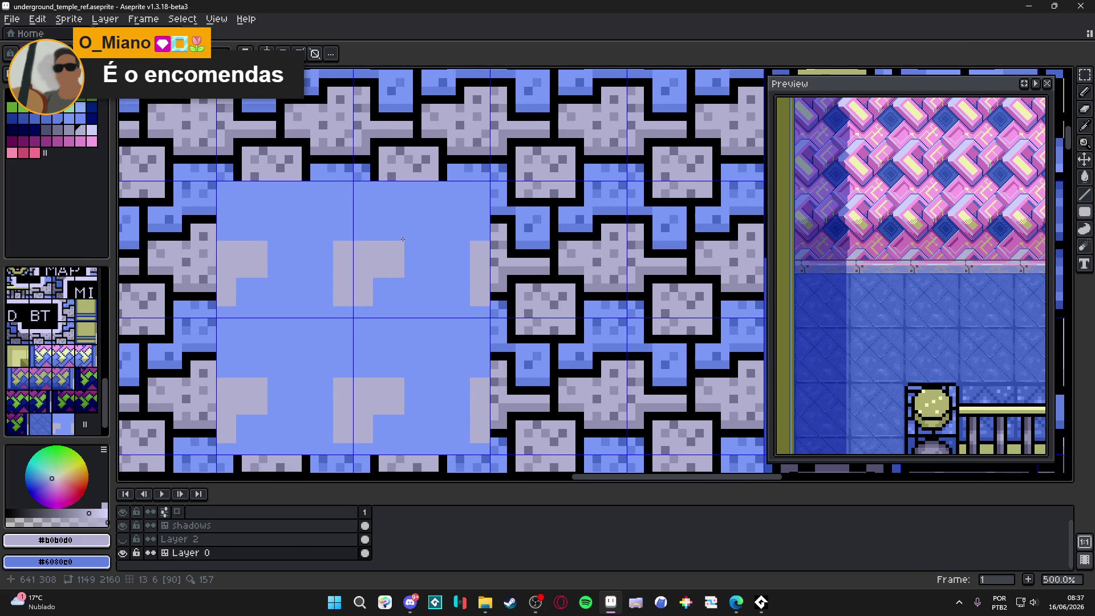
scroll(403, 239, up, 1)
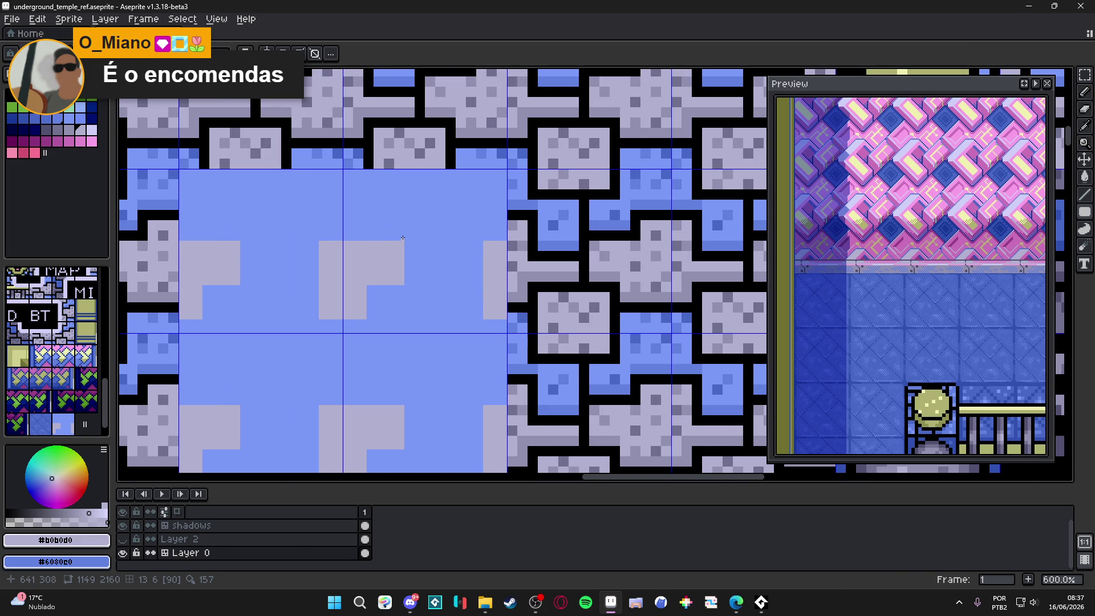
scroll(392, 235, down, 1)
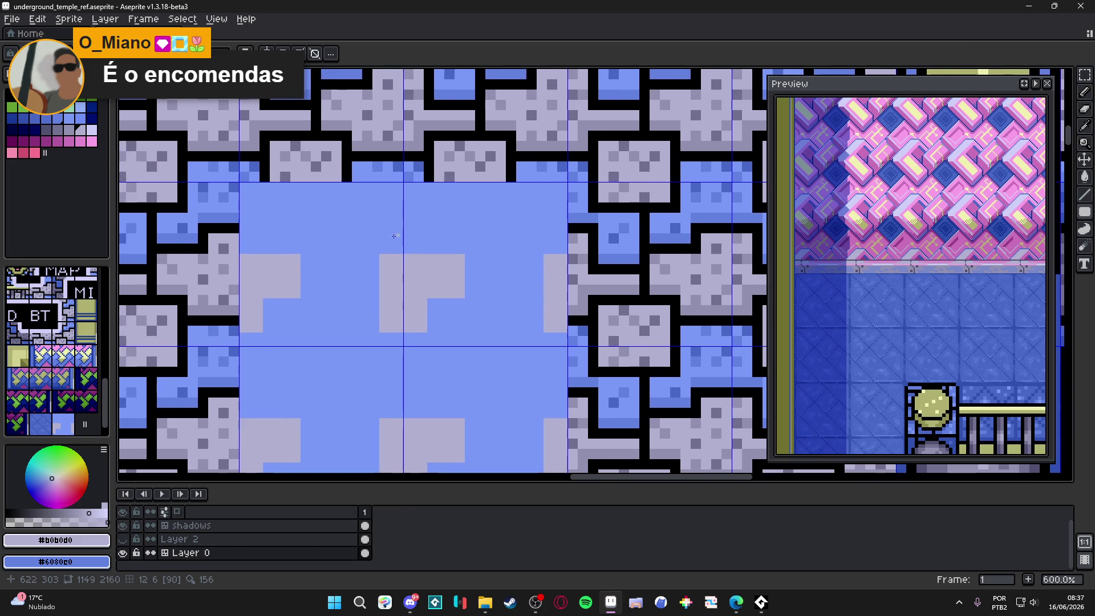
scroll(458, 261, up, 3)
drag(438, 243, 529, 331)
scroll(442, 342, up, 2)
alt+click(442, 342)
Straighten the light square's jagged edges and add a light-gray line up its side with the pencil.
drag(444, 322, 443, 321)
key(b)
drag(442, 197, 442, 328)
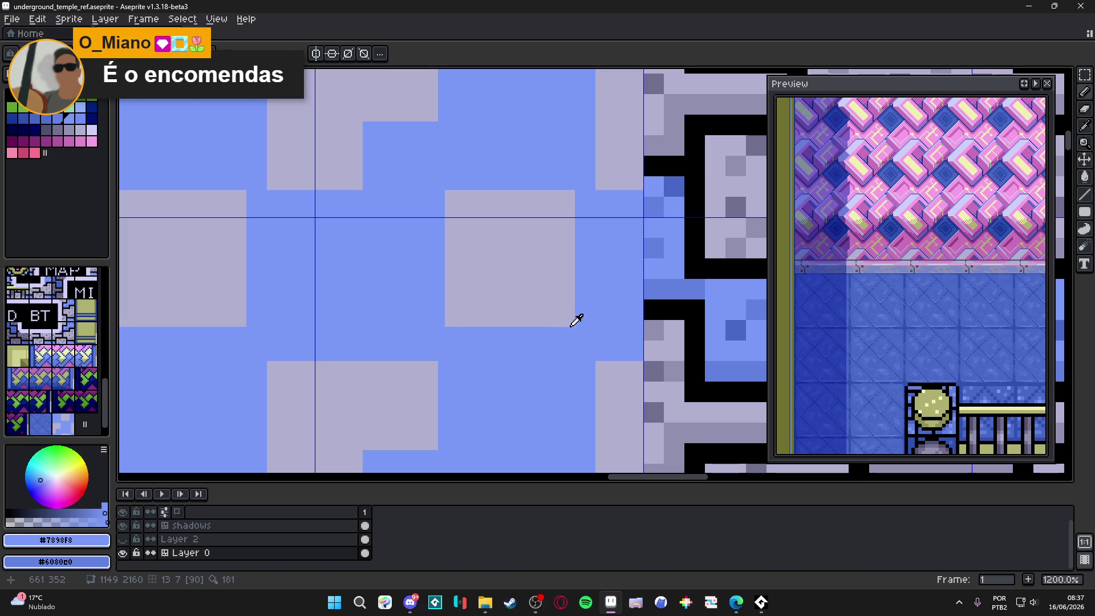
shift+click(425, 189)
scroll(579, 204, up, 1)
alt+click(565, 202)
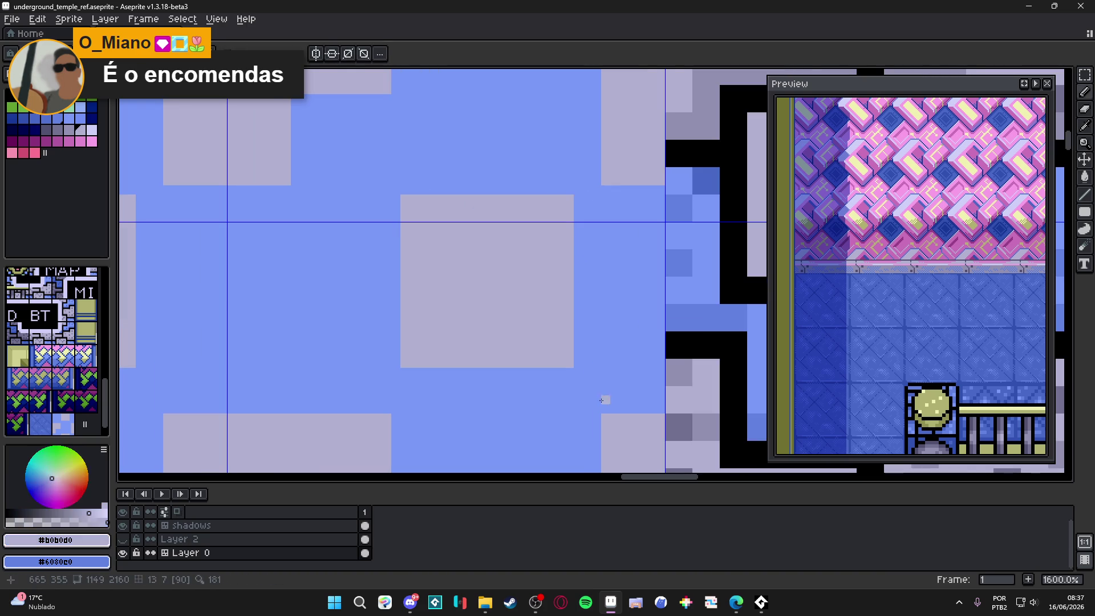
key(ctrl+z)
shift+click(597, 363)
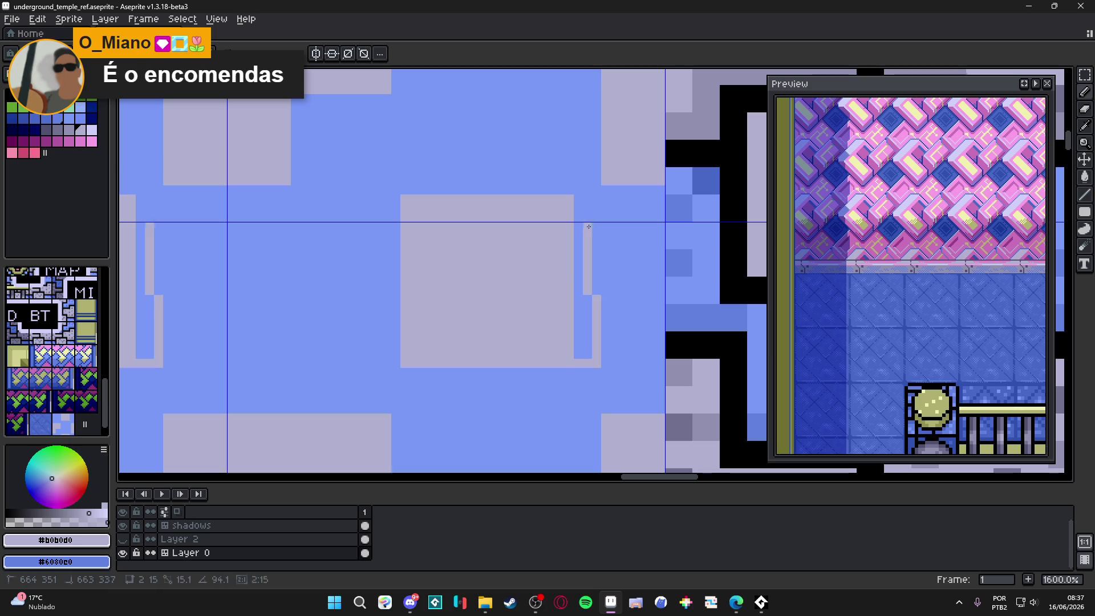
shift+click(596, 197)
Flood-fill the square solid gray and recolour the gray rectangle's right column light blue.
key(g)
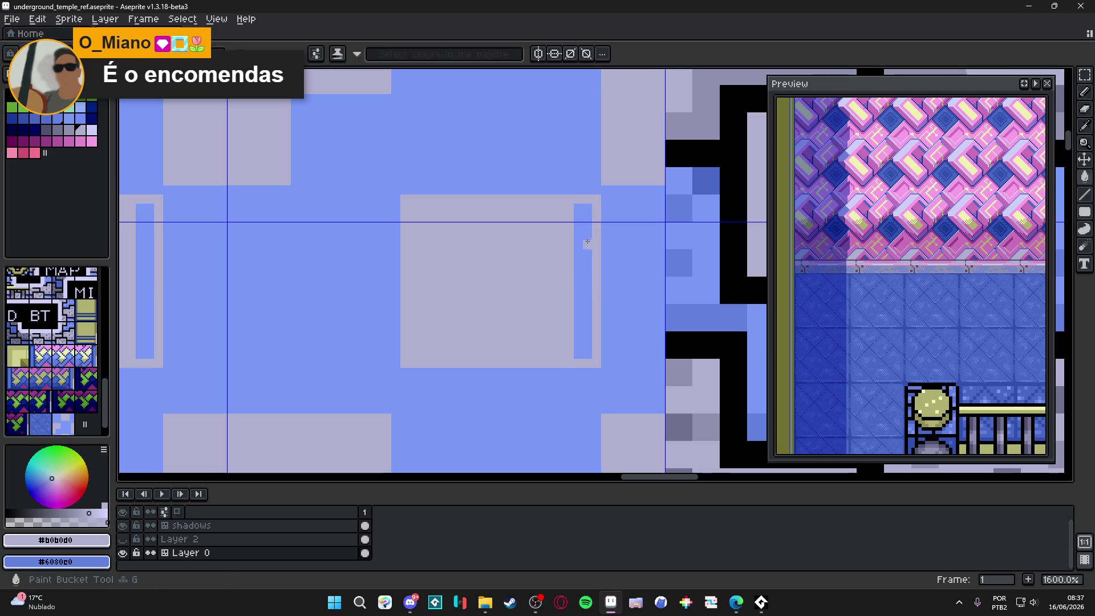
click(583, 235)
alt+click(616, 293)
scroll(616, 293, down, 3)
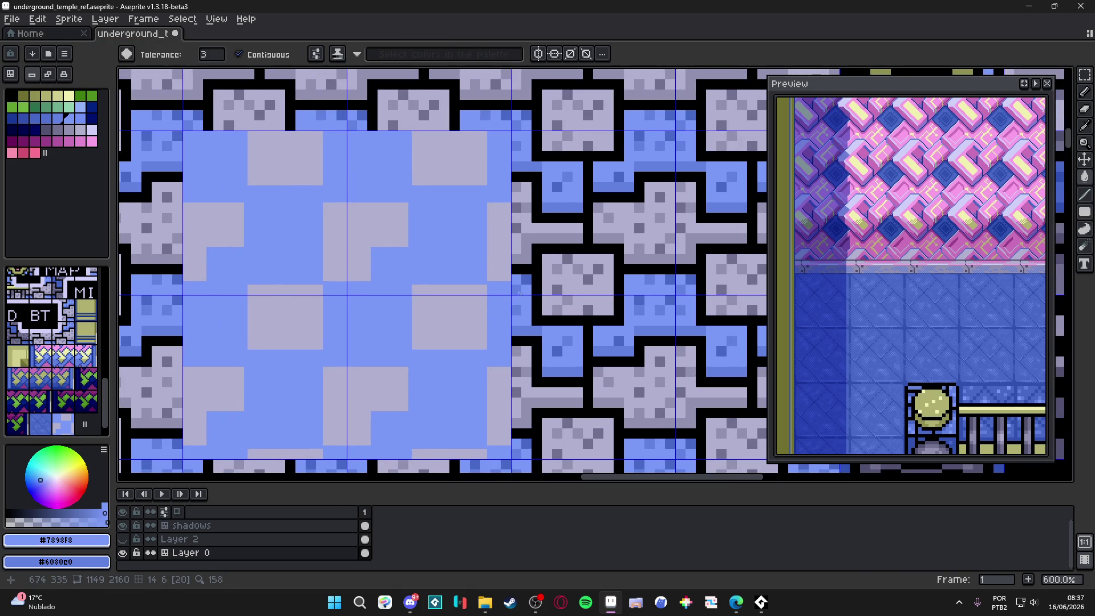
scroll(371, 292, up, 3)
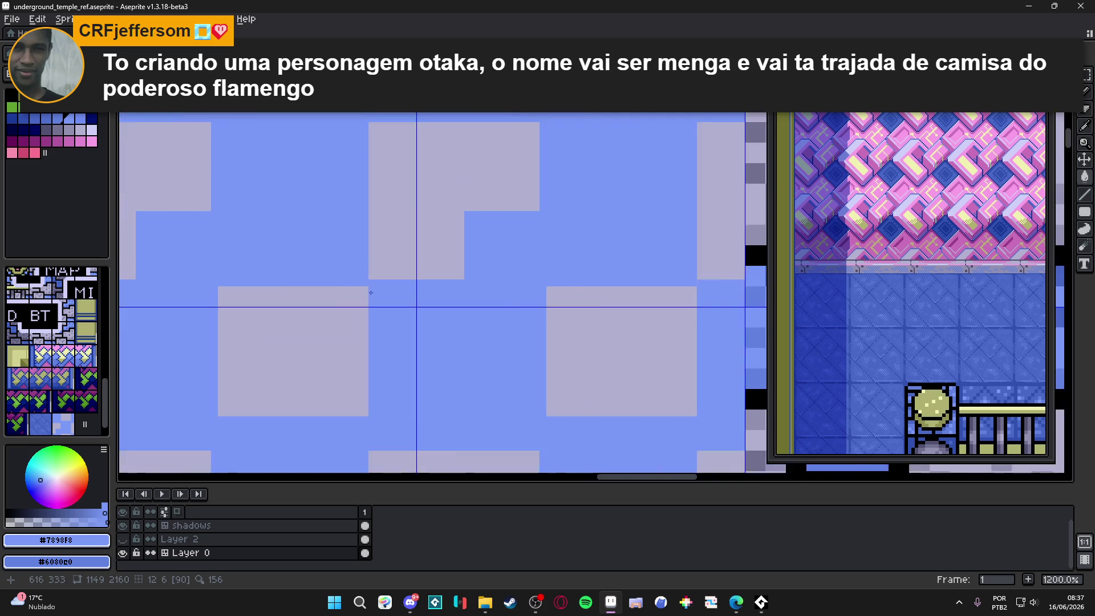
scroll(371, 292, up, 1)
click(365, 291)
key(ctrl+z)
key(b)
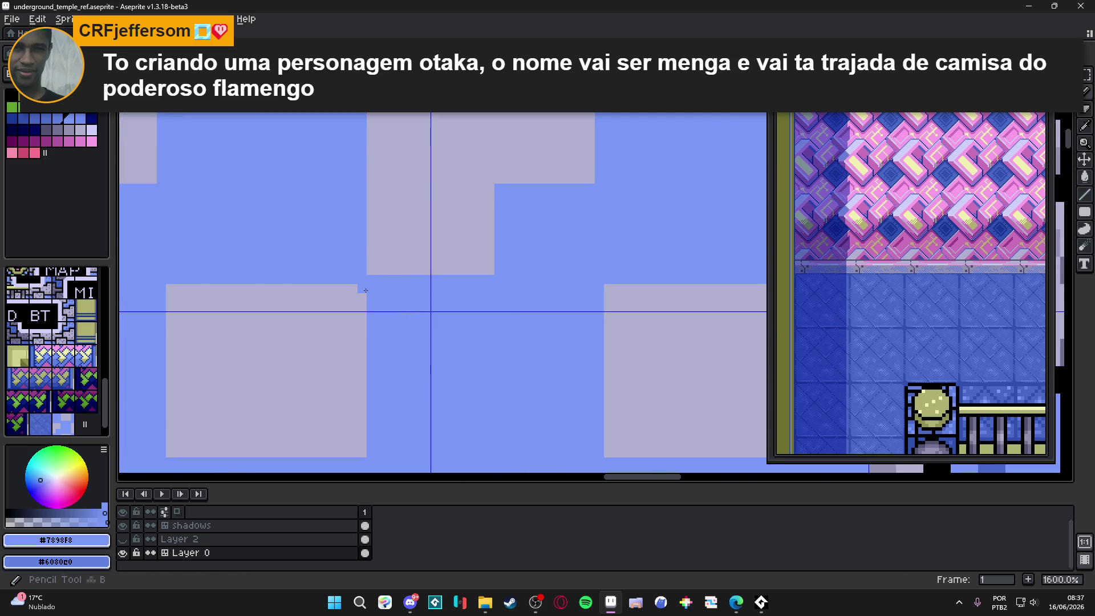
drag(366, 291, 365, 446)
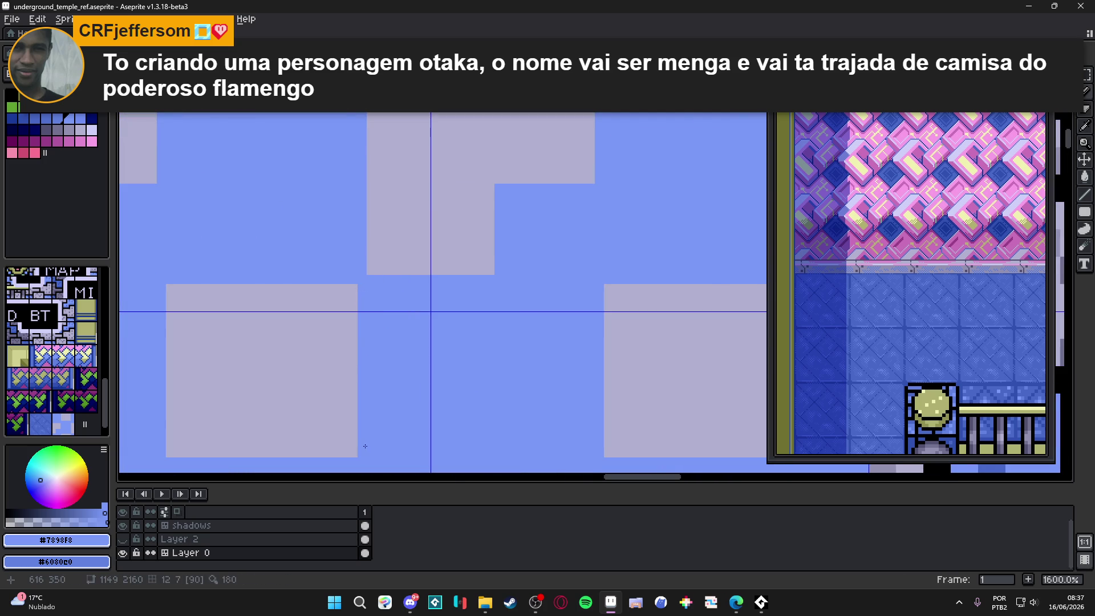
scroll(365, 446, down, 1)
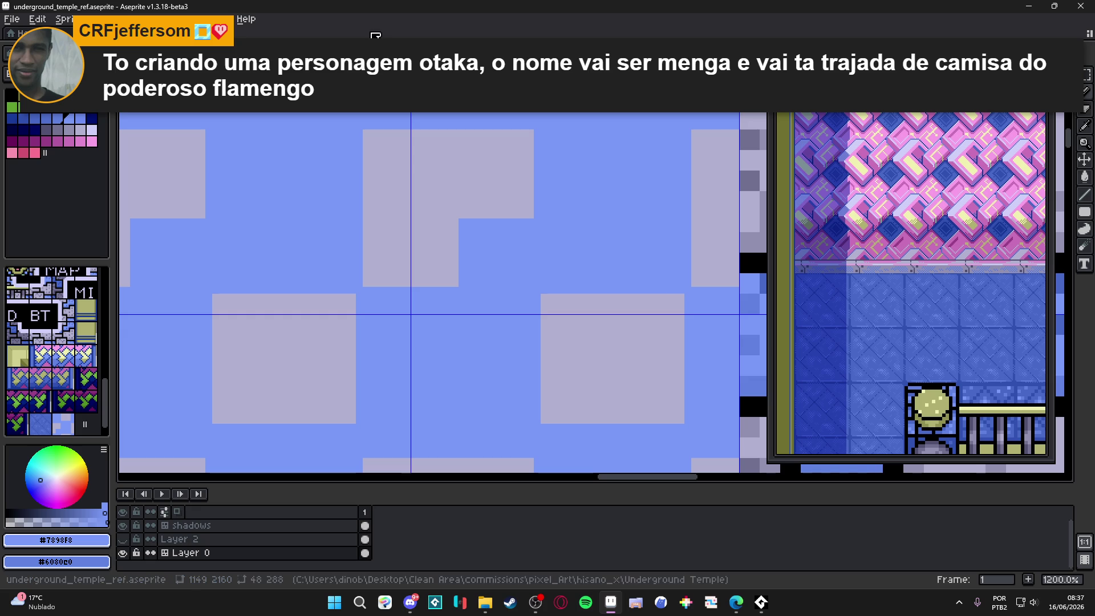
scroll(399, 282, down, 2)
Move the light L-shaped tile up one pixel and bucket-fill the exposed strips.
click(398, 225)
scroll(399, 226, up, 2)
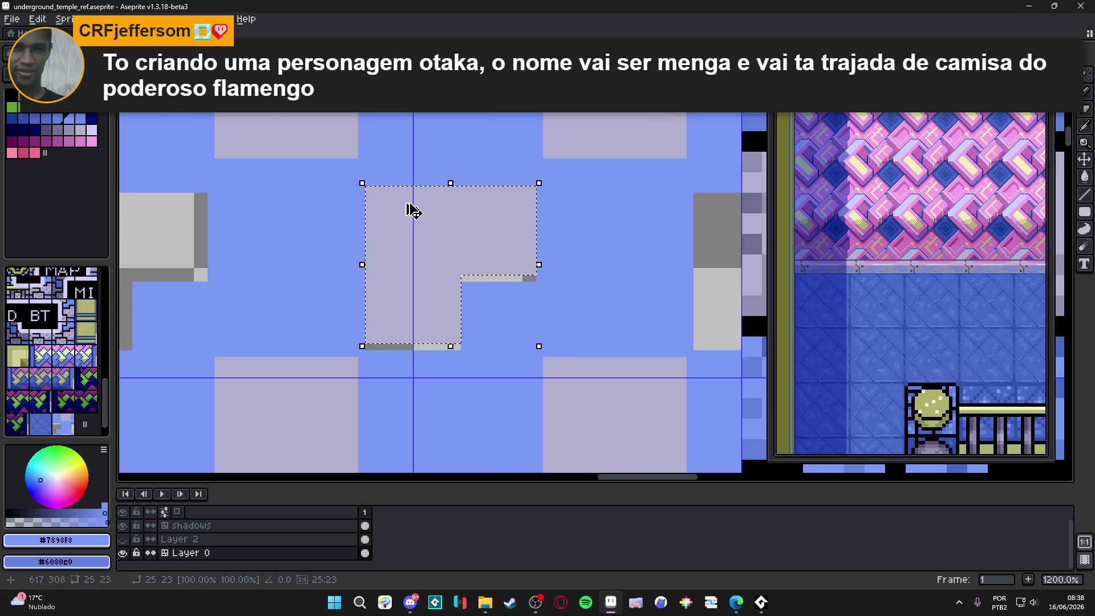
key(ctrl+z)
key(ctrl+y)
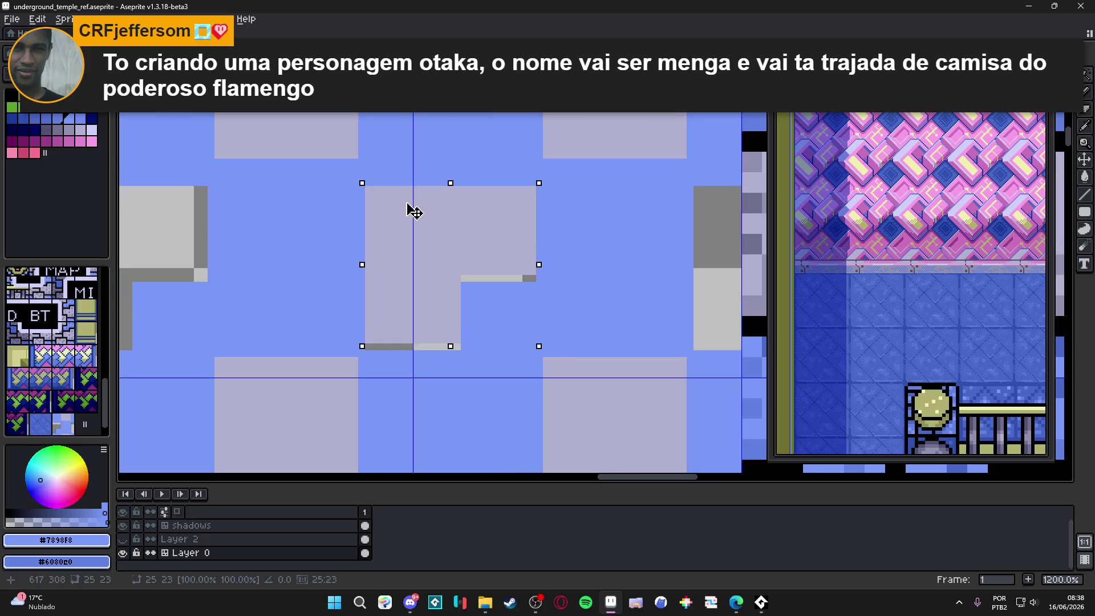
drag(413, 212, 412, 204)
key(Return)
key(g)
click(479, 281)
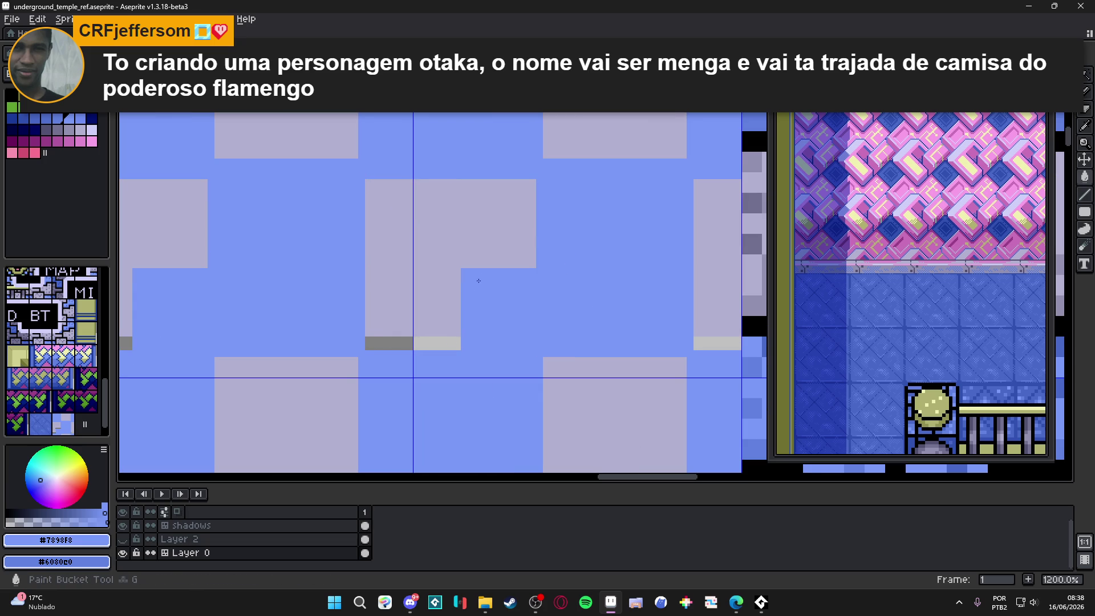
click(450, 343)
scroll(439, 302, down, 4)
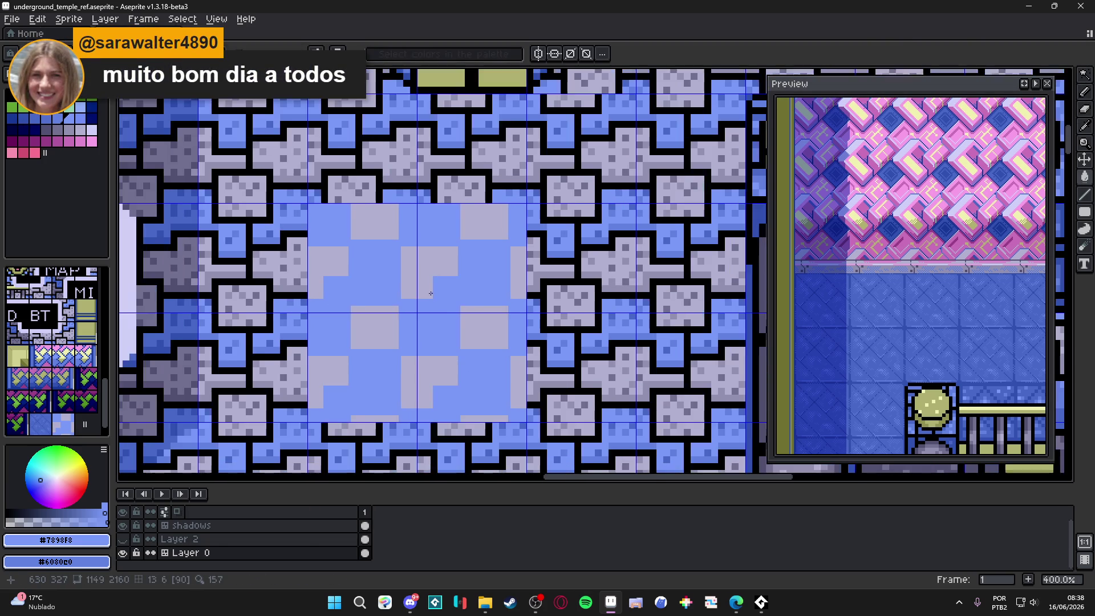
scroll(431, 286, down, 1)
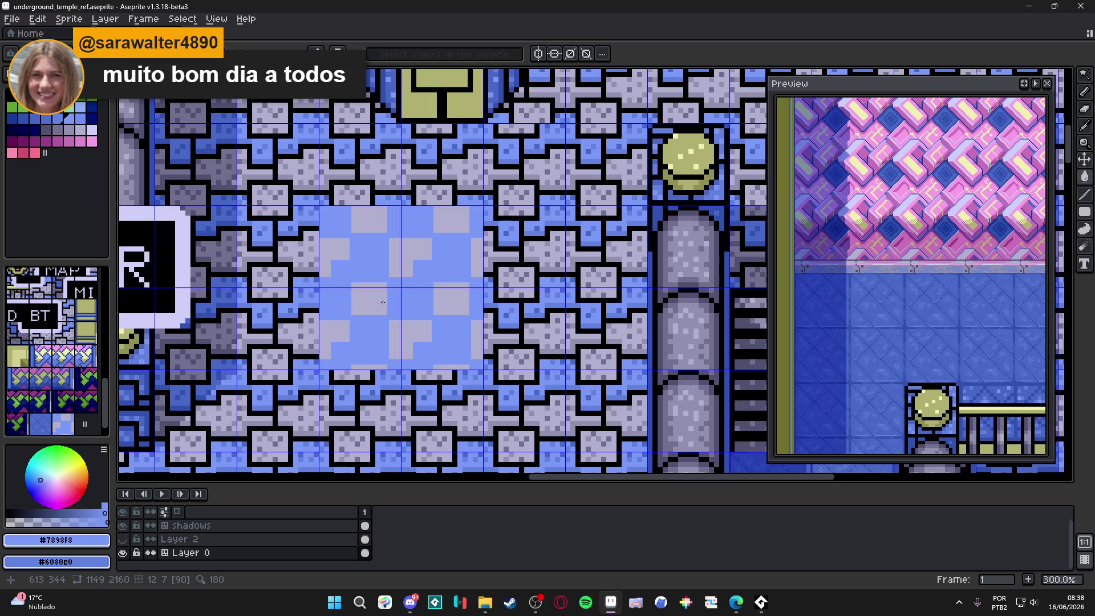
scroll(384, 300, up, 2)
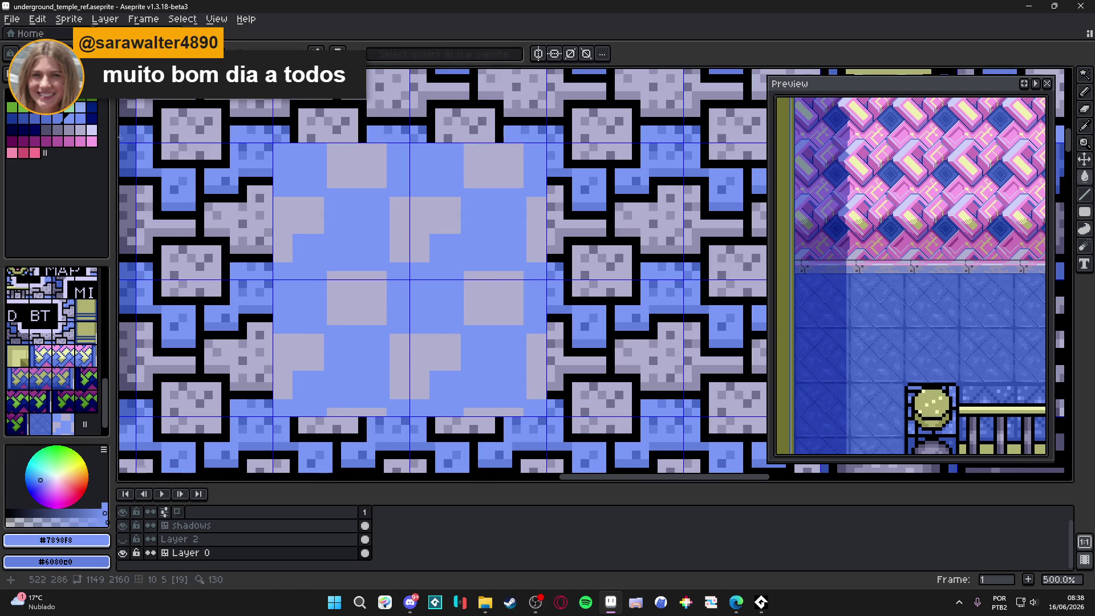
Trace darker-blue (palette index 19) border lines along the L-tile's sides, step and bottom.
click(46, 118)
scroll(375, 283, up, 2)
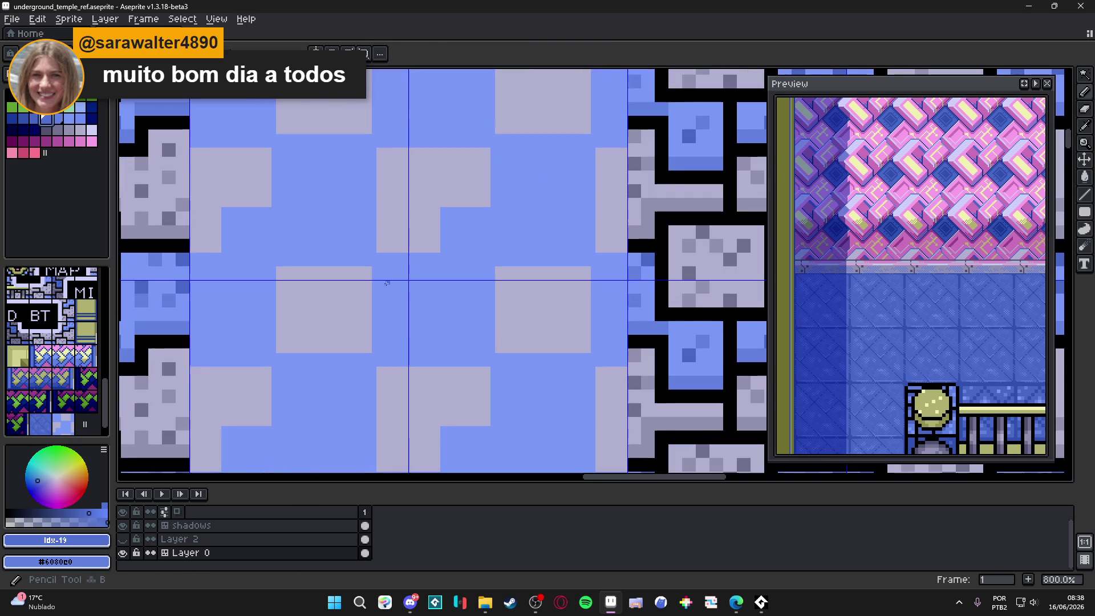
mouse_move(374, 283)
mouse_down()
mouse_move(375, 127)
mouse_move(372, 135)
mouse_move(497, 137)
mouse_up()
shift+click(493, 137)
shift+click(492, 71)
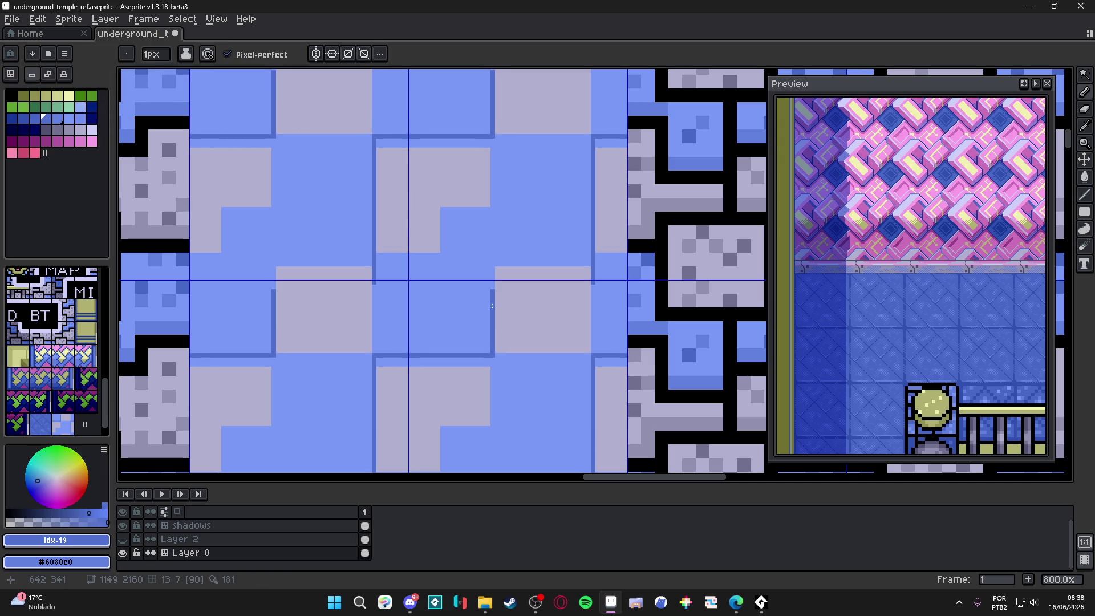
shift+click(493, 206)
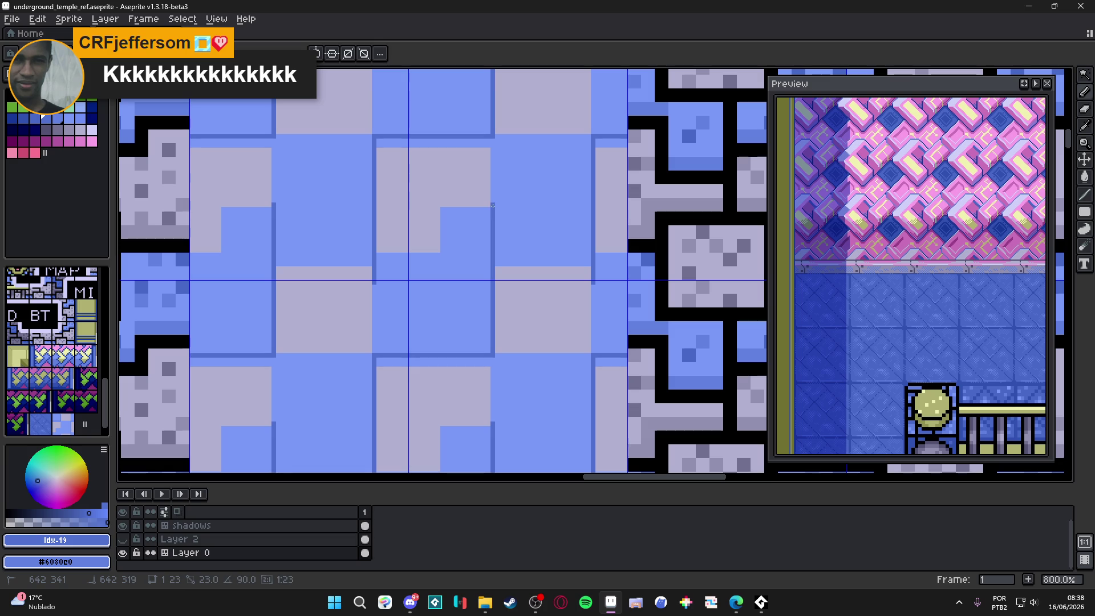
shift+click(493, 208)
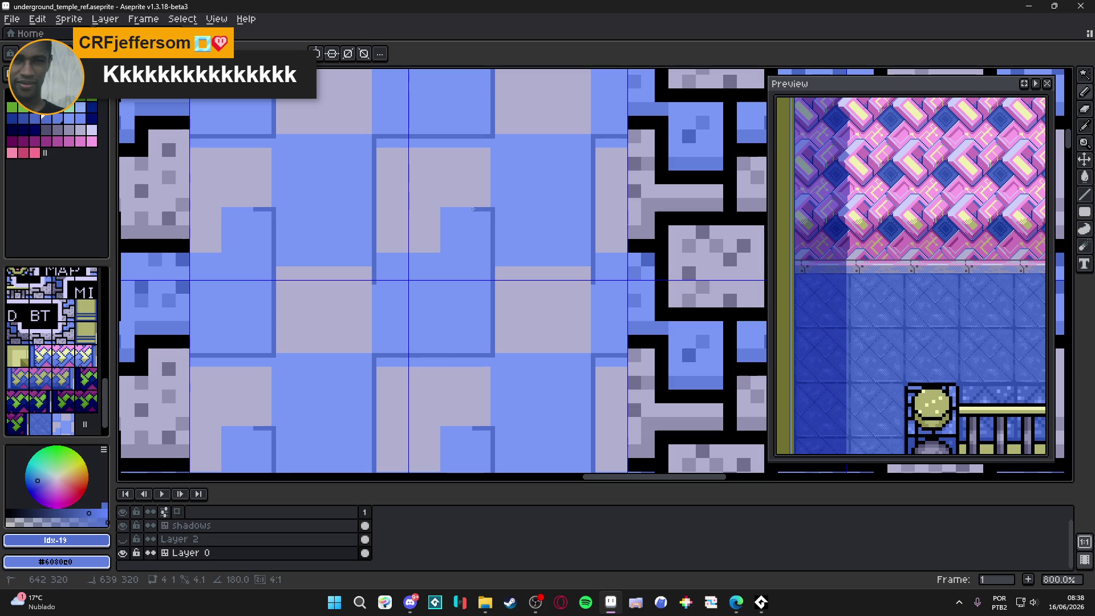
shift+click(440, 209)
shift+click(440, 253)
shift+click(375, 254)
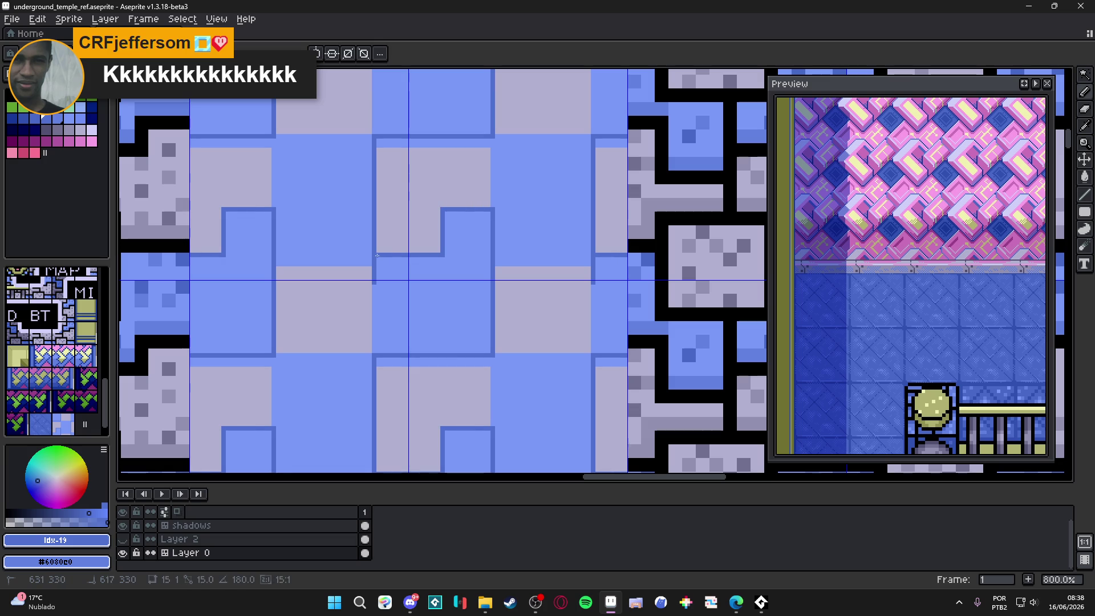
shift+click(374, 355)
shift+click(274, 355)
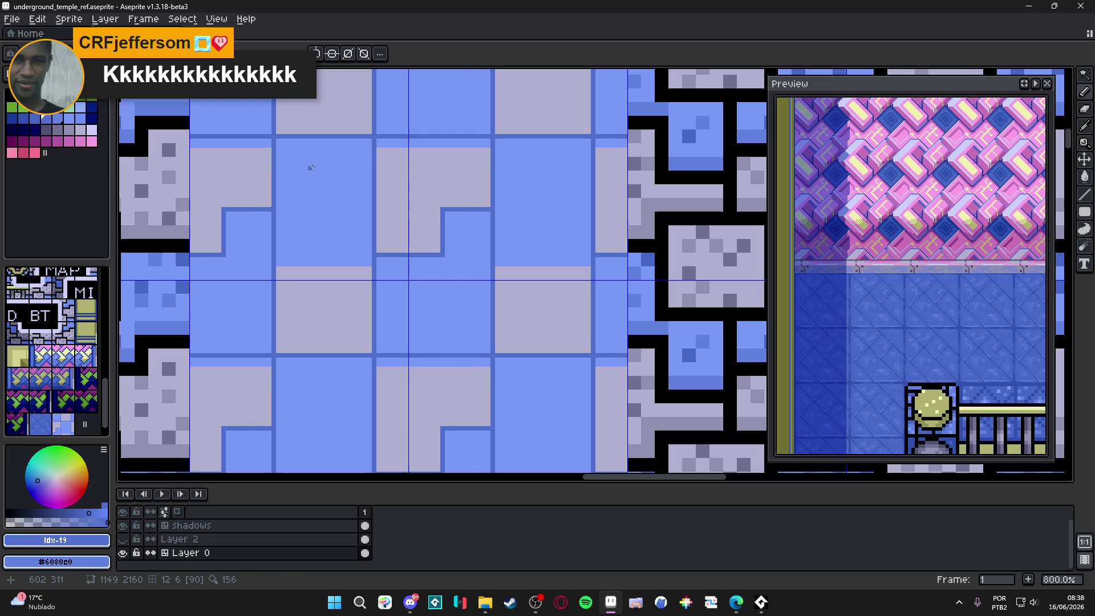
scroll(415, 209, down, 1)
Toggle tilemap mode and draw dark-blue #5070d0 border lines between the interlocking tiles.
scroll(442, 224, down, 1)
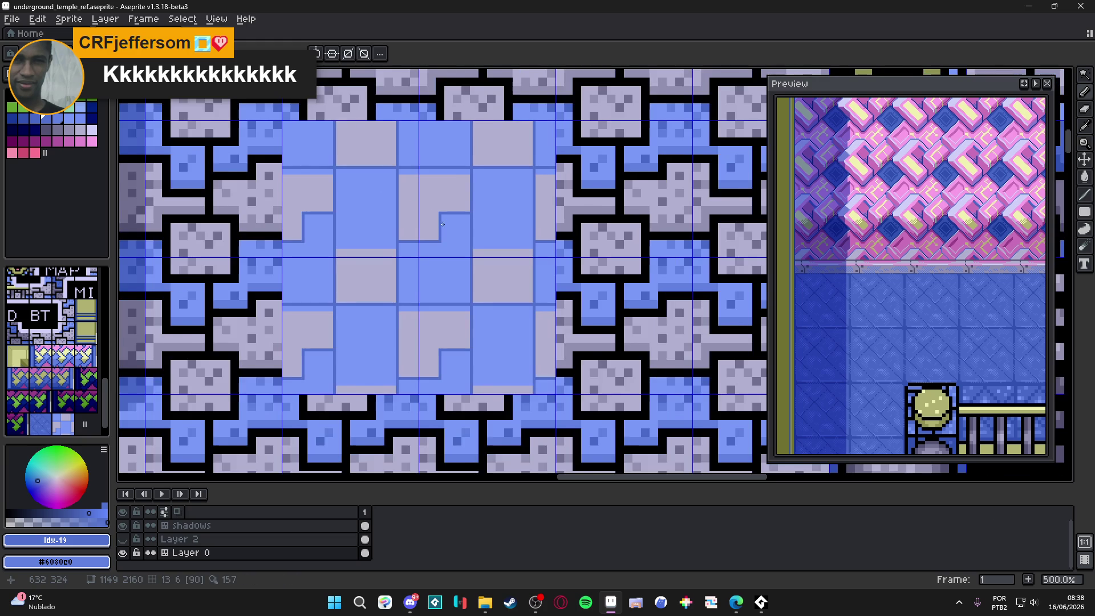
key(Tab)
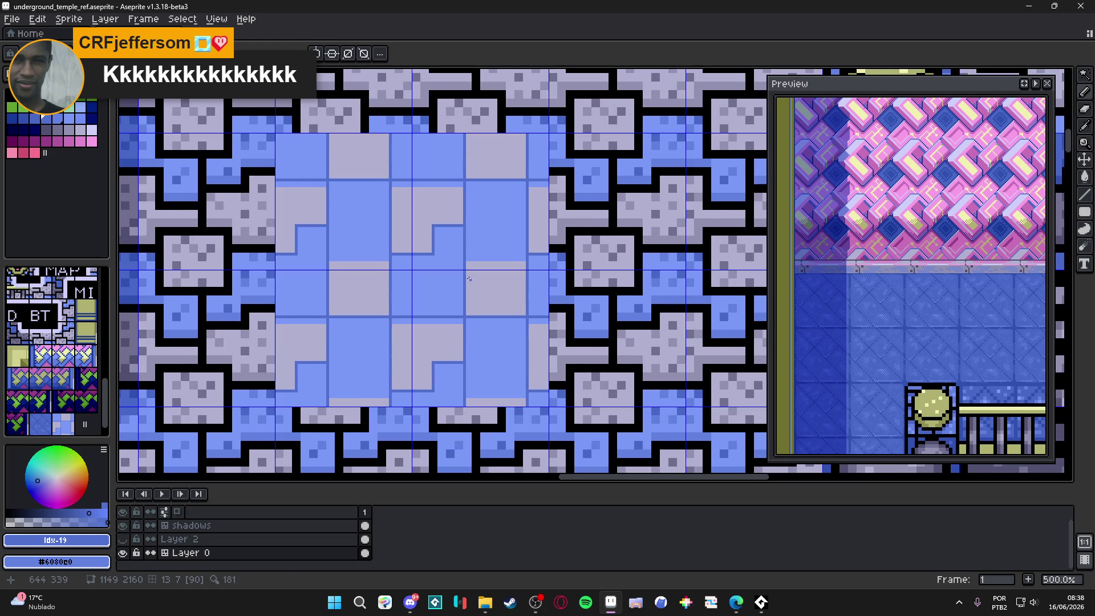
scroll(470, 277, up, 1)
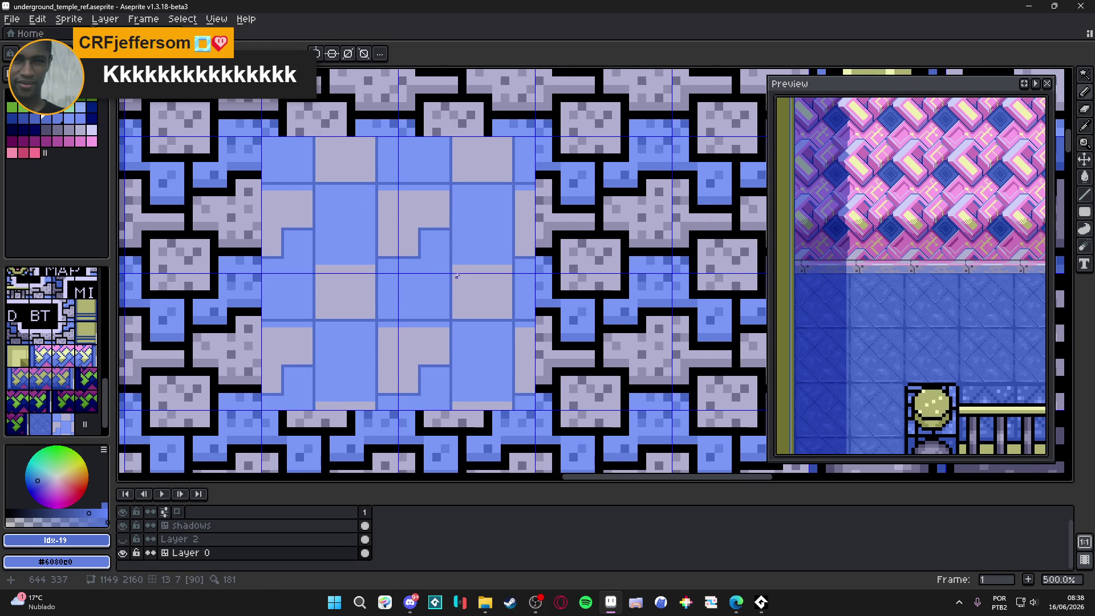
scroll(452, 265, up, 1)
drag(451, 260, 548, 259)
scroll(469, 351, down, 2)
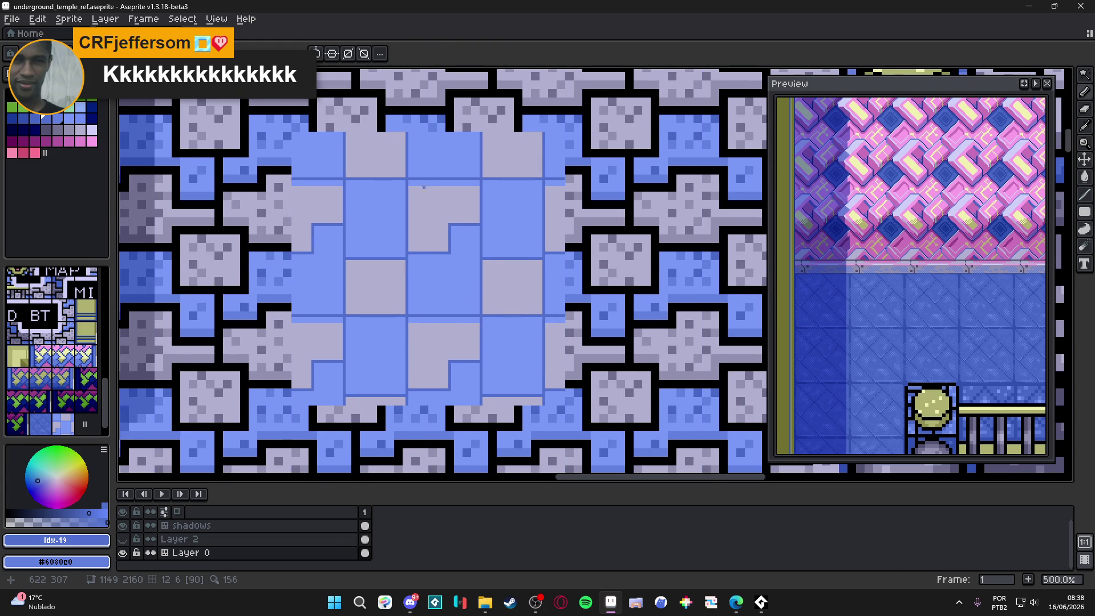
scroll(512, 196, up, 4)
alt+click(551, 196)
mouse_move(539, 203)
mouse_down()
mouse_move(366, 203)
mouse_move(433, 190)
mouse_move(543, 192)
mouse_up()
Pick light blue #7898f8 for the highlight line.
alt+click(377, 183)
scroll(536, 205, down, 5)
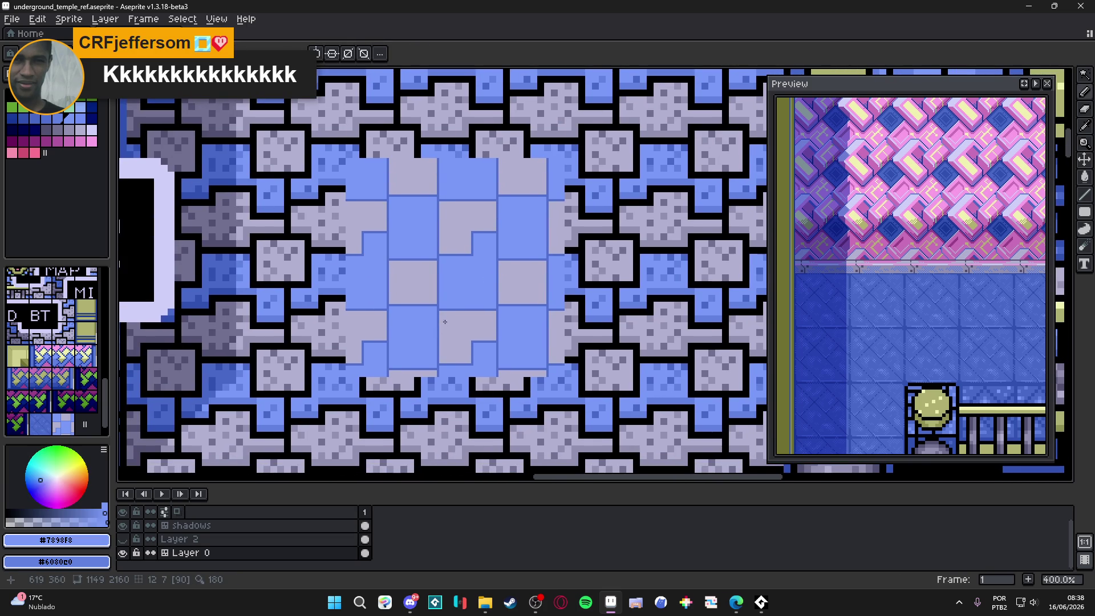
scroll(445, 322, up, 2)
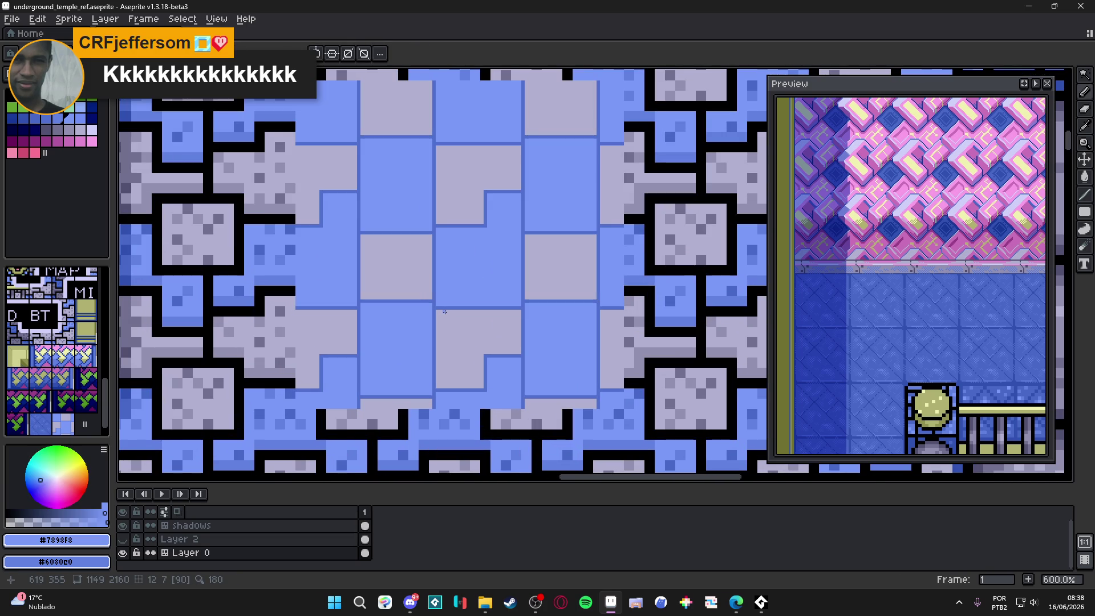
scroll(444, 311, up, 3)
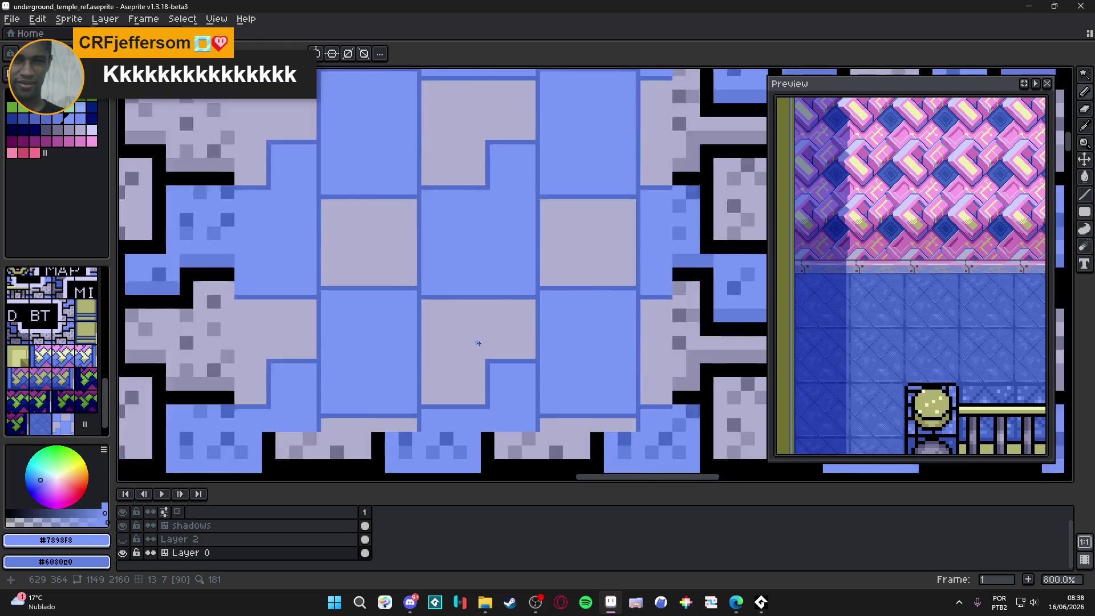
scroll(487, 358, down, 4)
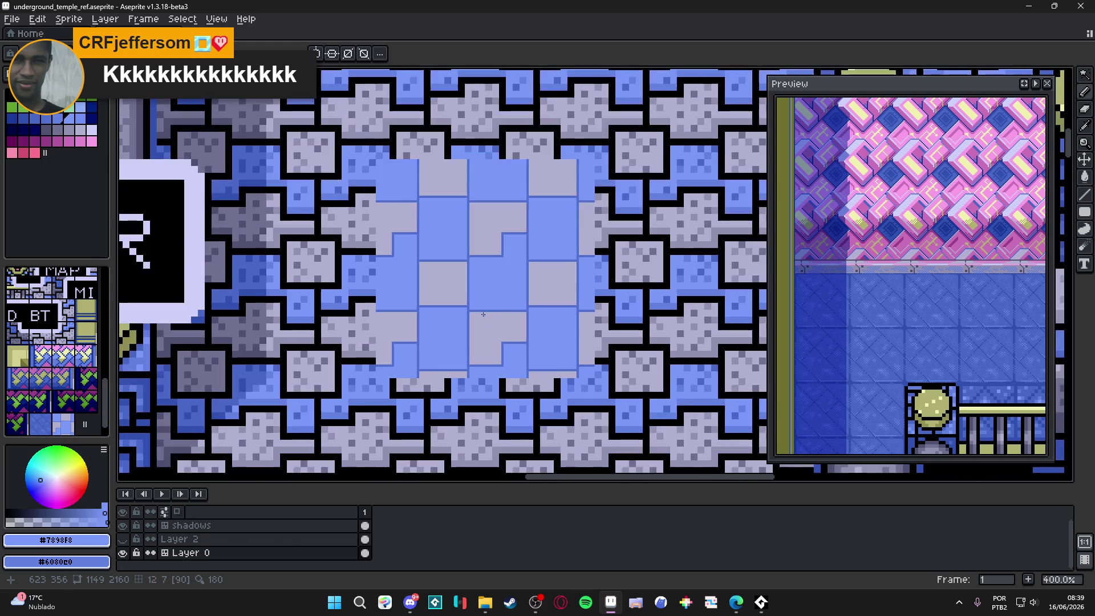
scroll(468, 283, down, 2)
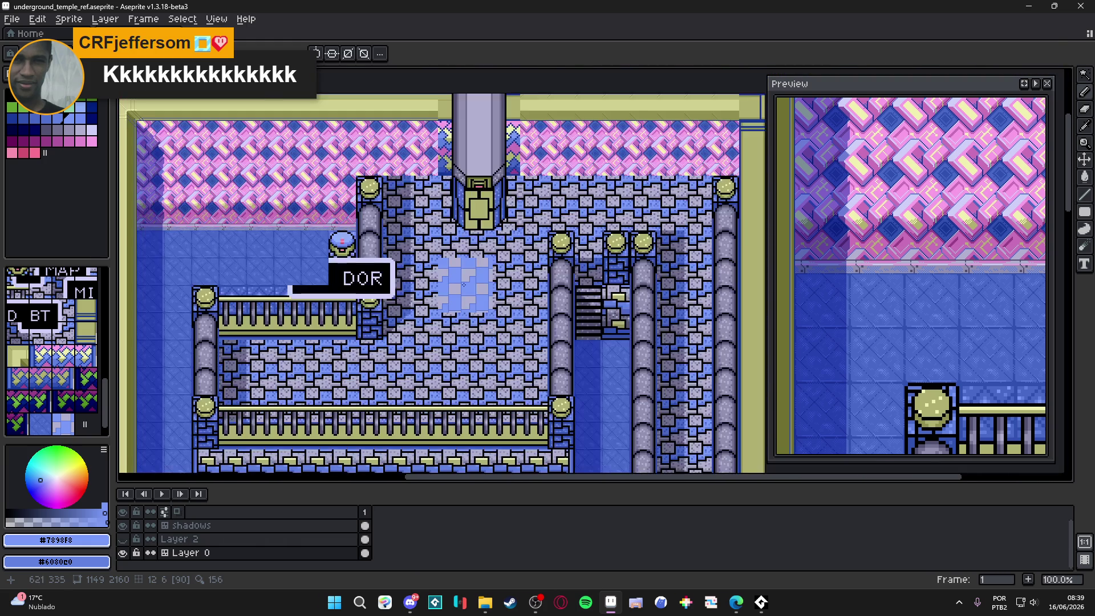
scroll(466, 280, up, 5)
scroll(434, 208, up, 3)
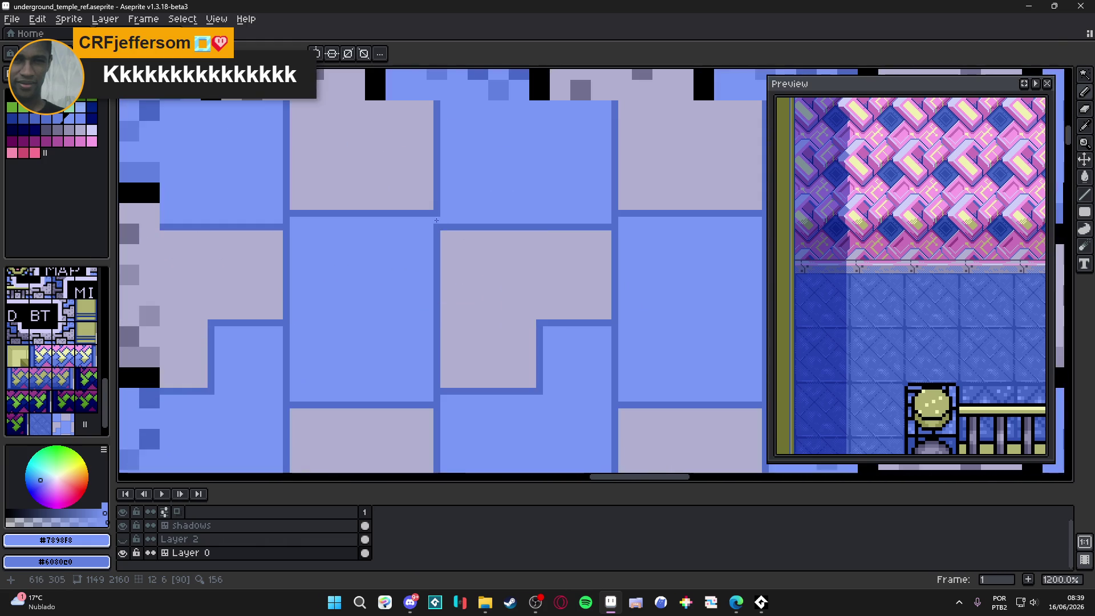
Draw a light-gray #b0b0d0 line across the tile border.
alt+click(429, 213)
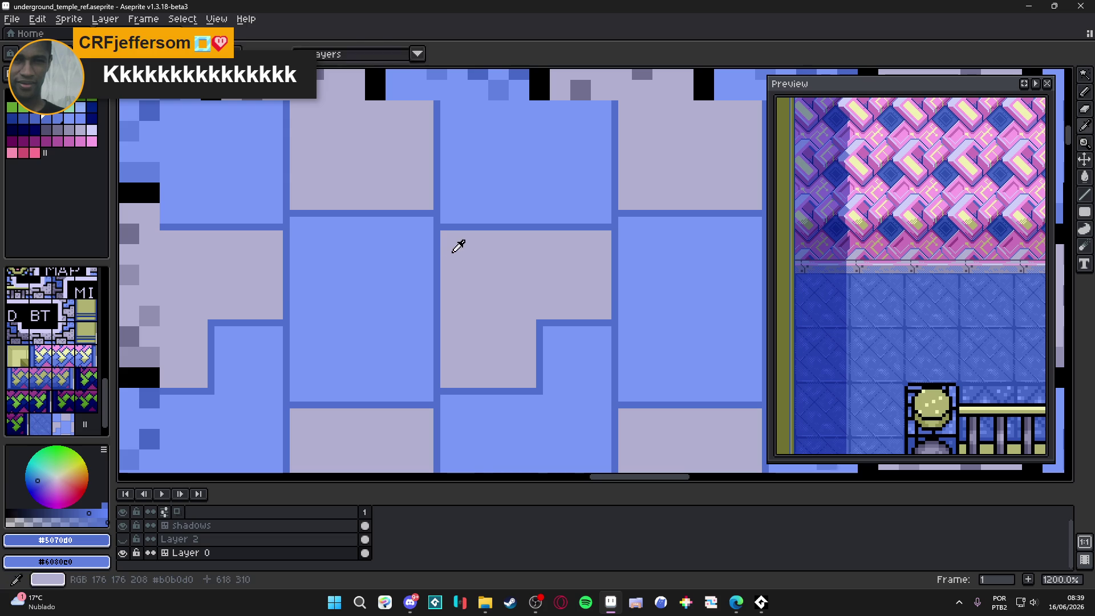
scroll(446, 259, down, 3)
scroll(446, 260, down, 2)
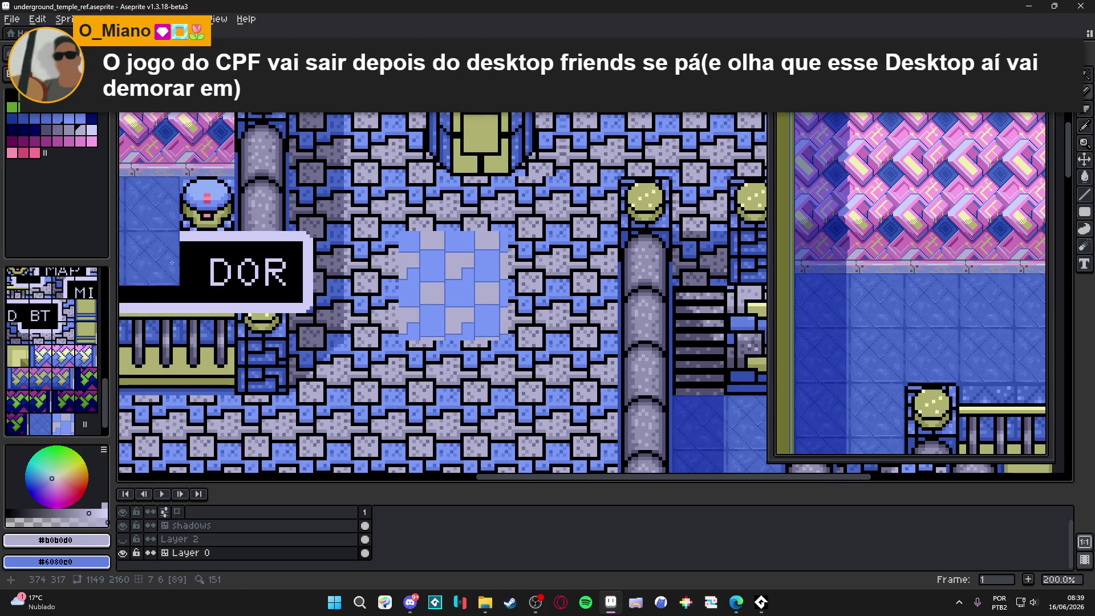
scroll(456, 263, up, 5)
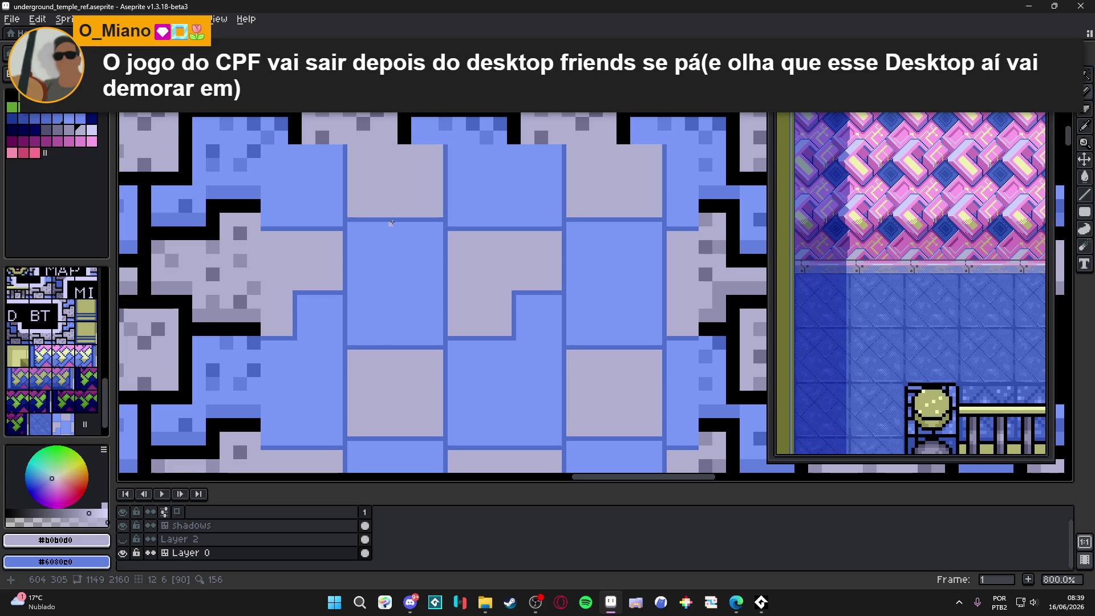
scroll(393, 225, up, 3)
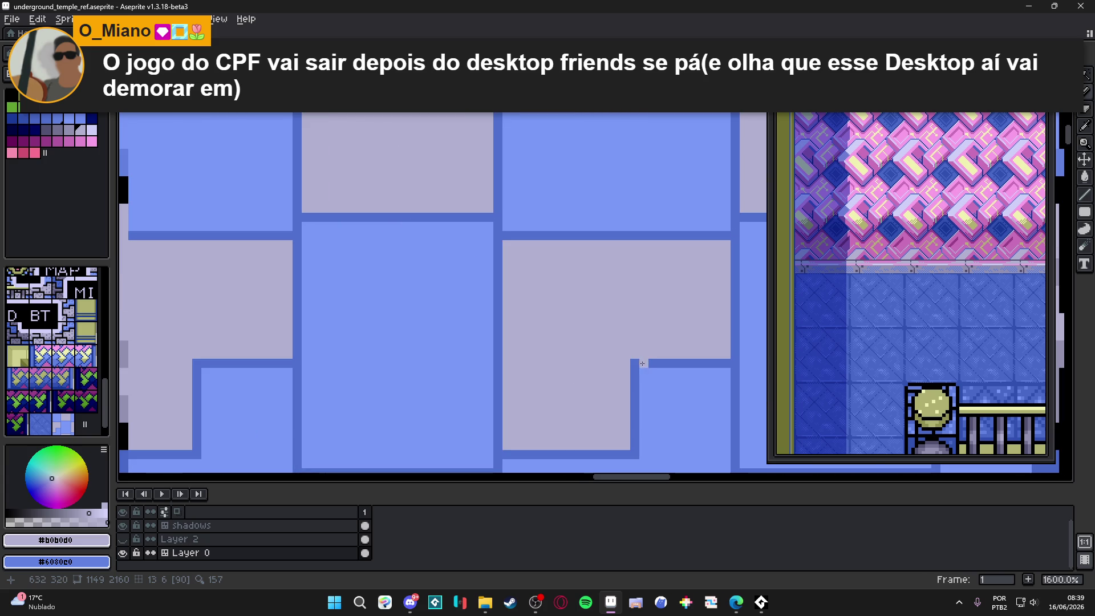
mouse_move(624, 363)
mouse_down()
mouse_move(366, 354)
mouse_move(380, 354)
mouse_move(381, 225)
mouse_up()
key(g)
click(398, 221)
key(ctrl+z)
Draw a light-gray line down the tile edge and fill the small inner square and top border.
key(l)
drag(489, 217, 484, 346)
key(g)
click(447, 285)
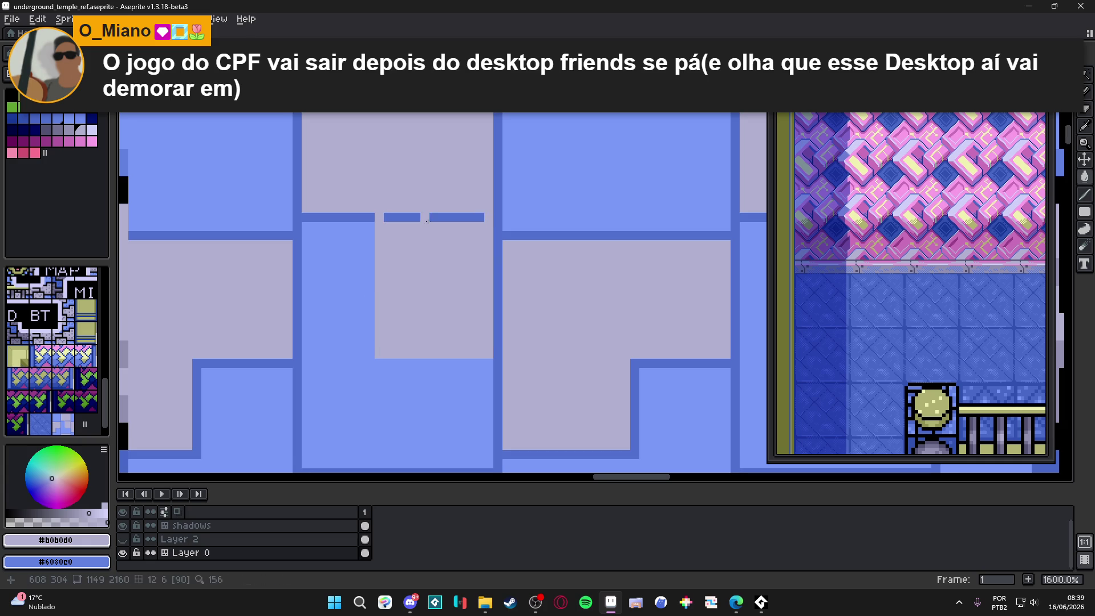
click(434, 217)
Redraw the dark-blue #5070d0 border along the bottom edge and thicken it beside the raised block.
alt+click(488, 366)
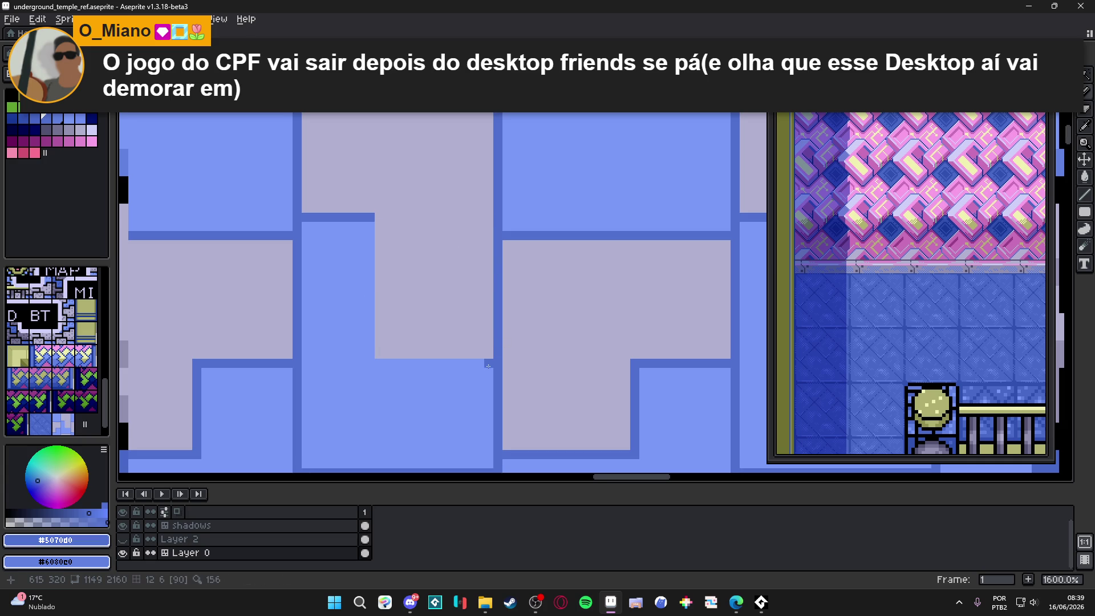
mouse_move(633, 365)
mouse_down()
mouse_move(369, 362)
mouse_move(380, 216)
mouse_up()
key(Escape)
scroll(430, 305, down, 5)
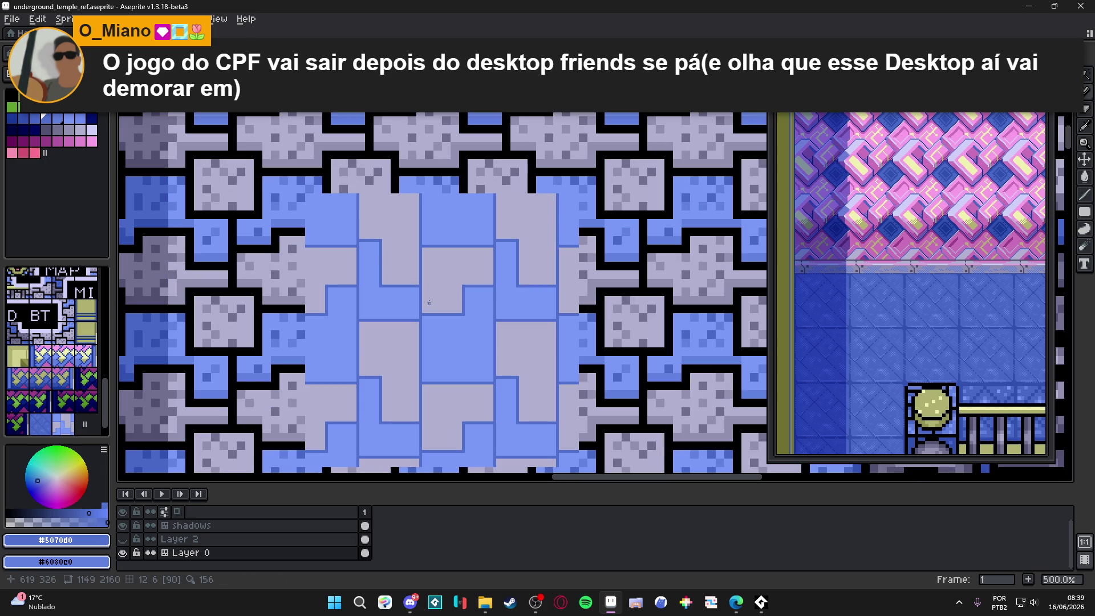
scroll(381, 240, up, 4)
click(386, 239)
shift+click(386, 342)
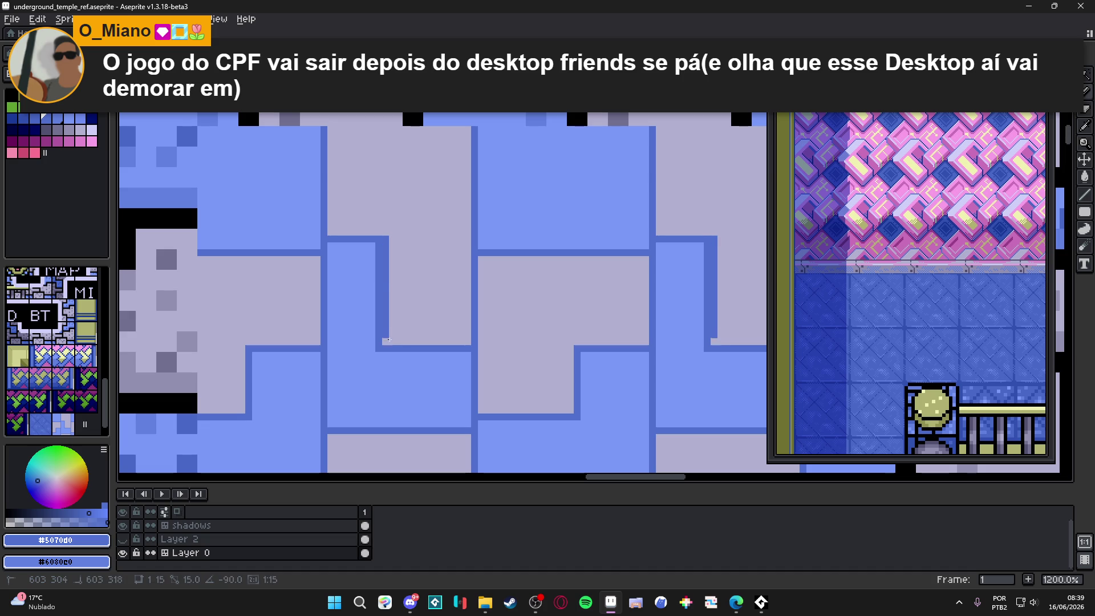
Paint over the extra dark border column with light blue #7898f8.
alt+click(359, 367)
click(377, 348)
shift+click(377, 245)
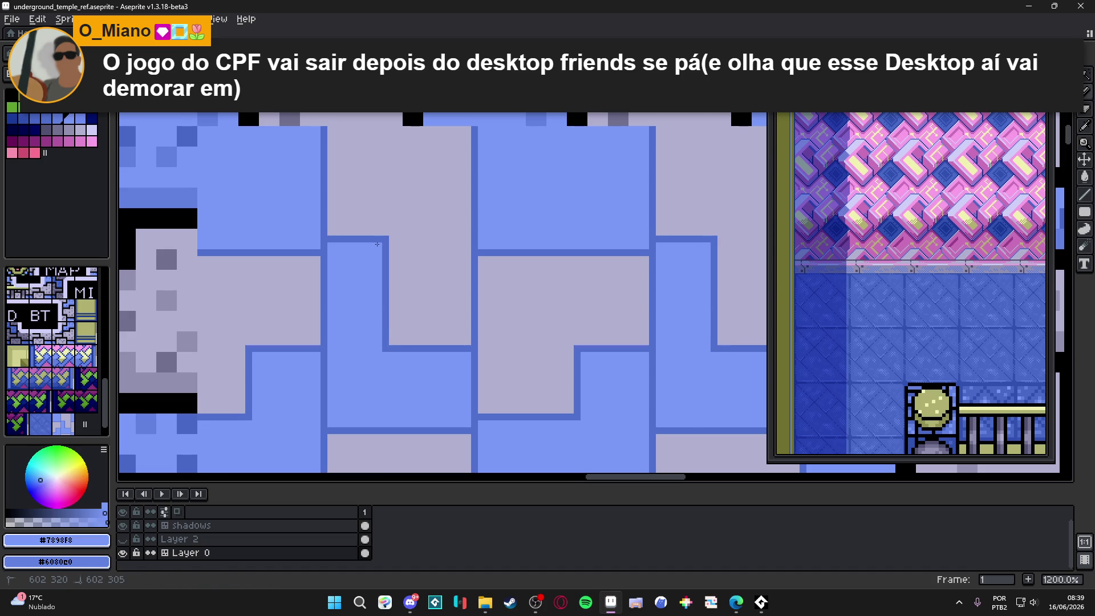
scroll(377, 244, down, 7)
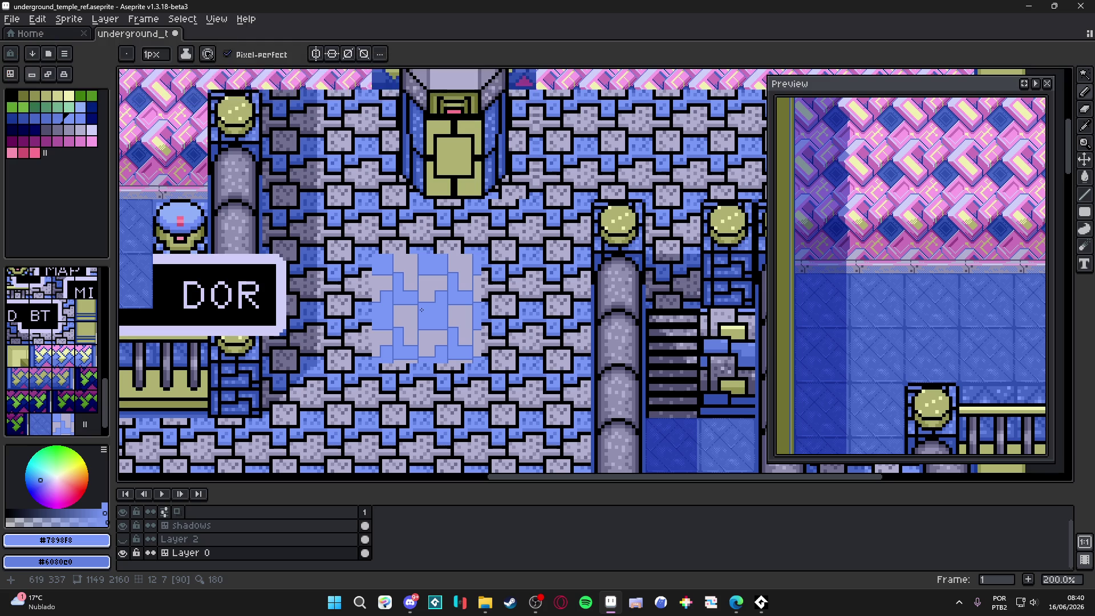
key(ctrl)
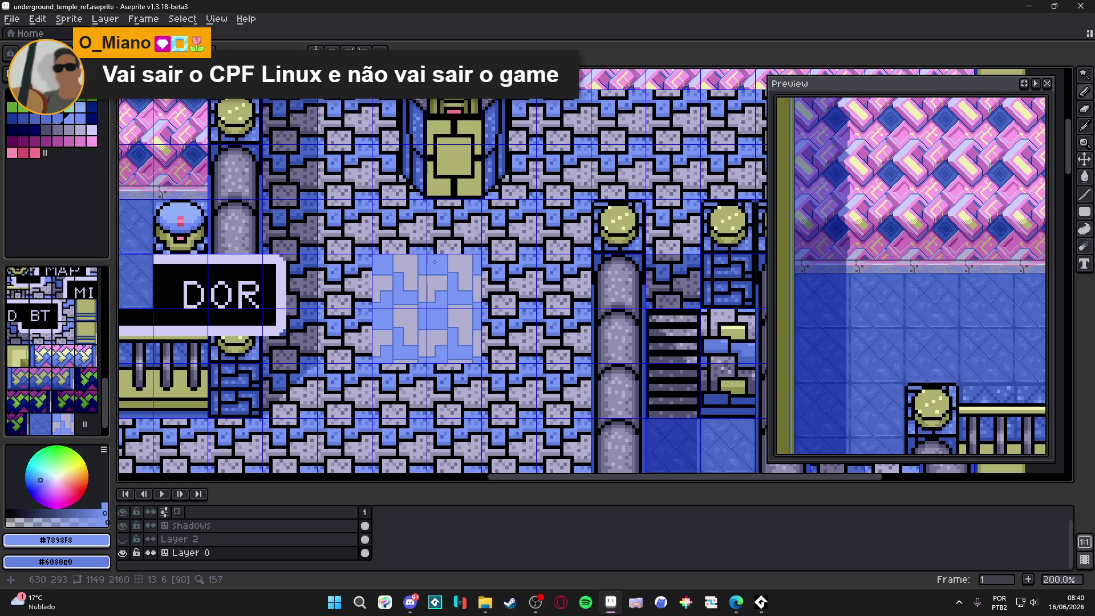
Draw a dark-blue #5070d0 vertical line down from the notch, partly repainting it light blue.
scroll(405, 244, up, 7)
scroll(404, 244, up, 1)
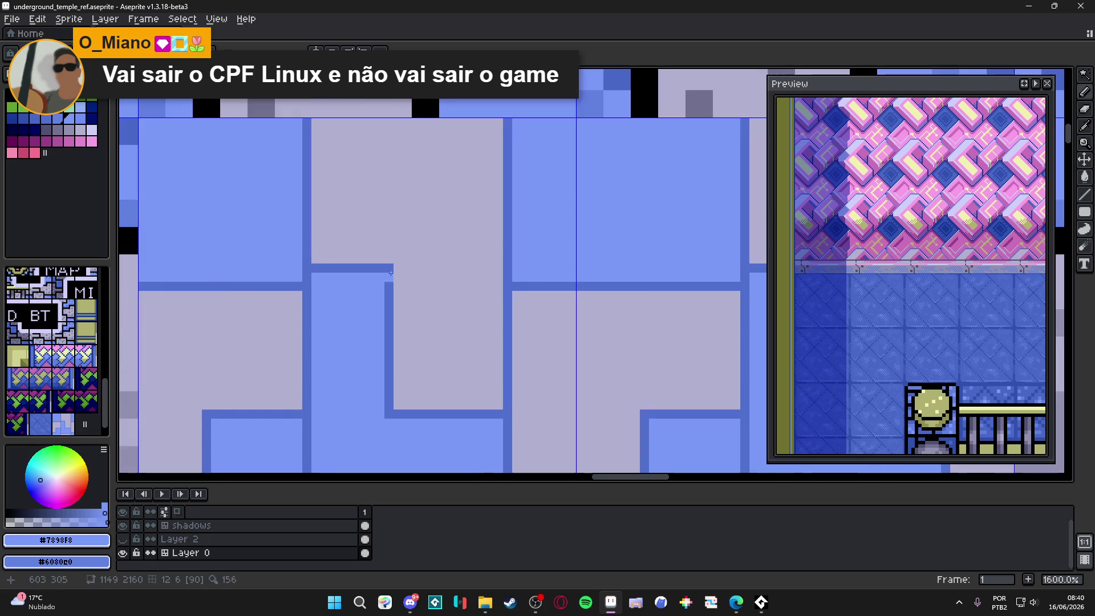
alt+click(399, 268)
drag(400, 268, 400, 415)
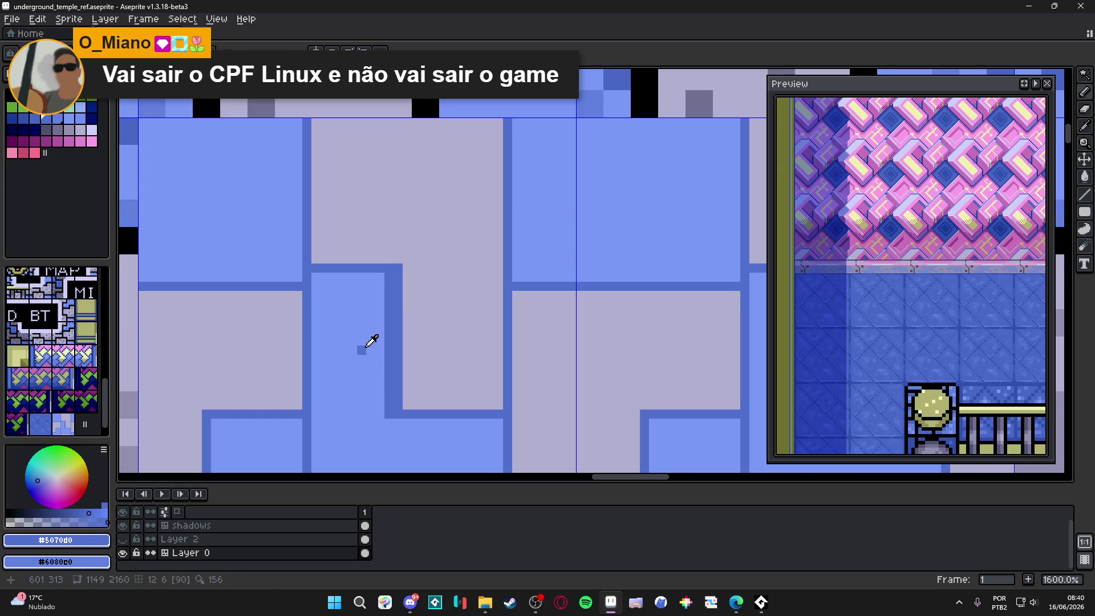
alt+click(366, 342)
drag(389, 277, 389, 349)
drag(383, 435, 389, 354)
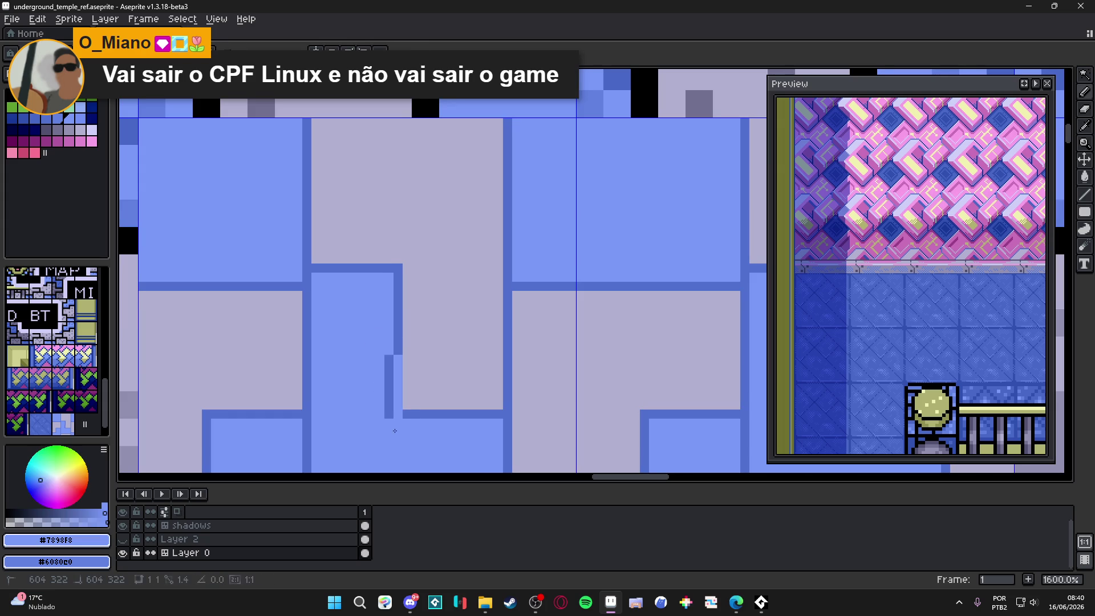
key(ctrl+z)
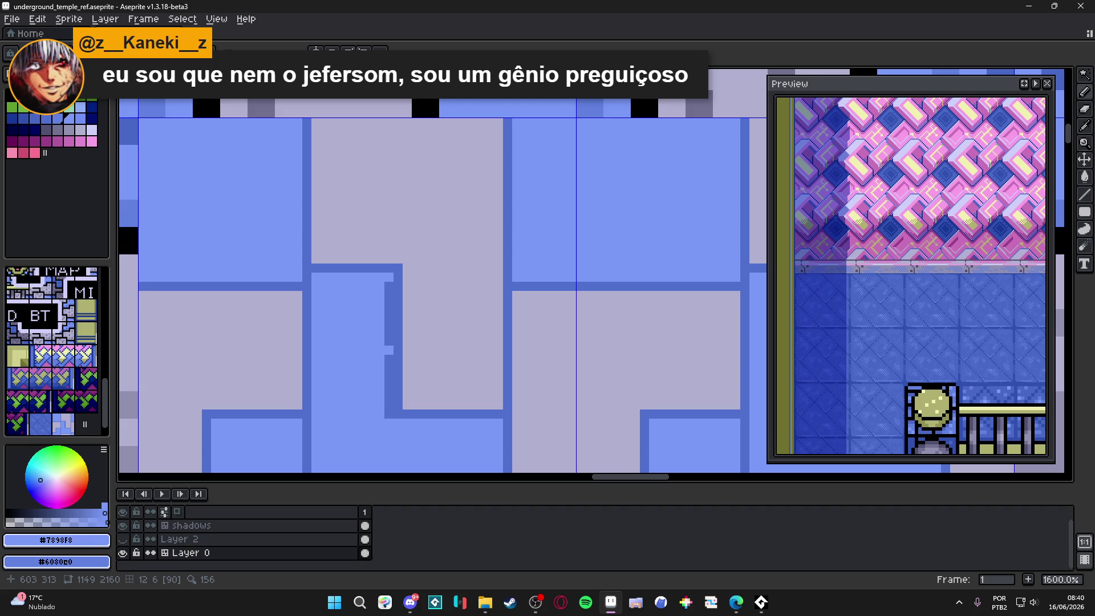
Fix the notch pixels so the dark-blue groove runs straight.
right_click(386, 353)
click(386, 316)
scroll(386, 316, down, 3)
scroll(374, 310, up, 2)
drag(391, 301, 391, 328)
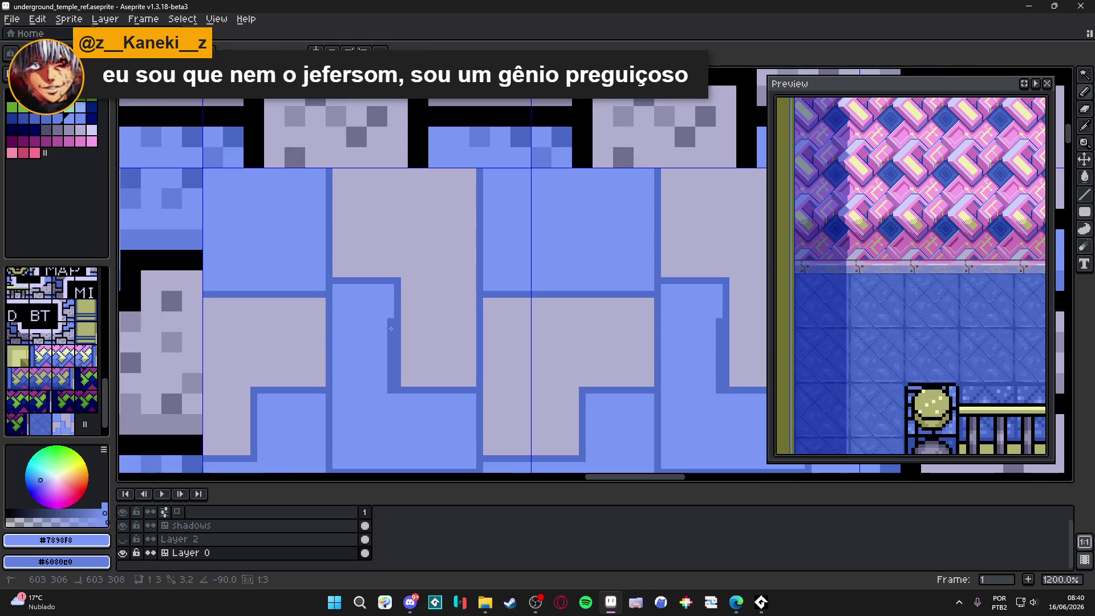
scroll(388, 337, down, 4)
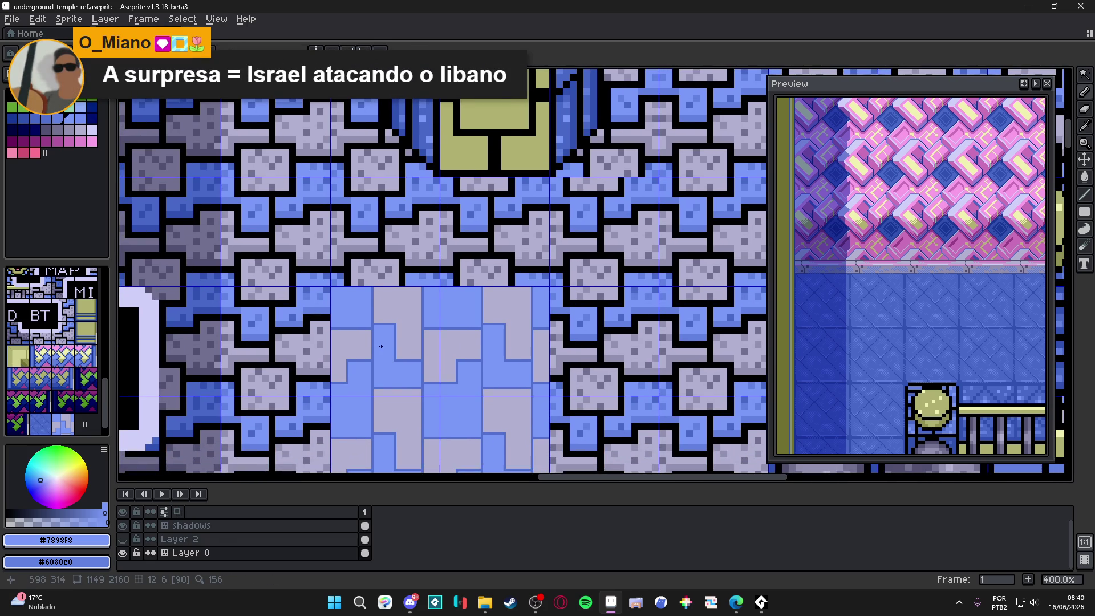
scroll(393, 351, up, 1)
scroll(411, 349, down, 1)
key(Tab)
key(Tab)
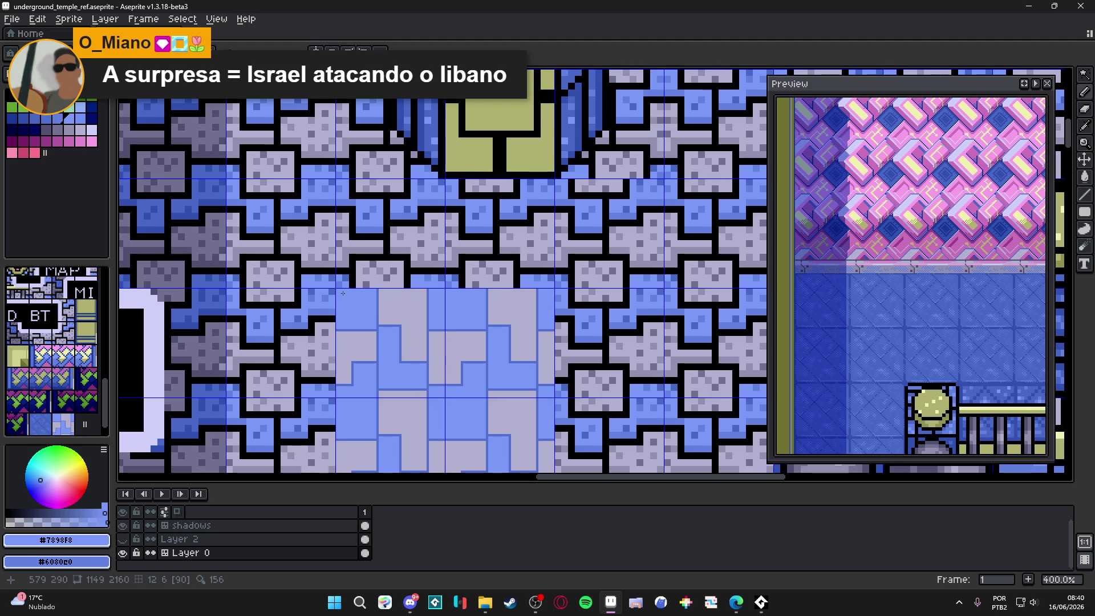
scroll(343, 293, down, 1)
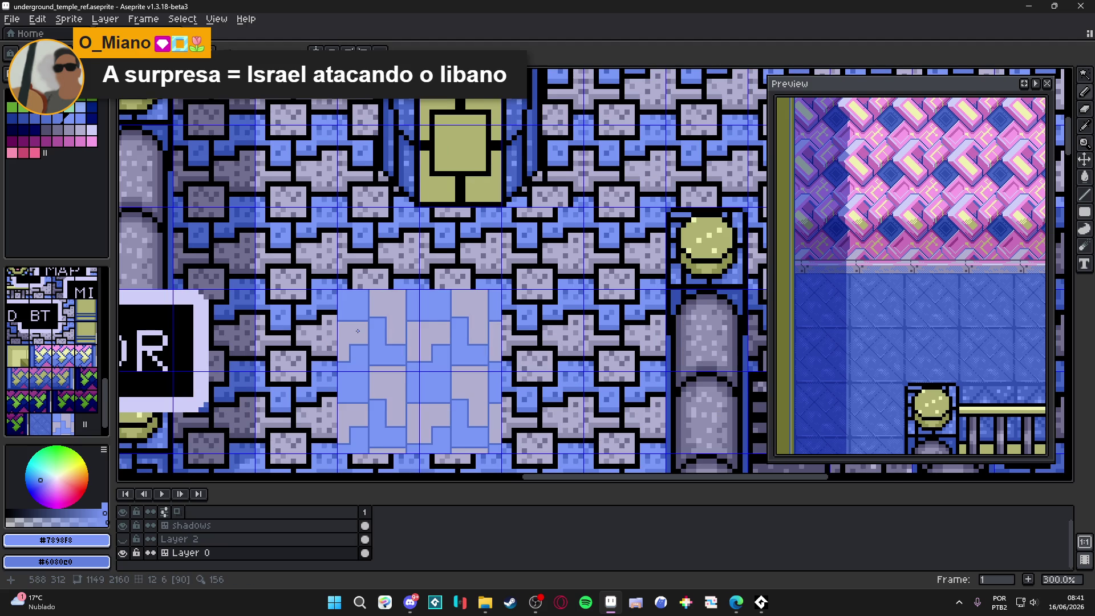
scroll(357, 331, down, 1)
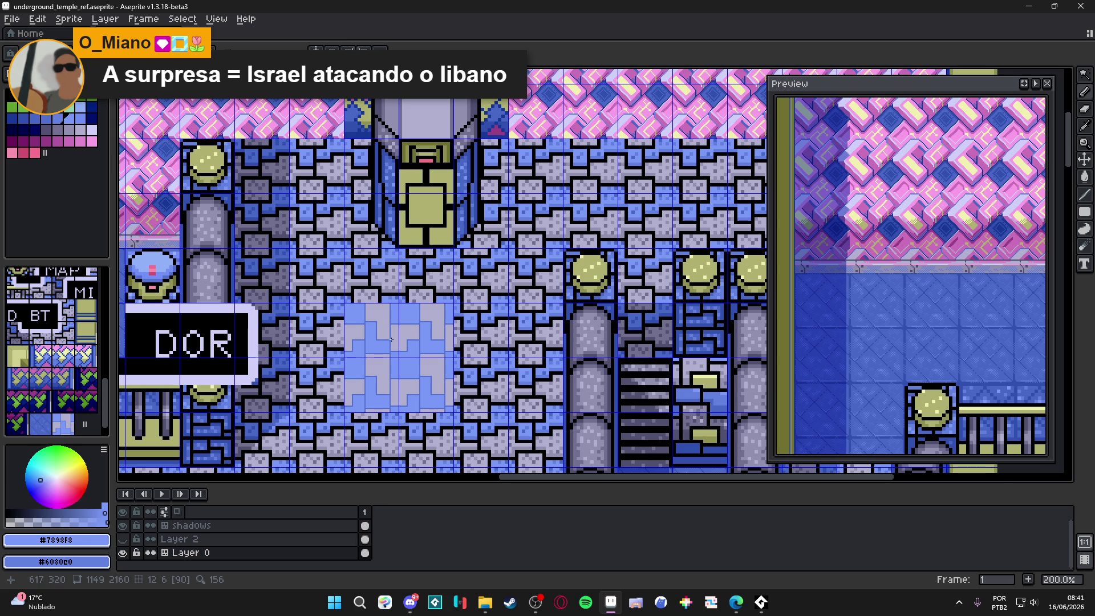
scroll(391, 340, down, 1)
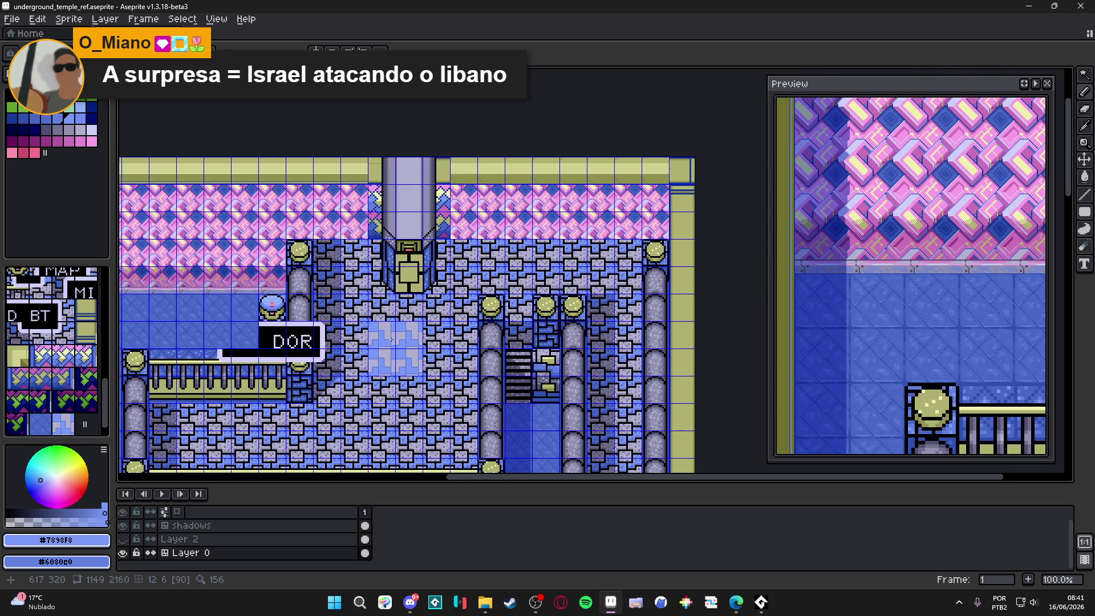
scroll(391, 340, up, 2)
scroll(391, 340, down, 2)
scroll(391, 340, down, 1)
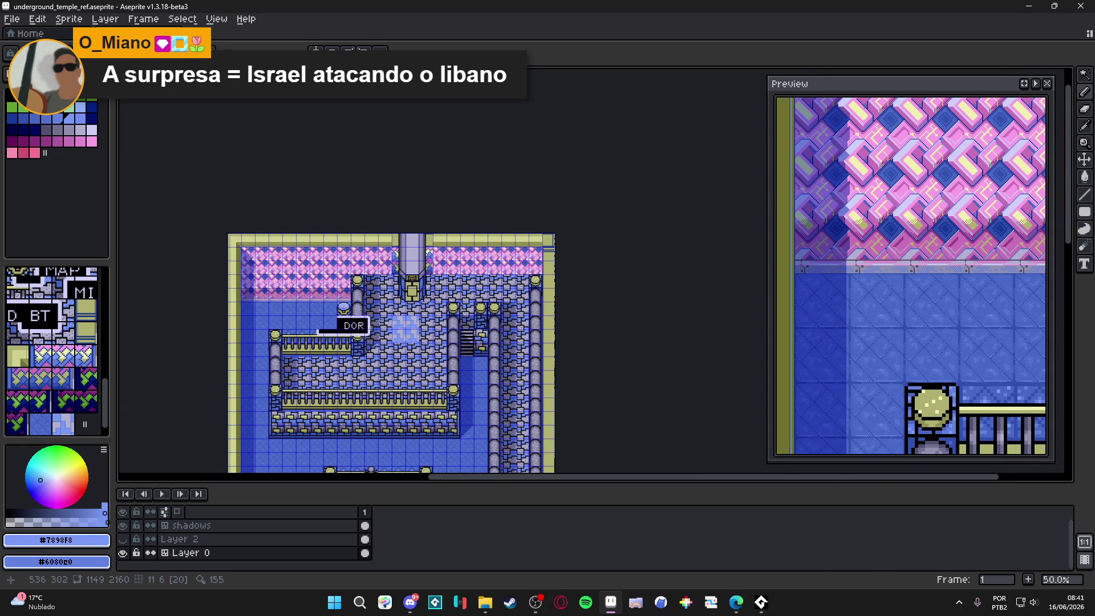
scroll(382, 319, up, 1)
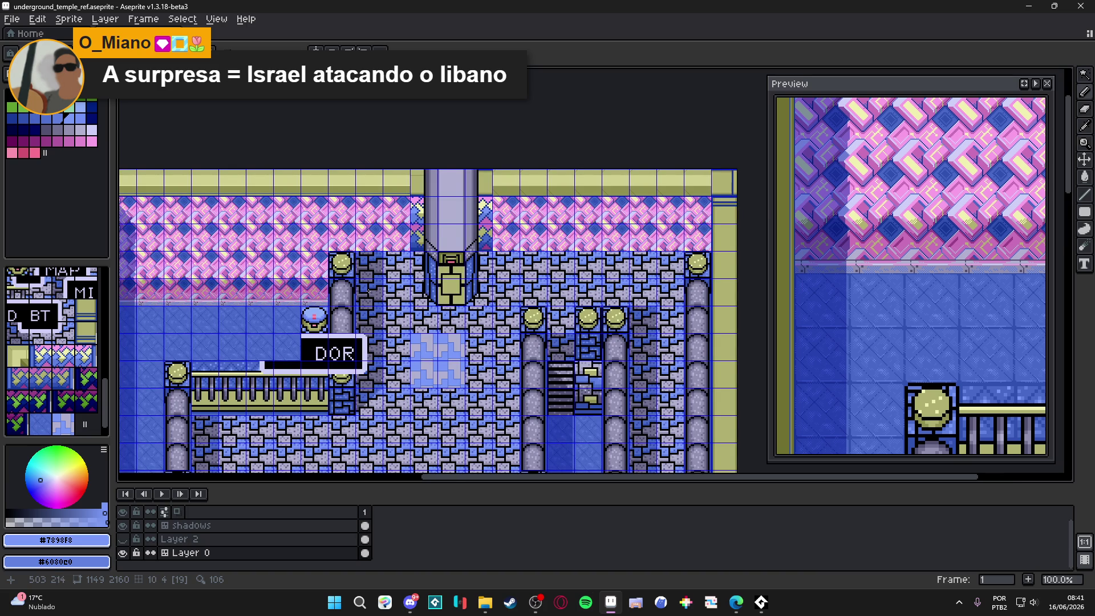
scroll(368, 291, up, 1)
scroll(368, 292, down, 1)
scroll(451, 360, up, 1)
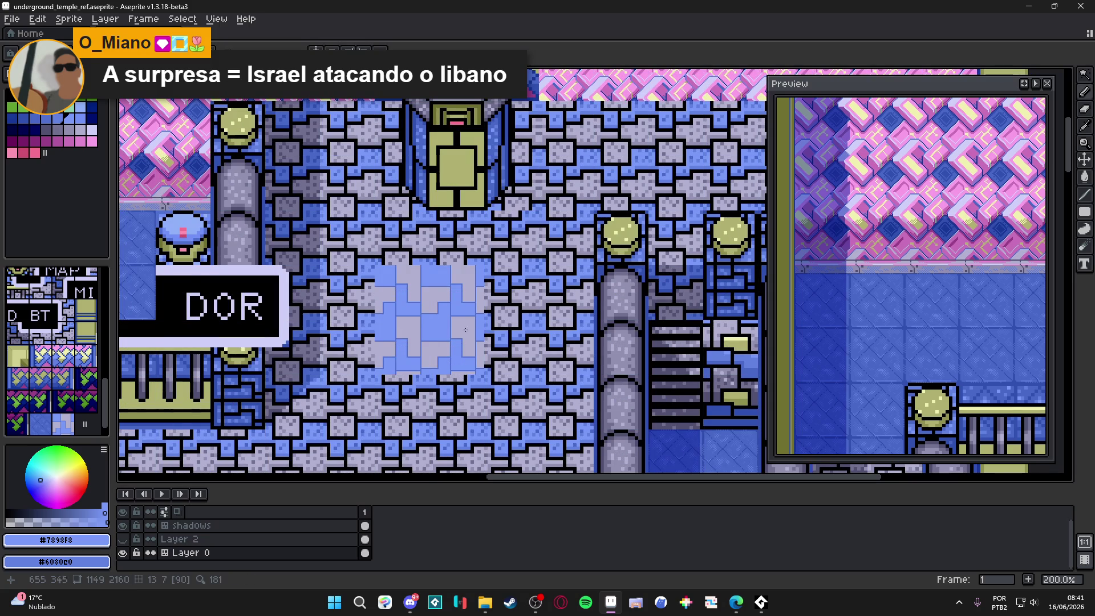
key(ctrl+apostrophe)
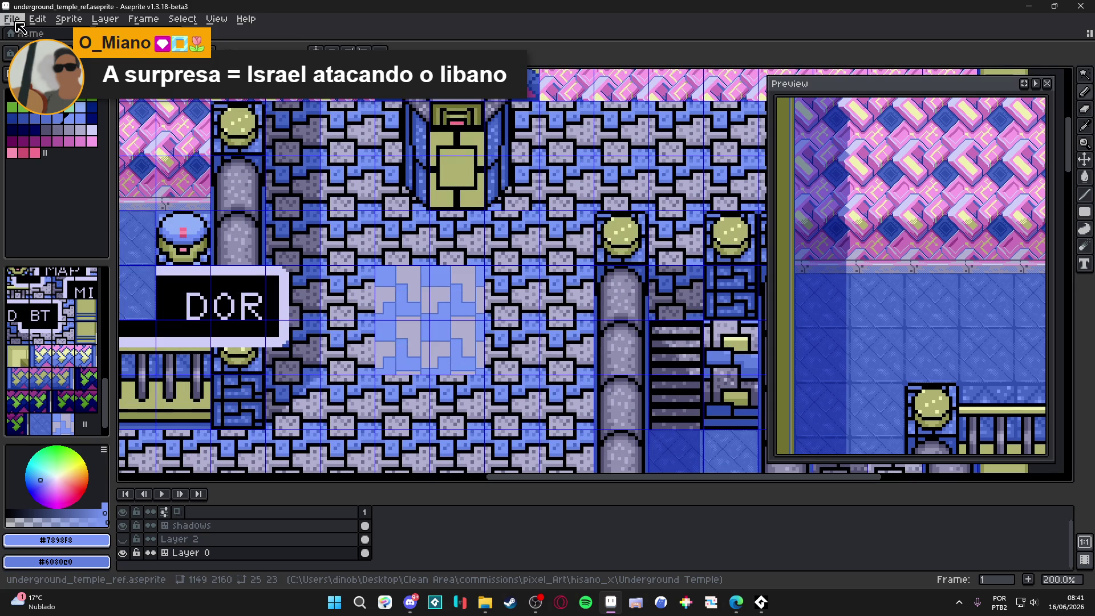
click(342, 601)
text(calculadora)
key(Return)
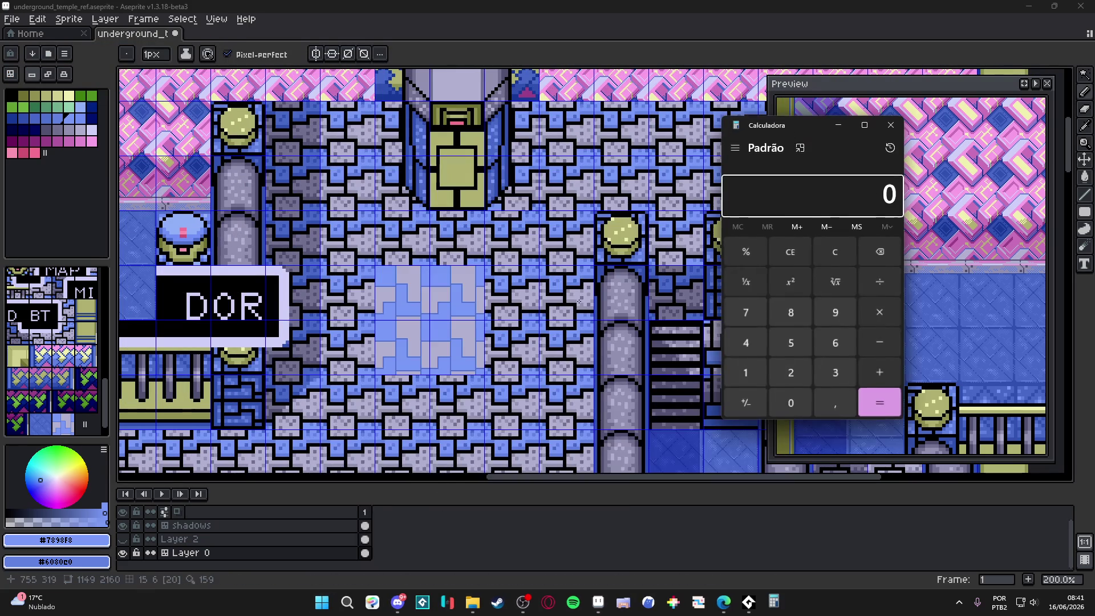
text(48)
key(slash)
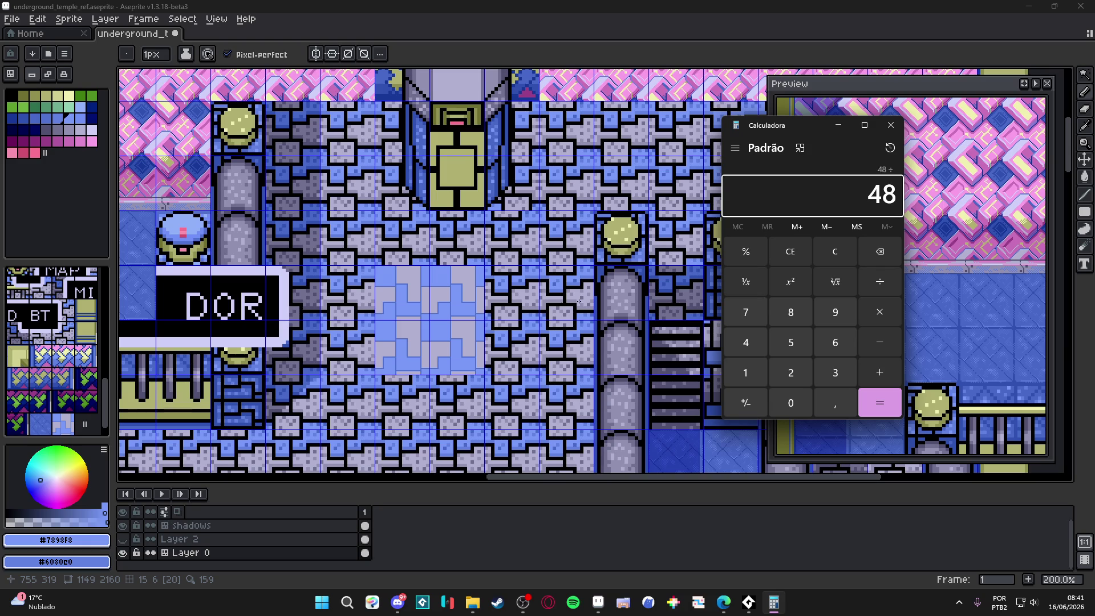
text(5)
key(Return)
click(833, 251)
text(48)
key(slash)
text(4)
key(Return)
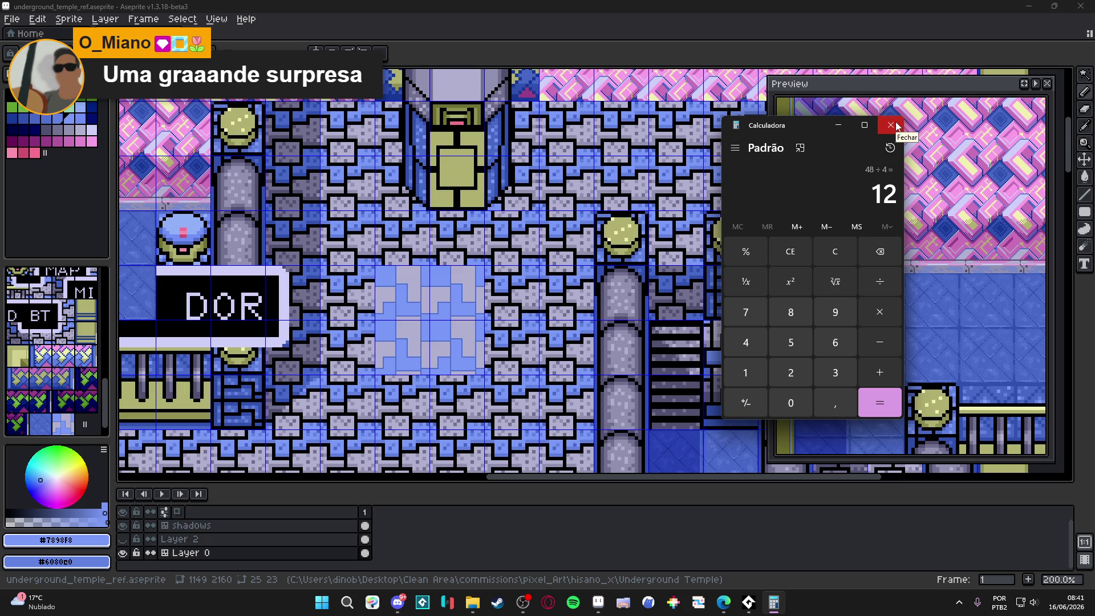
click(897, 126)
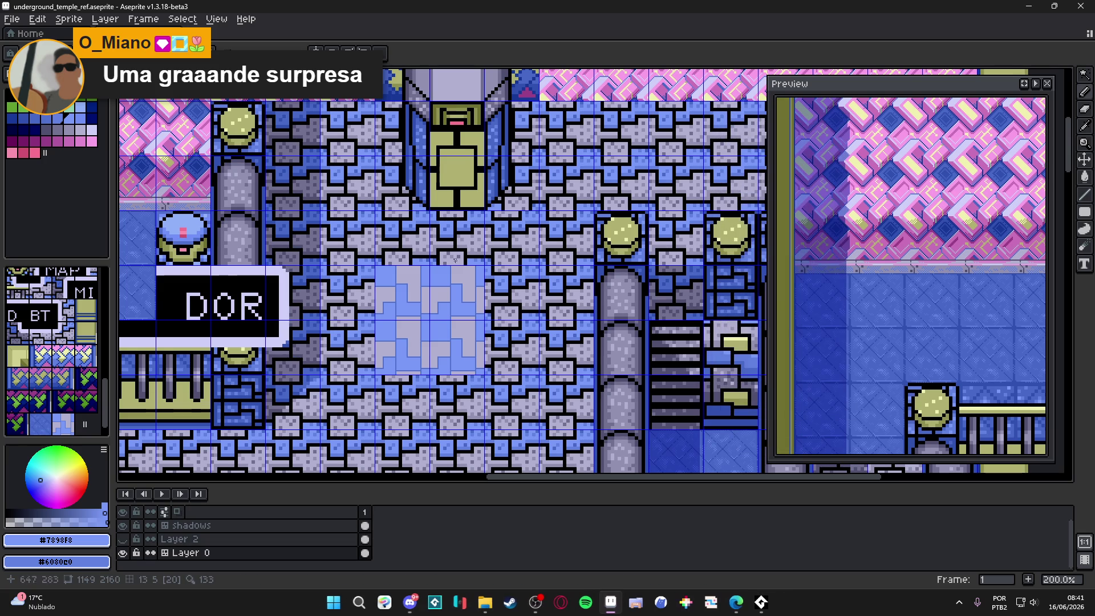
Try flood-filling the tile's blue and gray areas, then undo the fills.
scroll(435, 271, up, 2)
scroll(423, 269, up, 2)
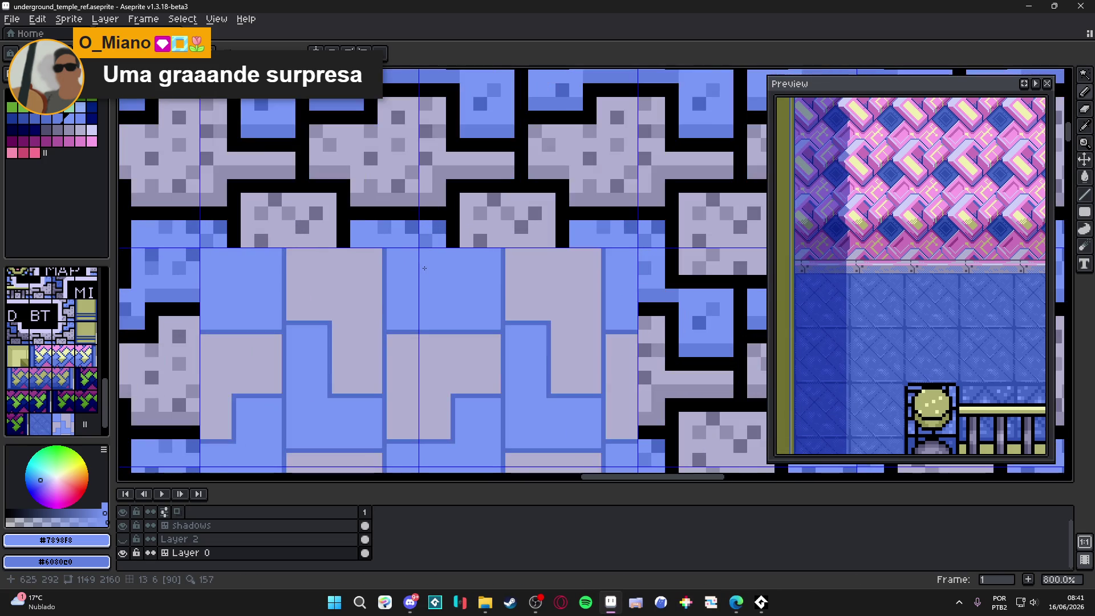
scroll(444, 274, down, 2)
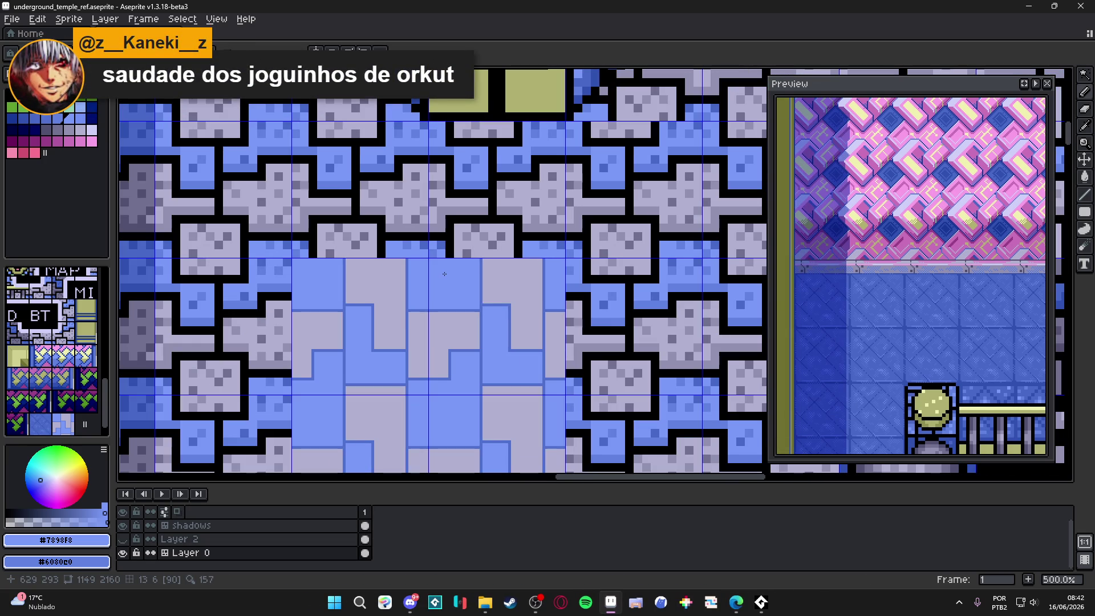
scroll(451, 272, up, 3)
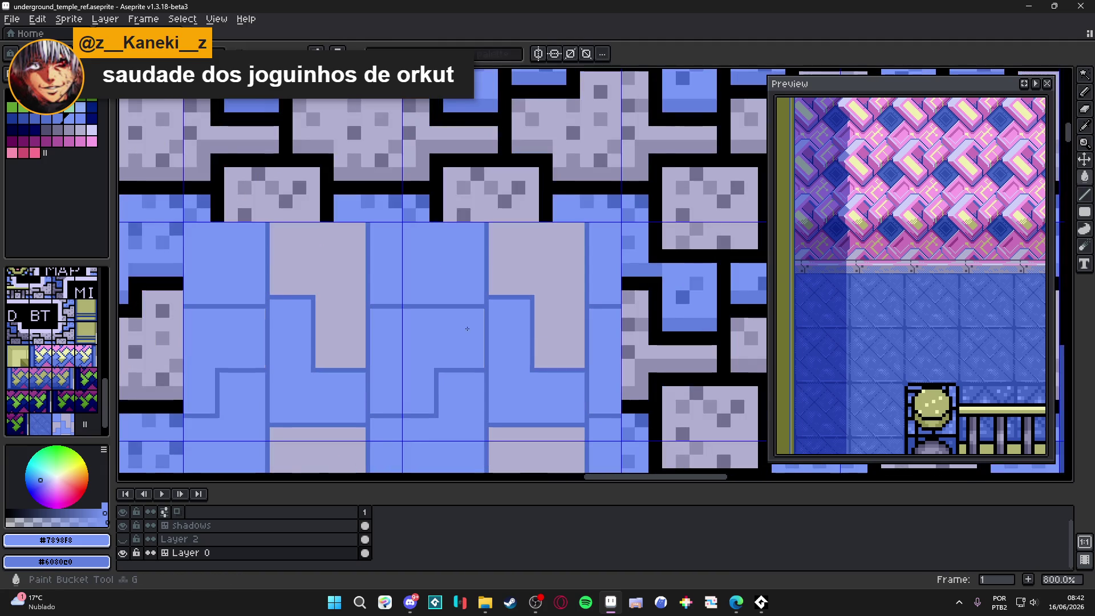
click(473, 307)
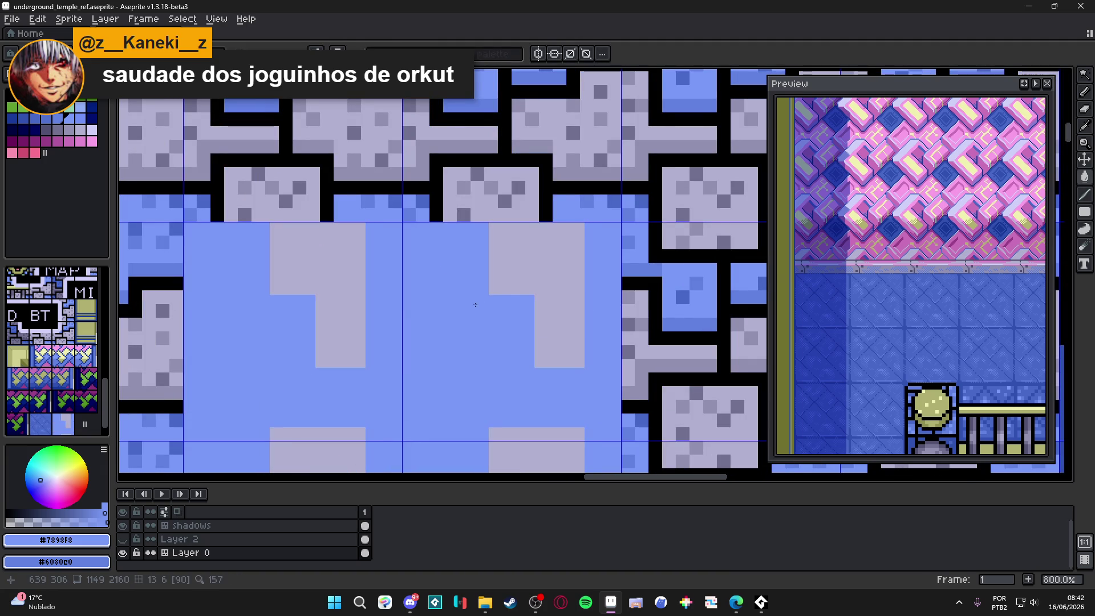
key(ctrl+z)
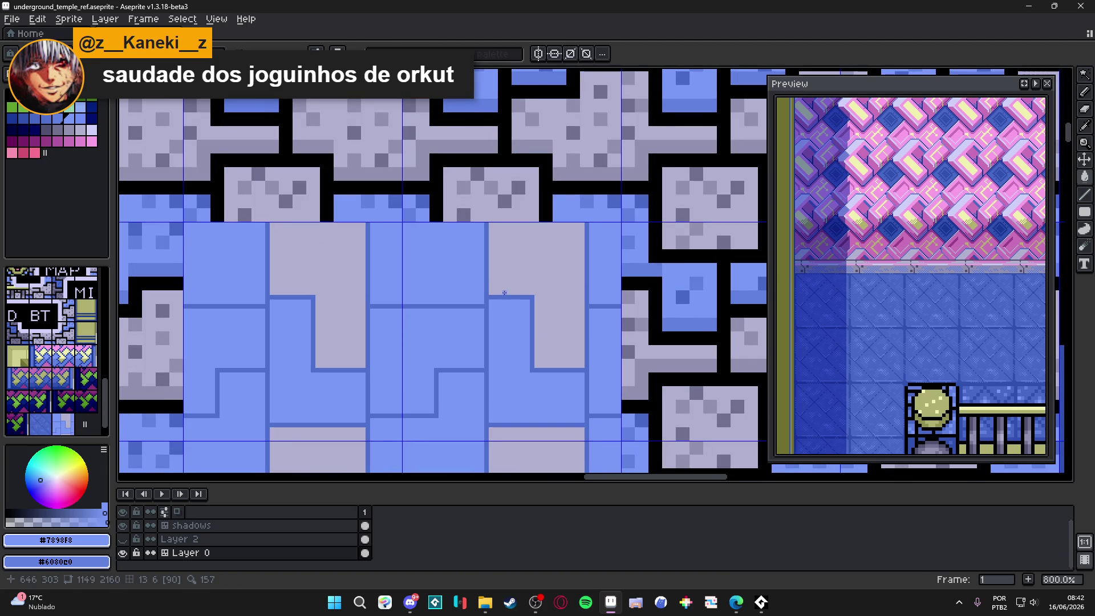
click(513, 296)
click(510, 288)
key(ctrl+z)
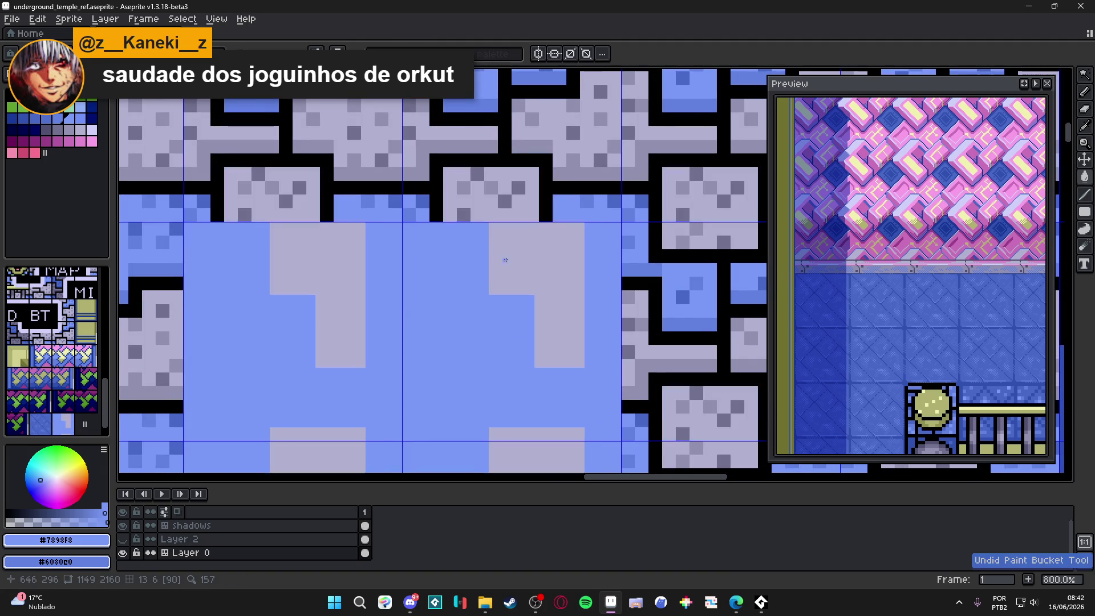
key(ctrl+z)
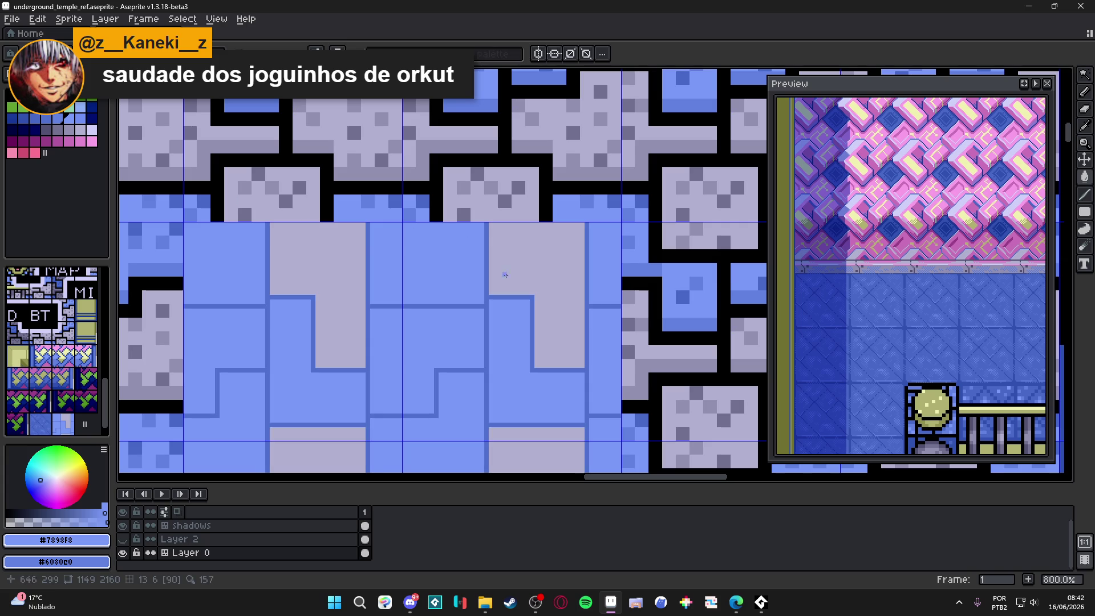
Cover the whole 48×48 tile with a solid light-blue filled rectangle.
click(1086, 213)
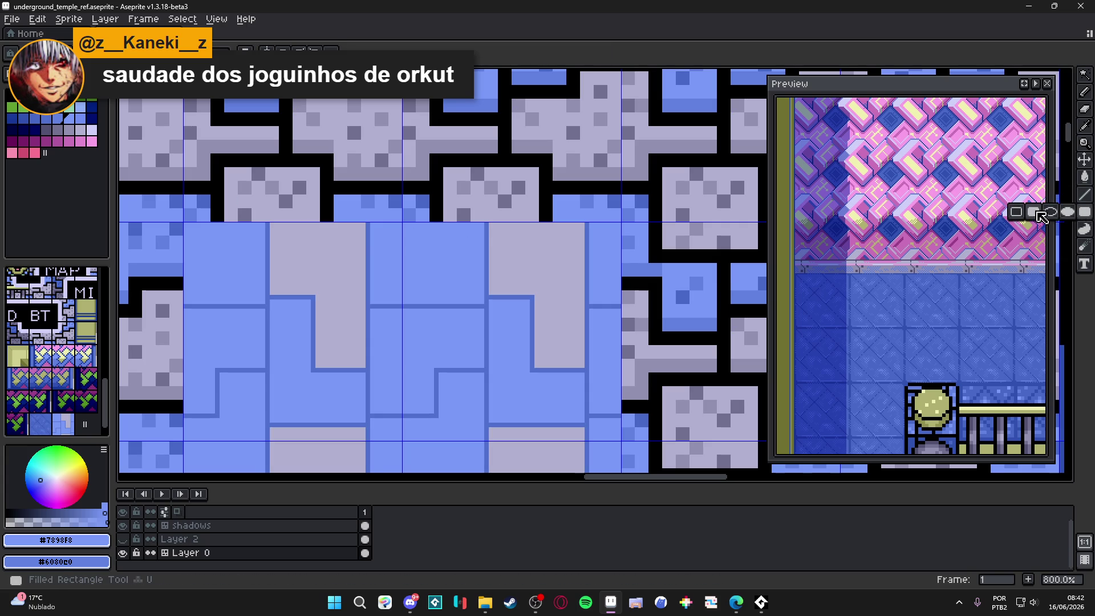
mouse_move(404, 223)
mouse_down()
mouse_move(433, 251)
mouse_move(593, 302)
mouse_move(619, 439)
mouse_up()
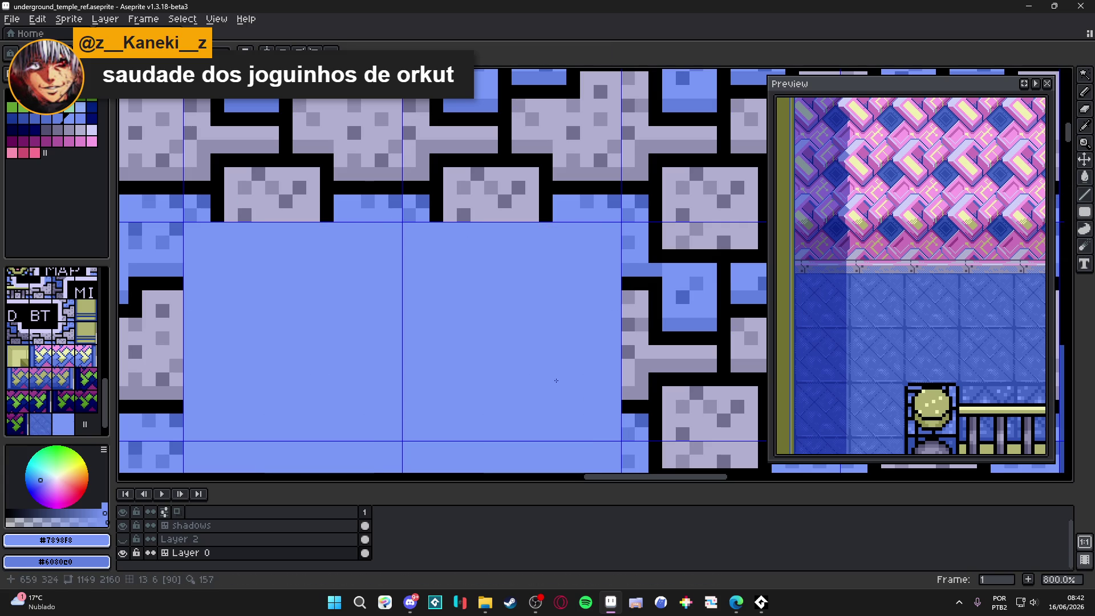
alt+click(449, 217)
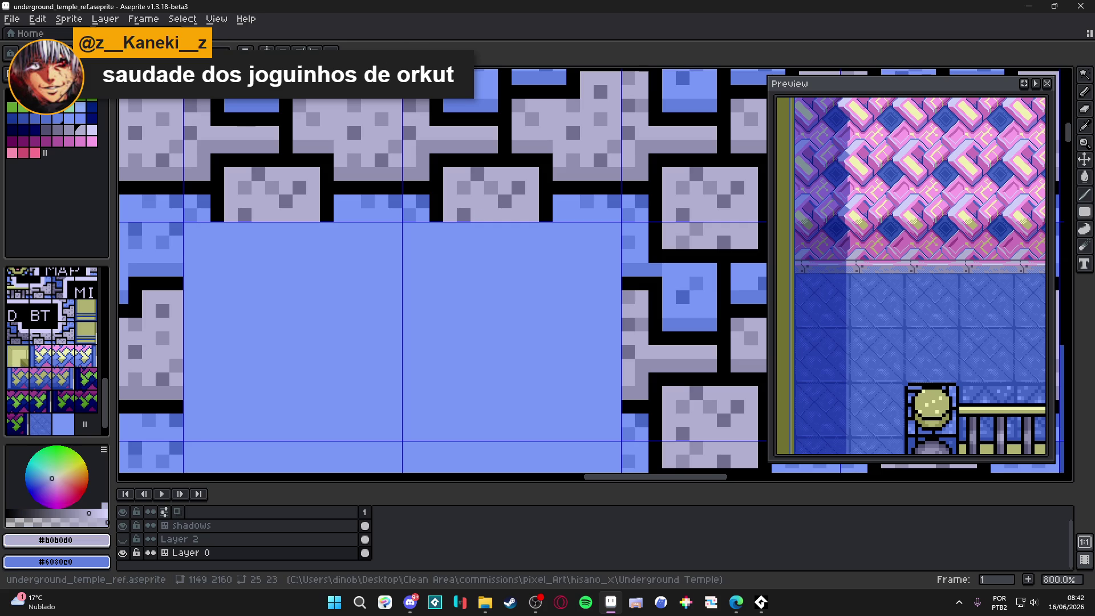
Pick the light gray from the tile and set the pencil brush to 12px.
click(11, 53)
key(b)
click(188, 53)
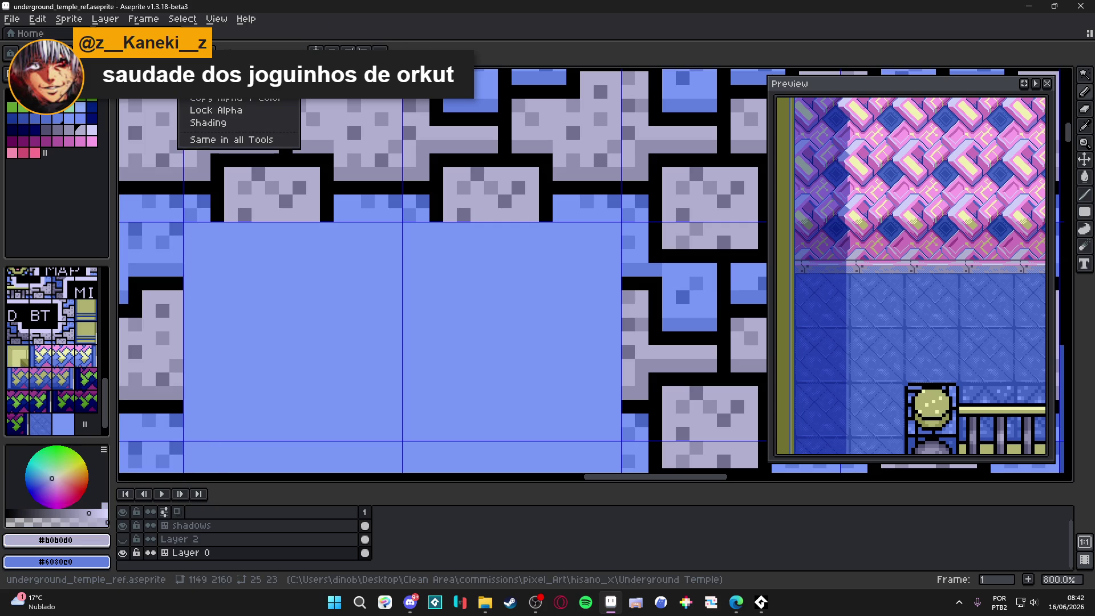
click(128, 53)
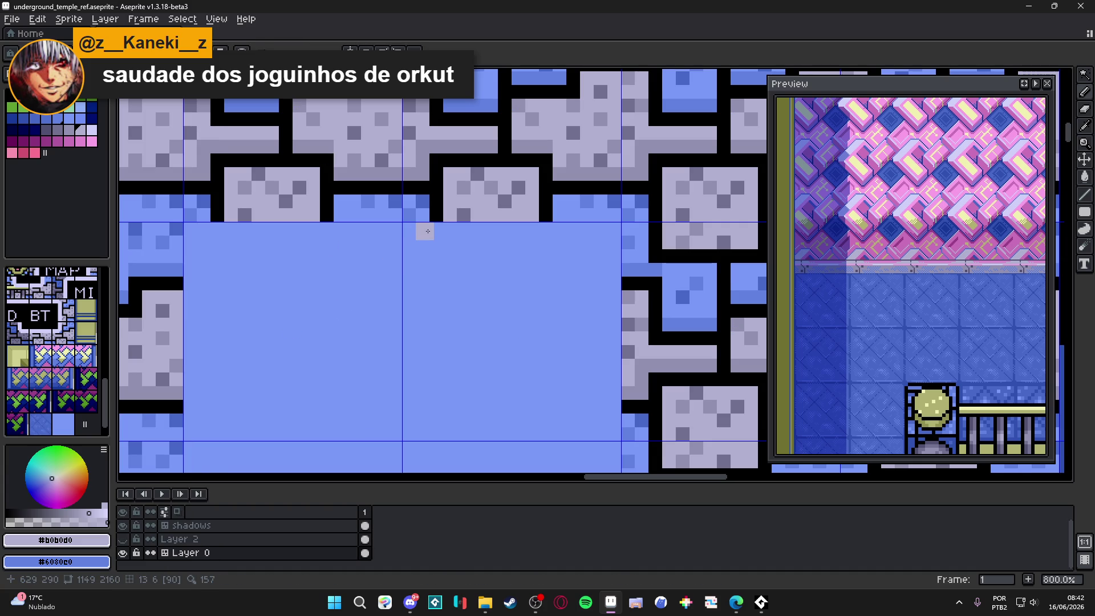
key(plus)
key(plus)
key(plus)
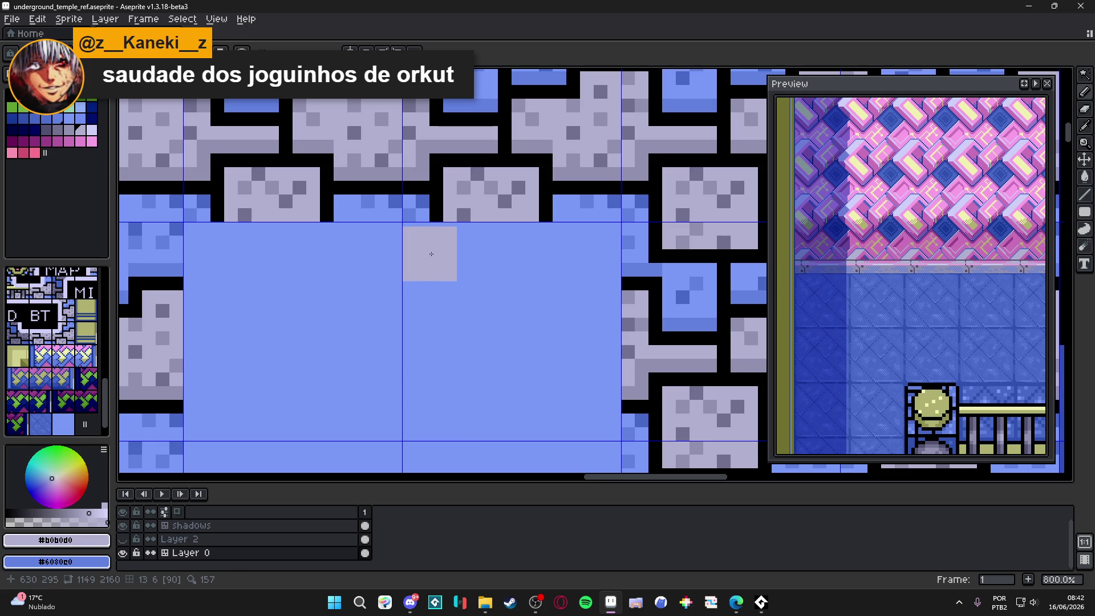
Stamp four 12px light-gray blocks into the blue tile patch in stepped shapes.
click(429, 414)
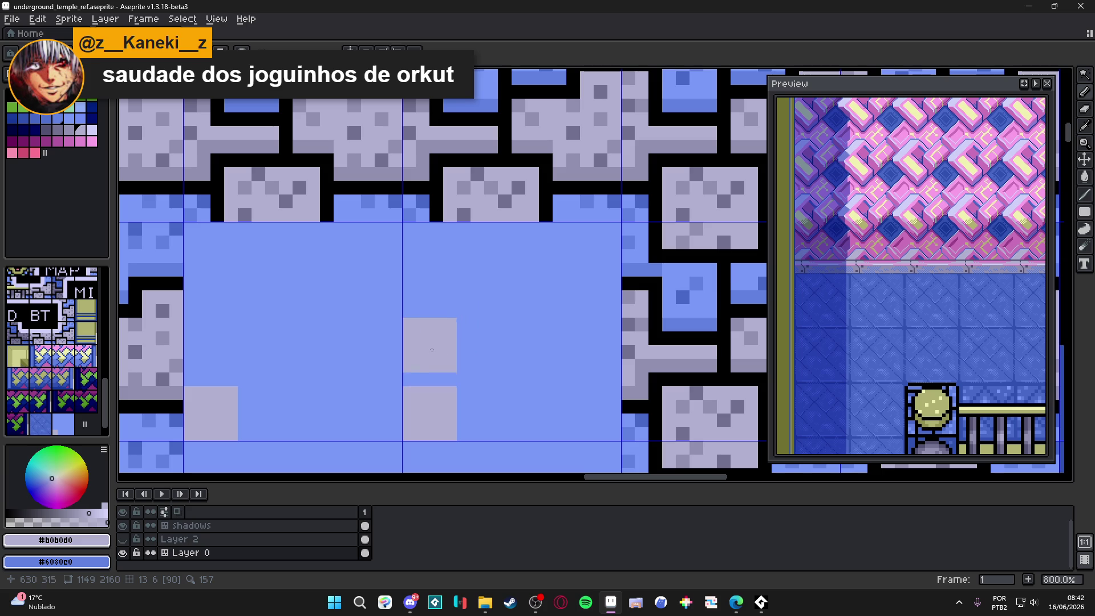
click(429, 359)
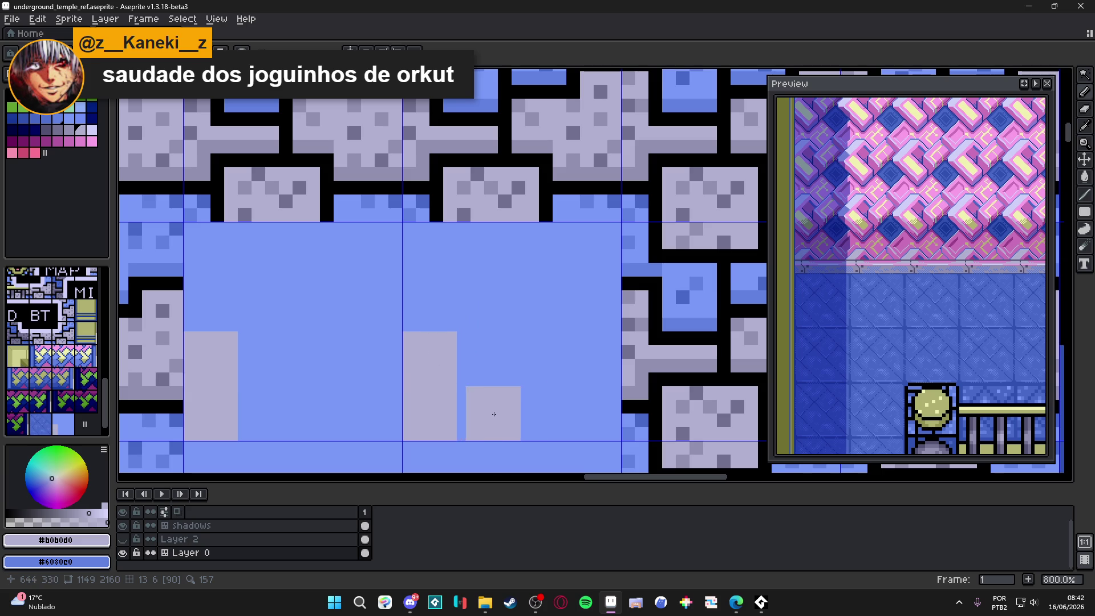
click(487, 415)
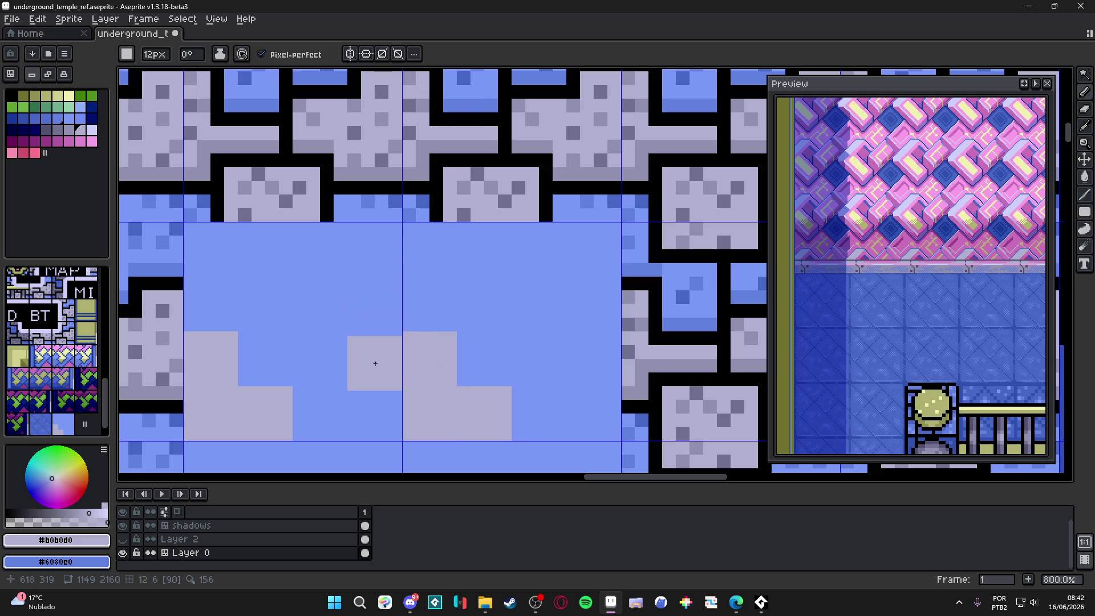
click(375, 359)
Stamp gray blocks near the patch centre and on its left, extending each shape downward.
scroll(371, 361, down, 3)
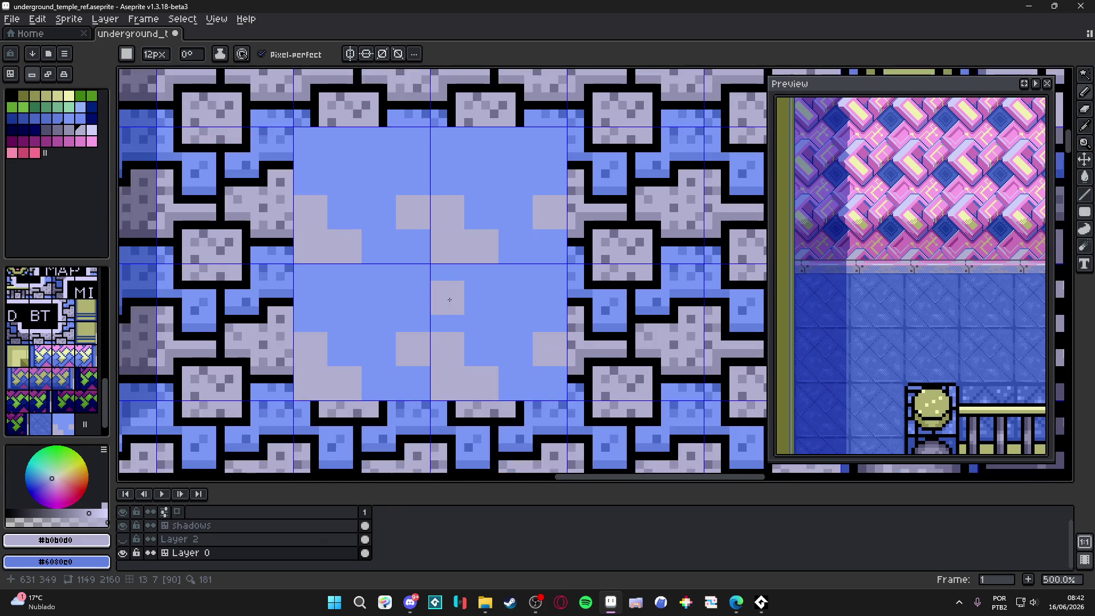
scroll(450, 300, up, 3)
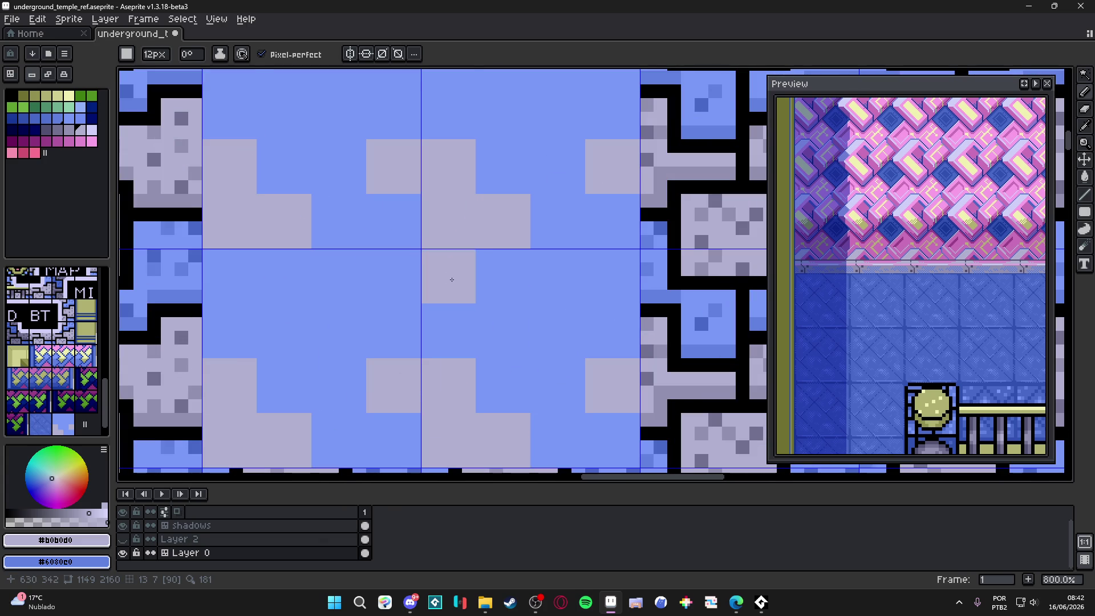
click(451, 280)
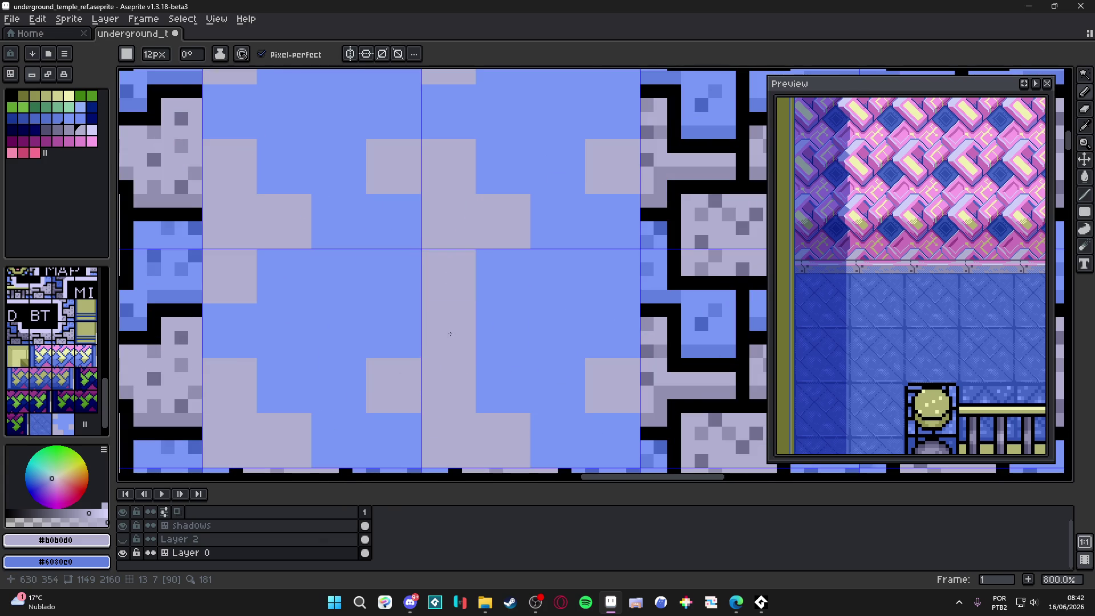
click(450, 334)
scroll(371, 341, down, 2)
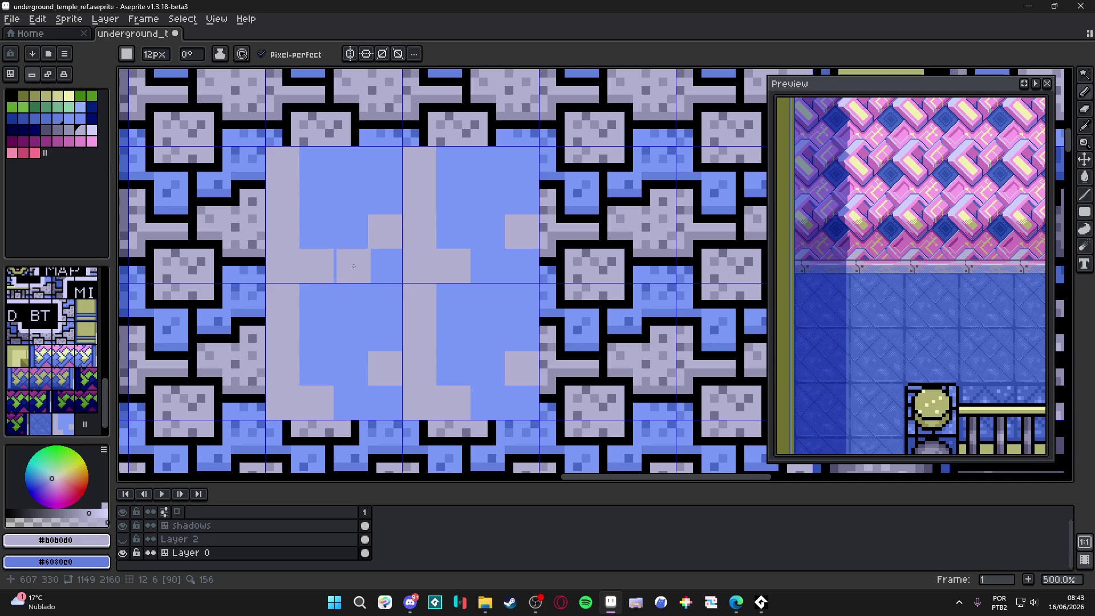
click(353, 266)
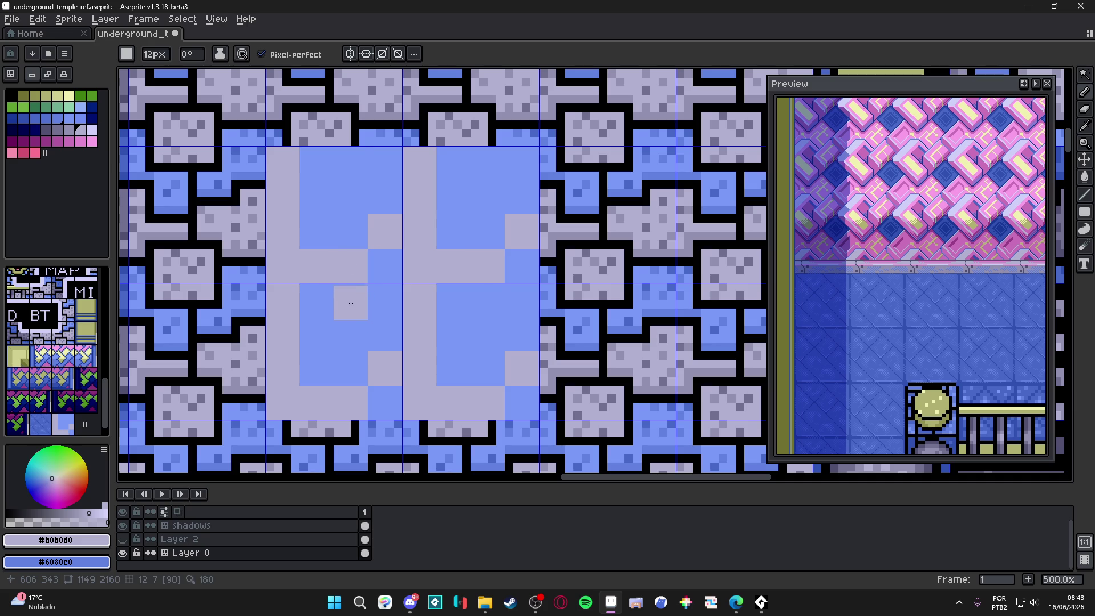
click(351, 300)
Add a gray block on the patch's right side, then zoom out and in to check the tiling.
scroll(370, 323, down, 2)
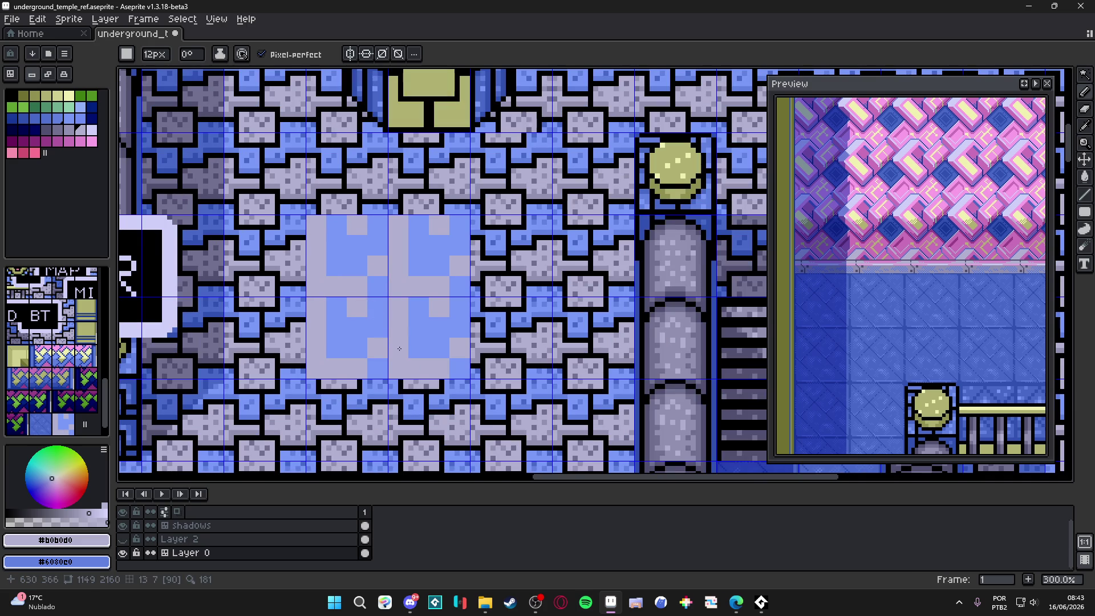
scroll(456, 322, up, 2)
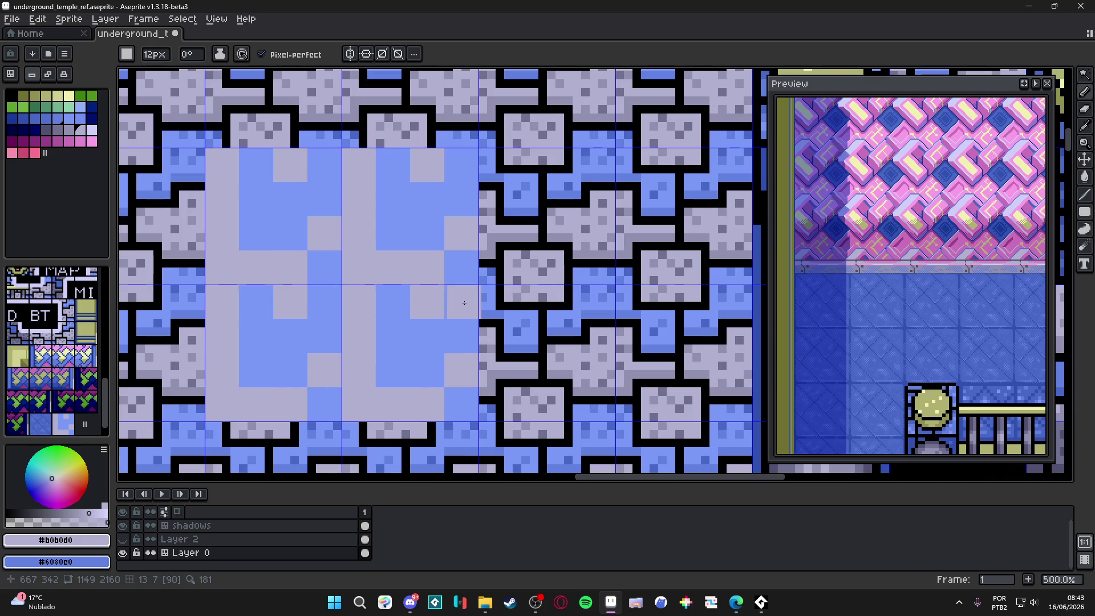
click(464, 301)
scroll(464, 303, down, 2)
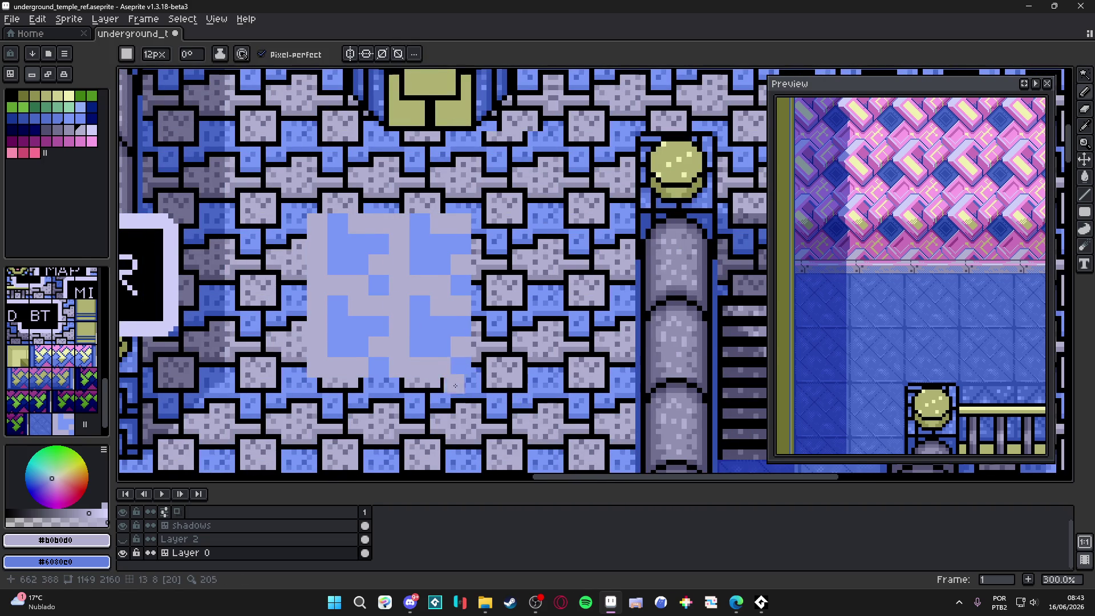
scroll(473, 388, down, 1)
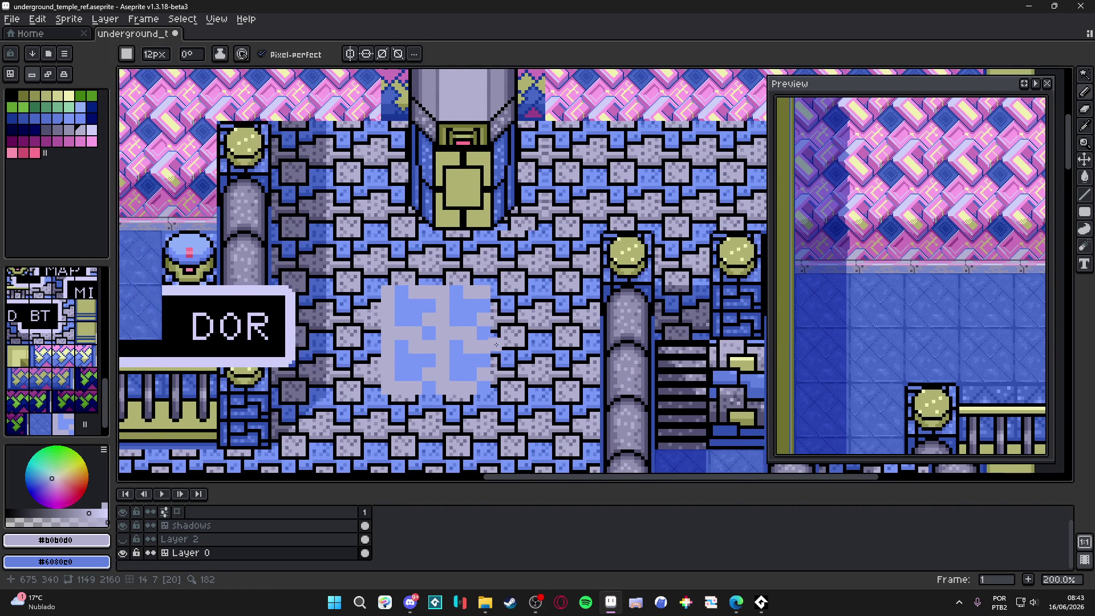
scroll(497, 345, up, 4)
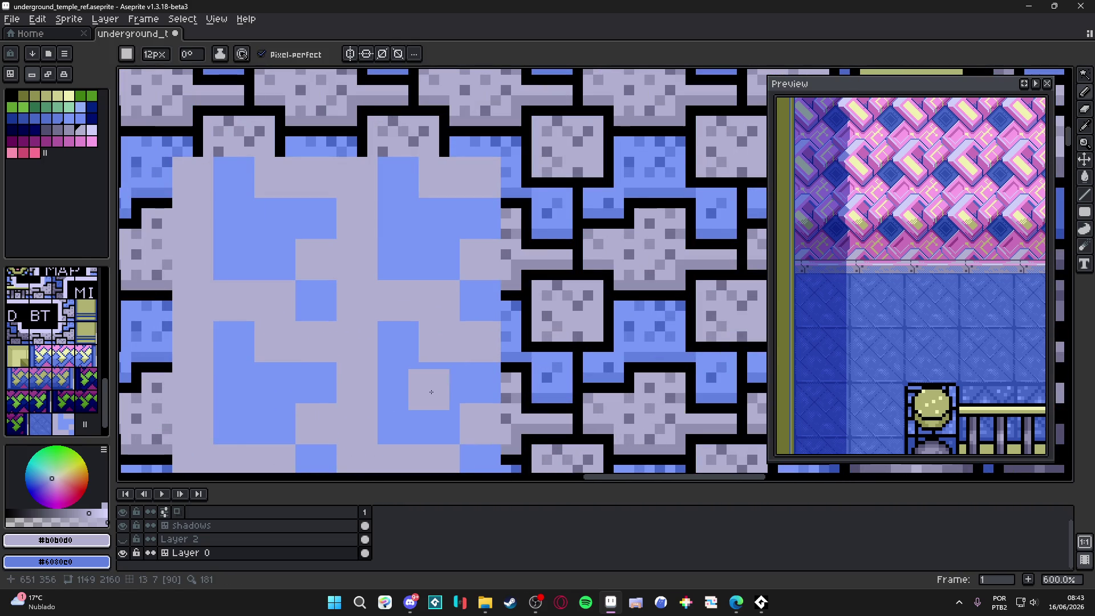
scroll(425, 386, up, 1)
scroll(443, 381, down, 2)
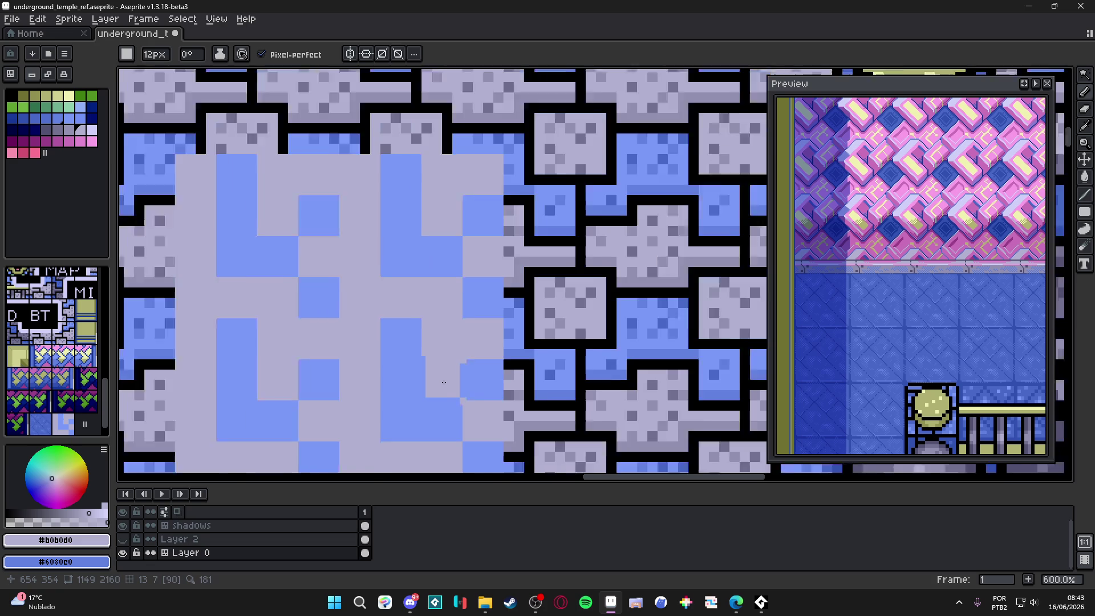
scroll(406, 323, down, 2)
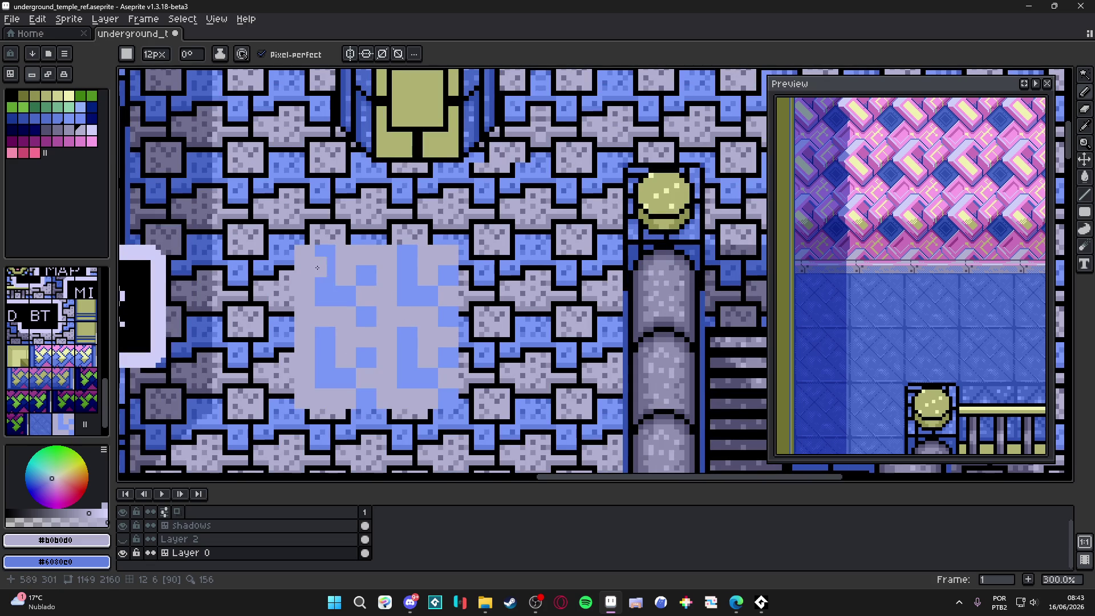
scroll(337, 288, up, 3)
scroll(399, 265, up, 2)
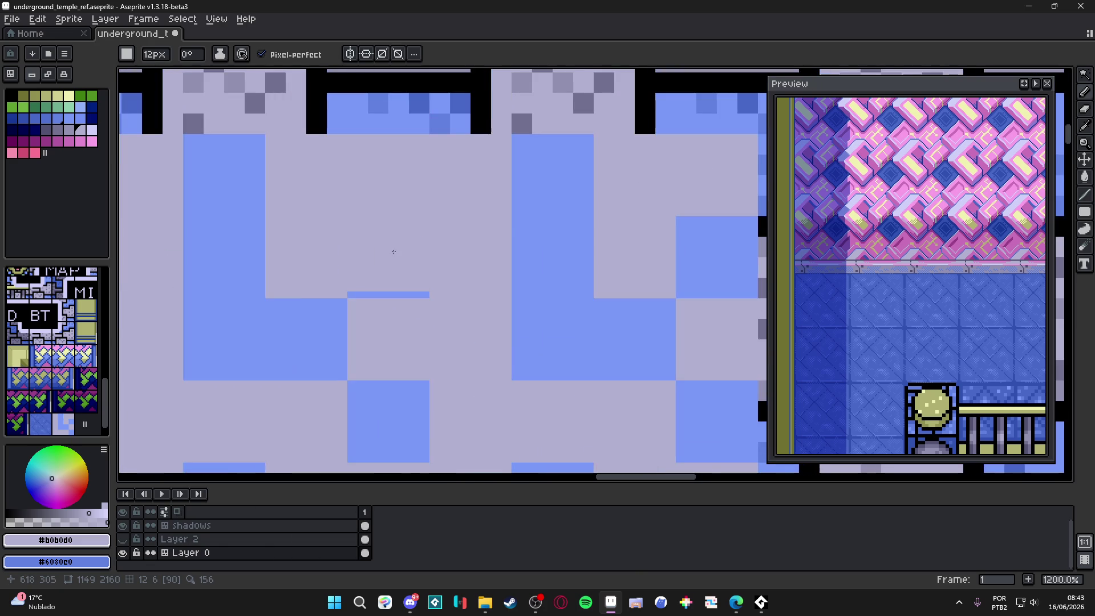
scroll(419, 289, down, 5)
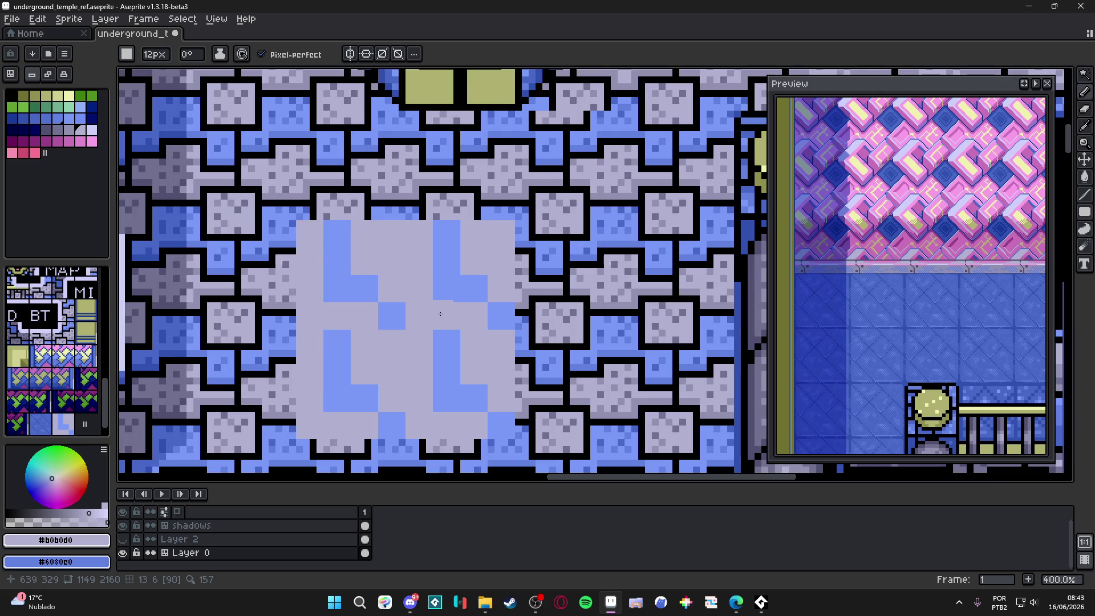
scroll(440, 314, down, 2)
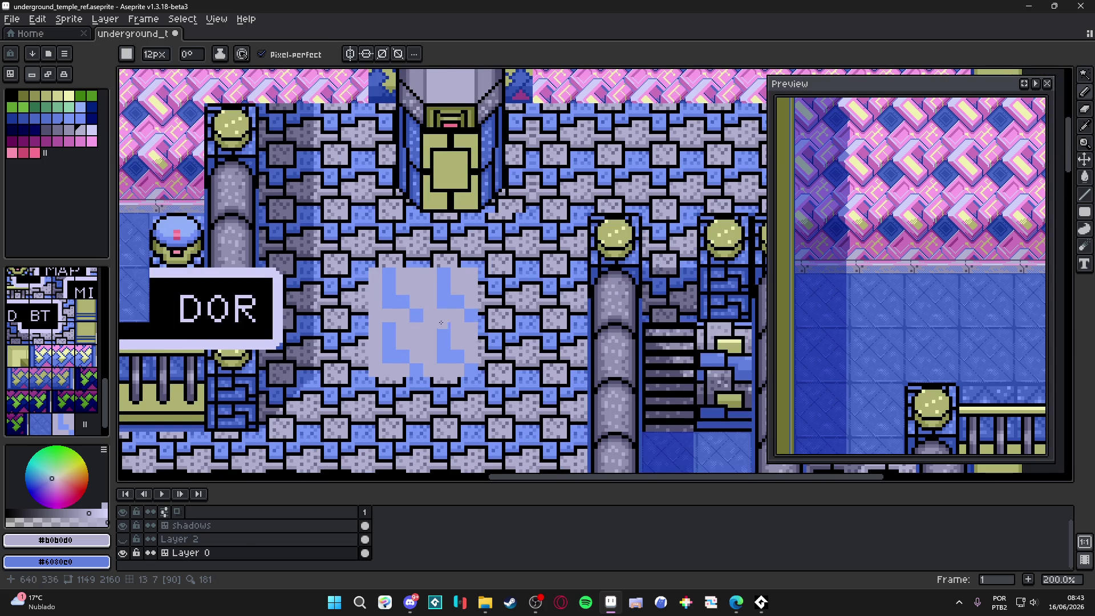
scroll(441, 322, up, 5)
Pick the light blue #7898f8 and paint blue blocks into the light patch.
alt+click(427, 281)
click(367, 283)
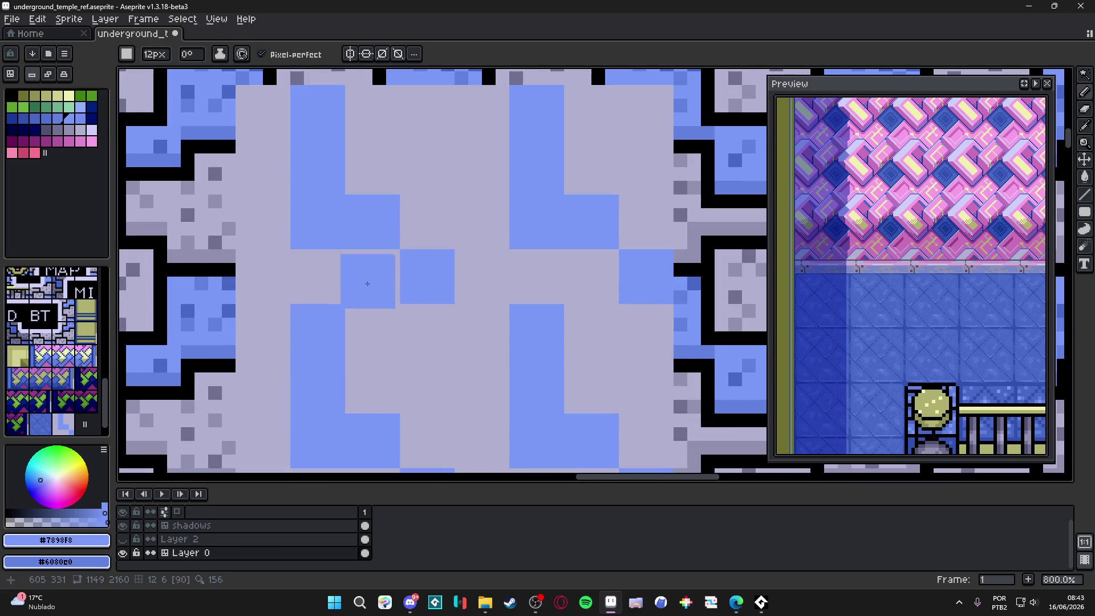
click(372, 276)
click(372, 277)
scroll(427, 336, down, 4)
scroll(394, 283, up, 4)
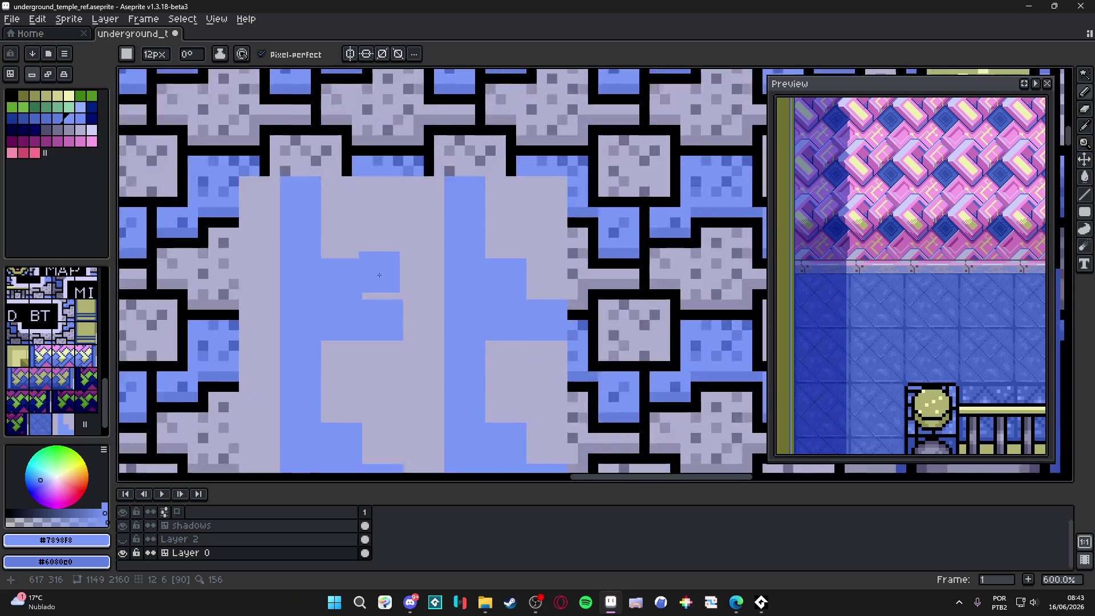
Pick light gray #b0b0d0 and repaint two blue blocks gray, undoing one misplaced stroke.
alt+click(384, 279)
click(384, 334)
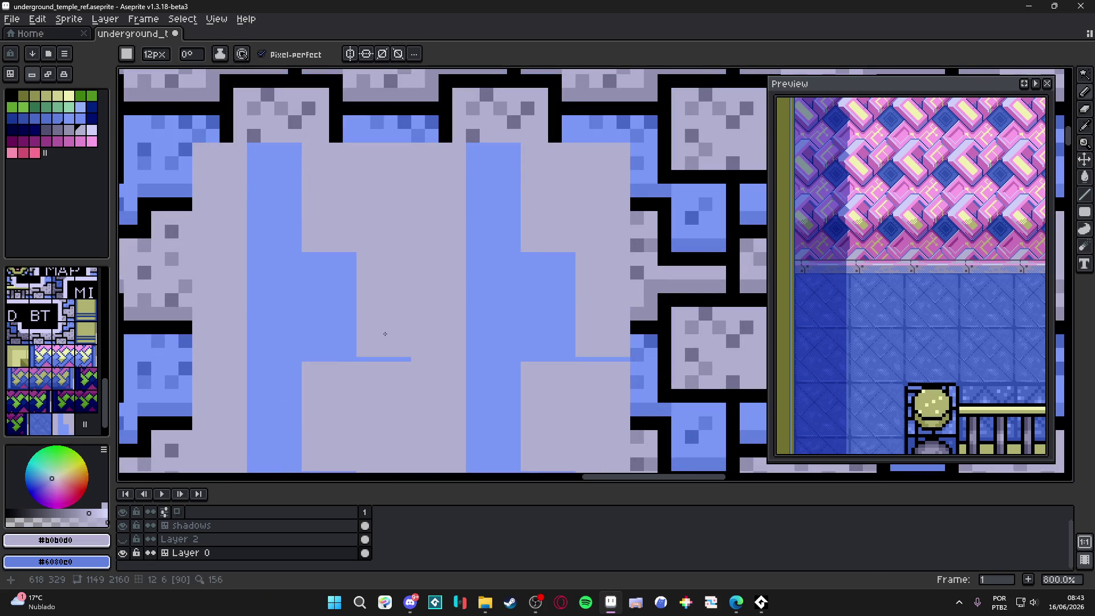
key(ctrl+z)
click(385, 337)
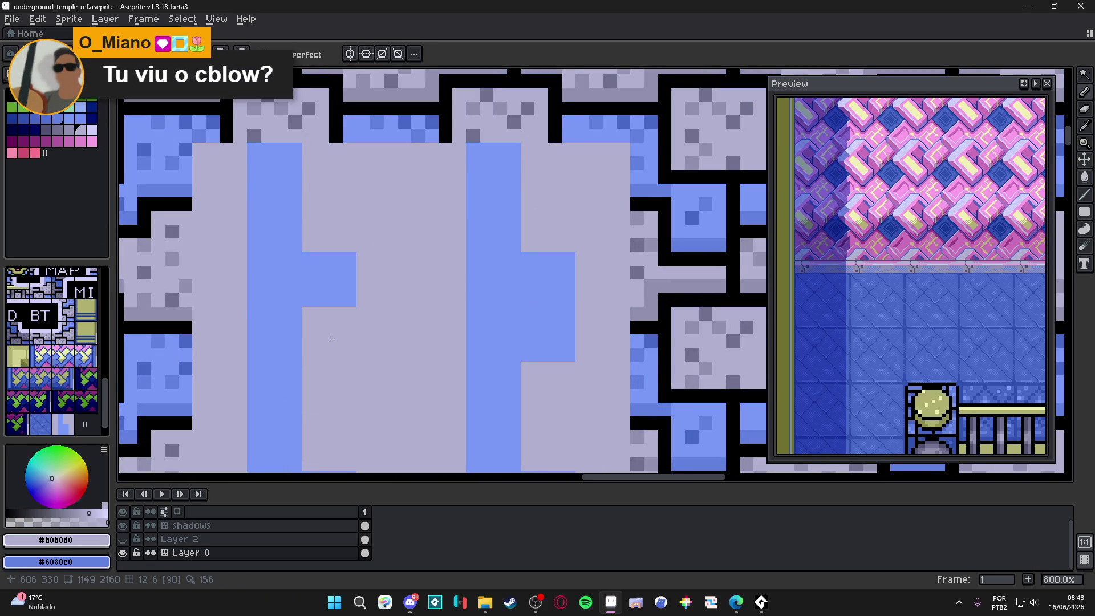
click(336, 336)
Pick blue again and paint a blue square inside the gray area.
scroll(414, 320, down, 3)
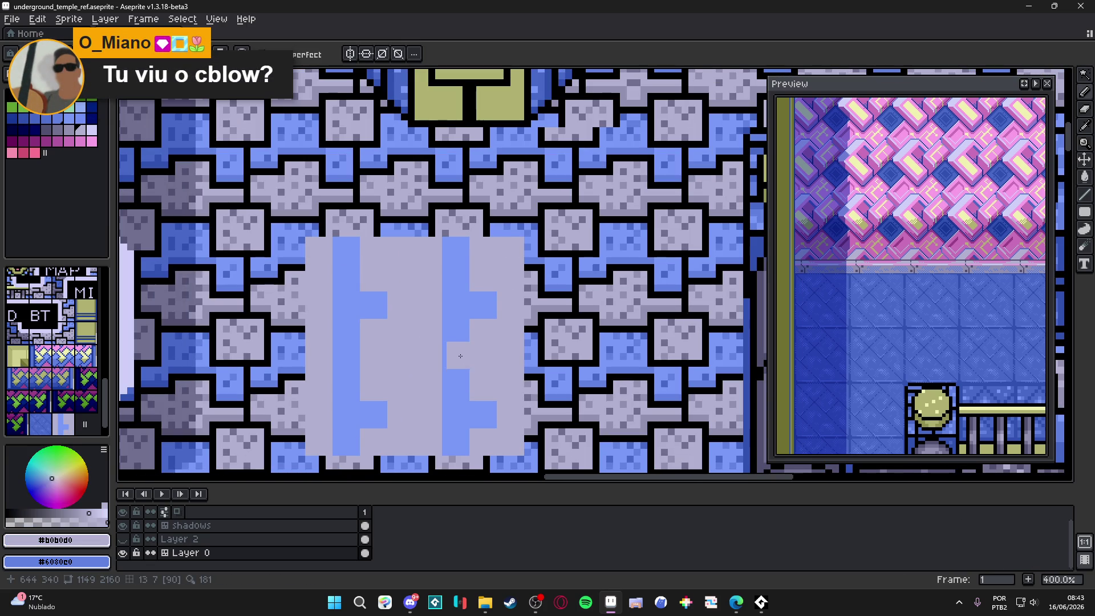
alt+click(459, 321)
click(511, 333)
scroll(486, 336, up, 3)
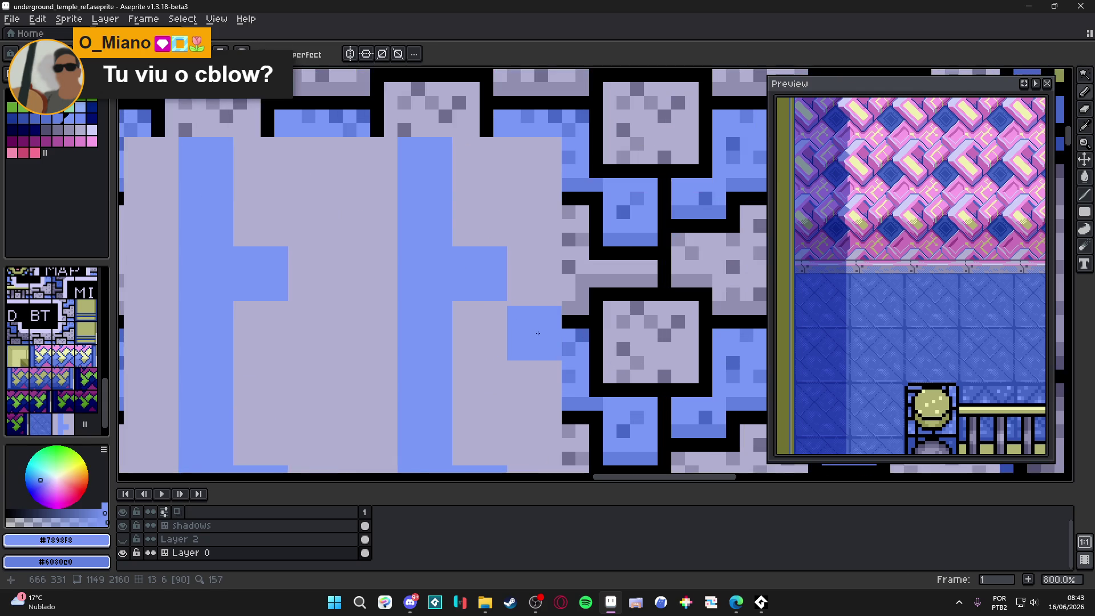
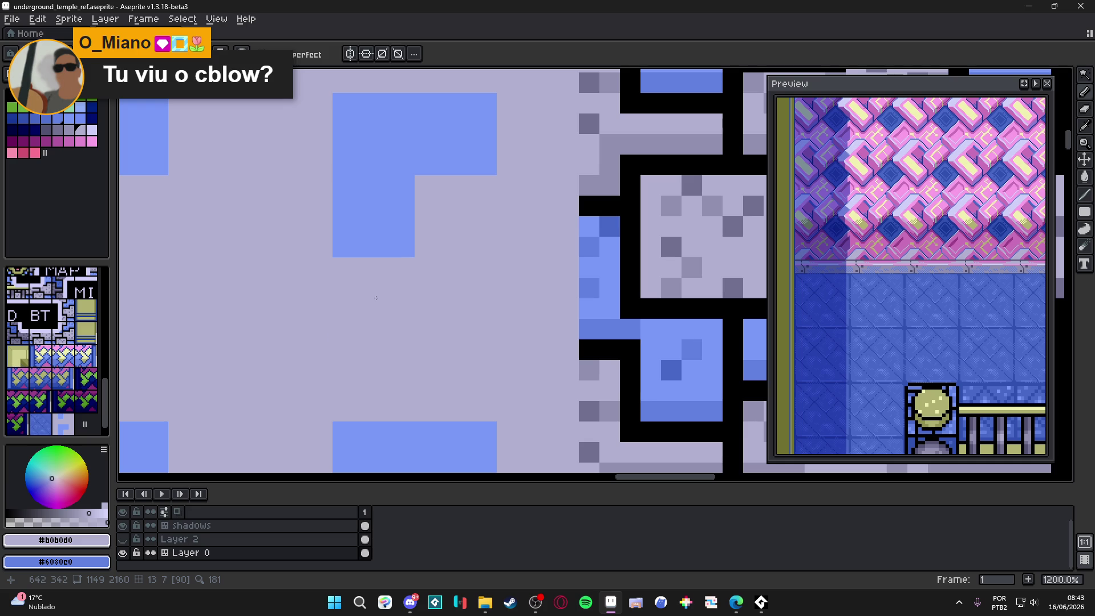
Pick the rug blue and paint a first blue block inside the lavender rug tile.
alt+click(372, 252)
click(312, 311)
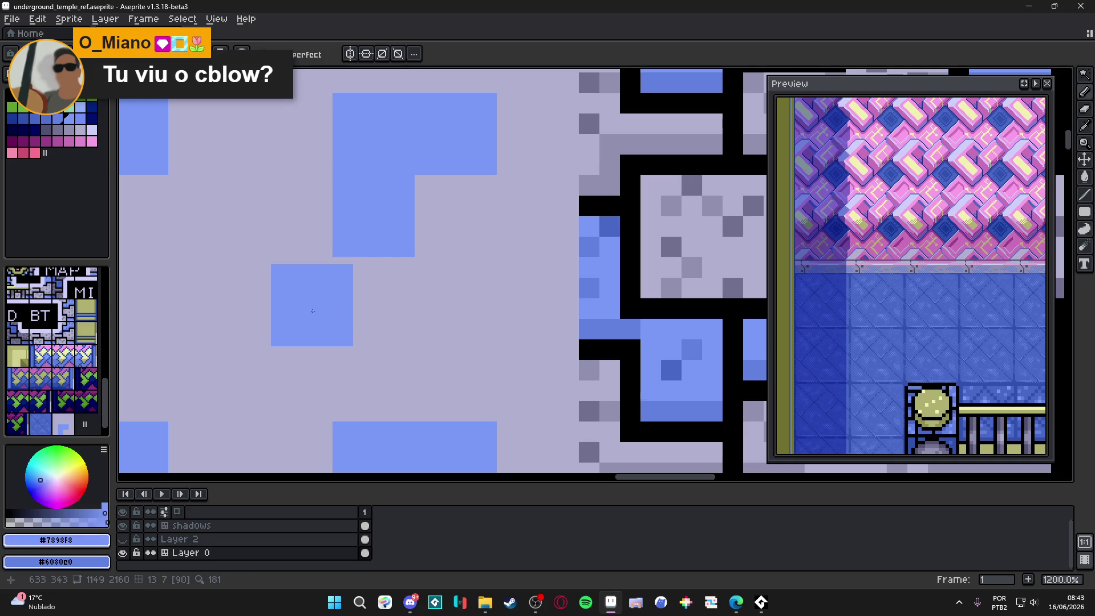
scroll(292, 300, down, 1)
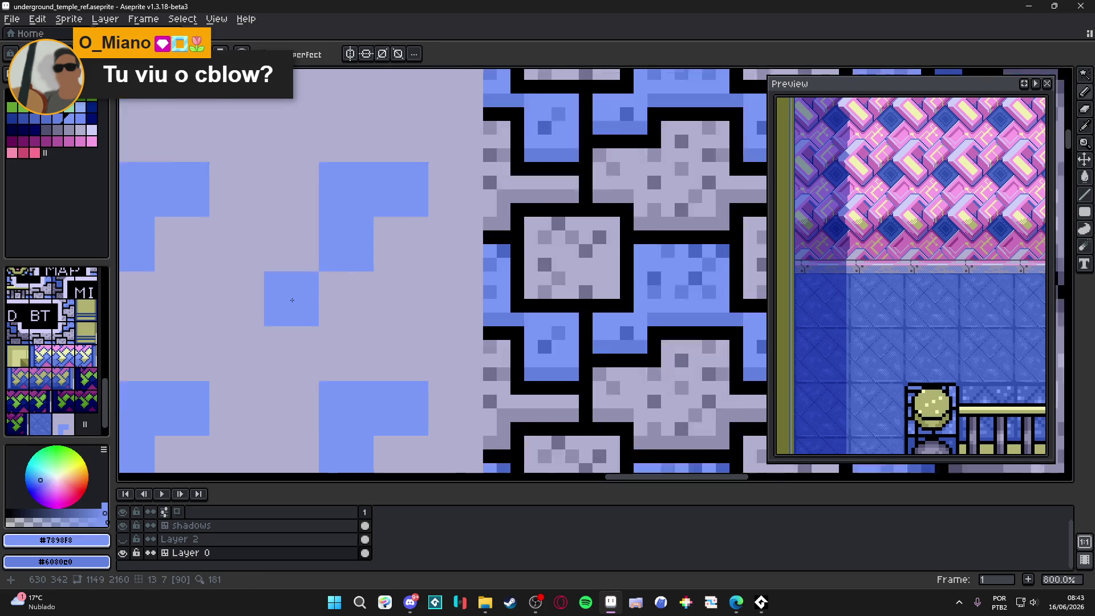
scroll(292, 300, down, 1)
scroll(319, 288, up, 3)
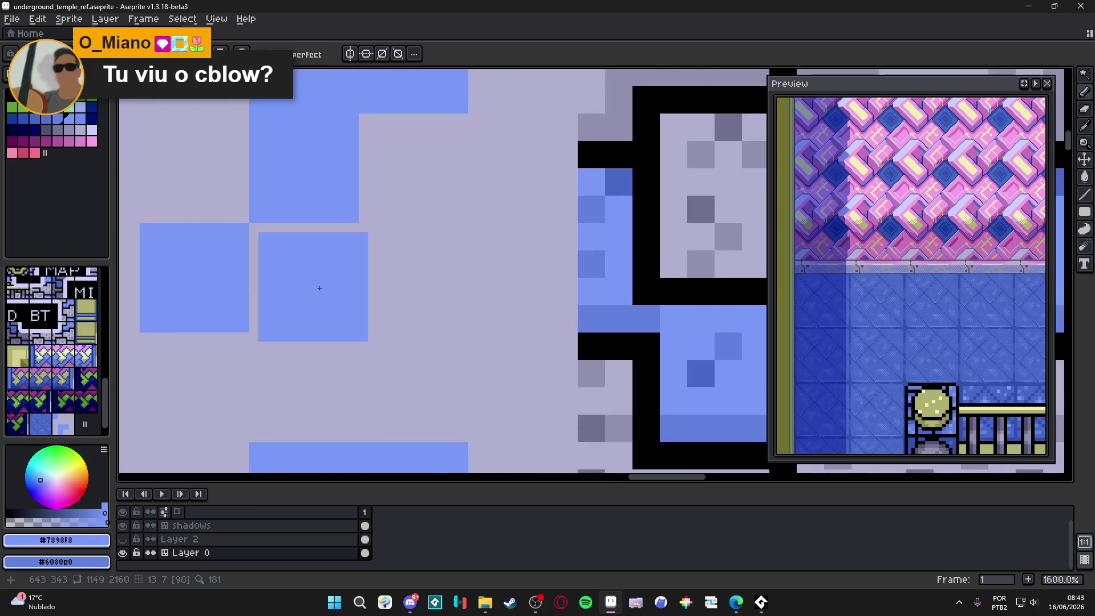
scroll(317, 285, down, 3)
Paint another blue block into the rug motif, checking it against the tile's repeats.
drag(396, 333, 501, 342)
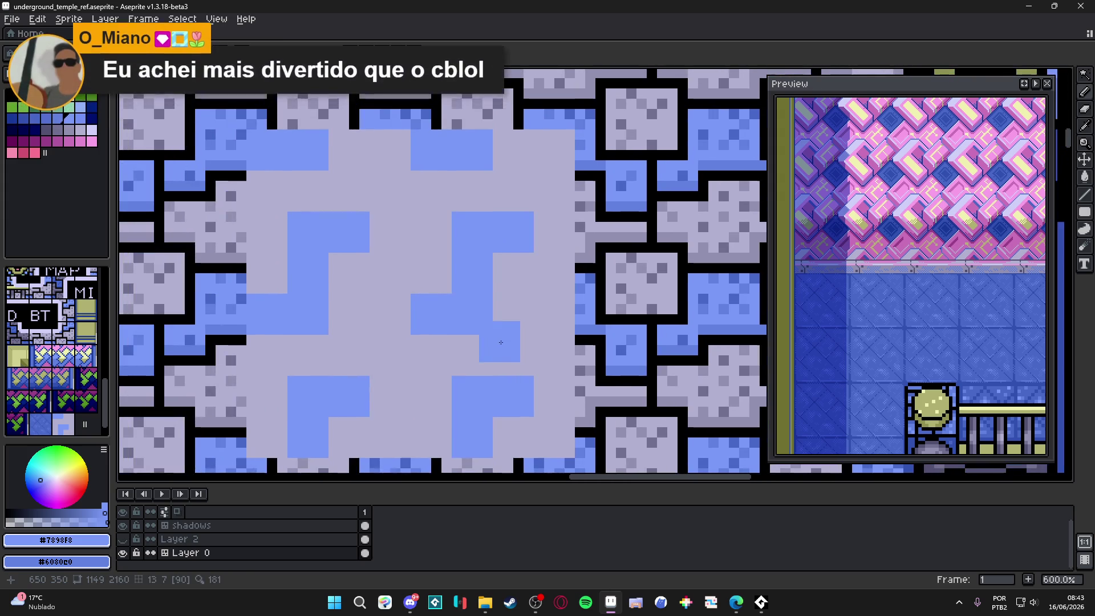
scroll(342, 299, up, 2)
scroll(364, 339, down, 3)
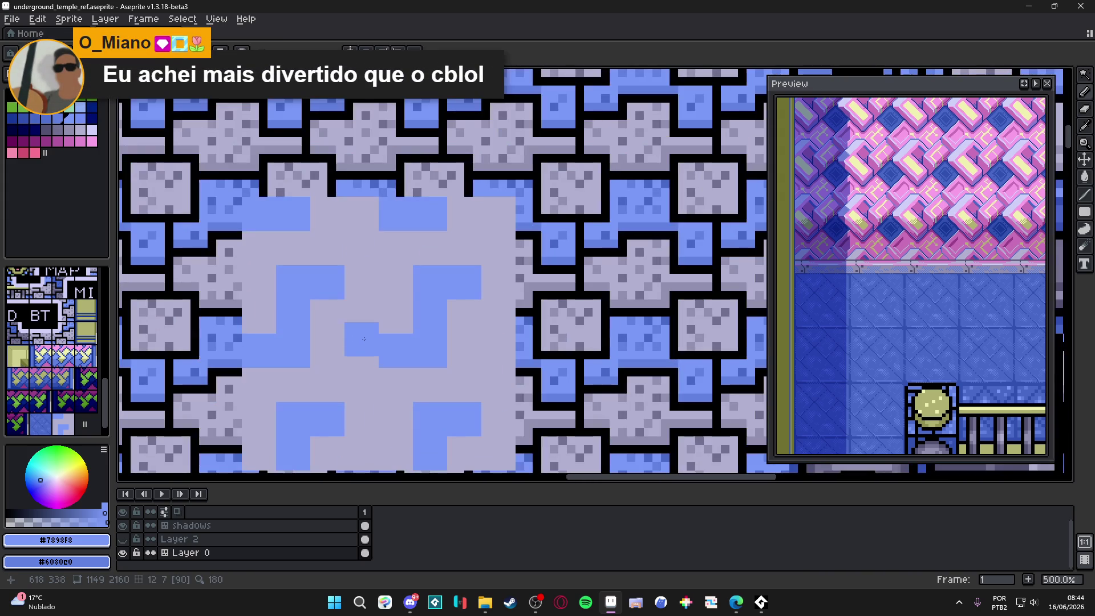
scroll(364, 332, down, 1)
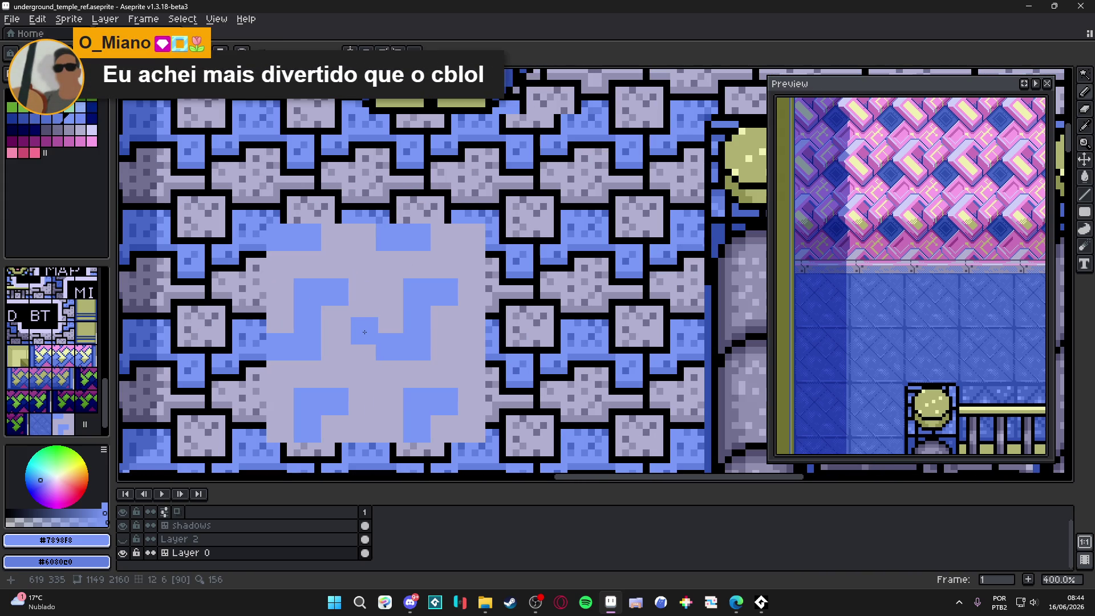
scroll(365, 332, down, 3)
scroll(362, 332, up, 4)
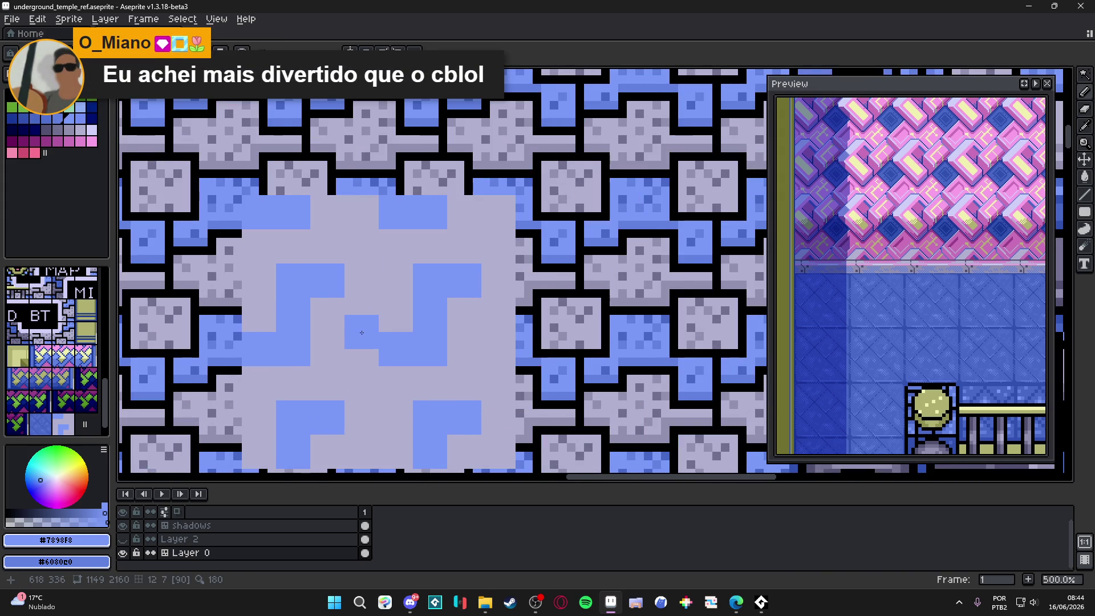
scroll(362, 333, down, 2)
scroll(424, 401, up, 4)
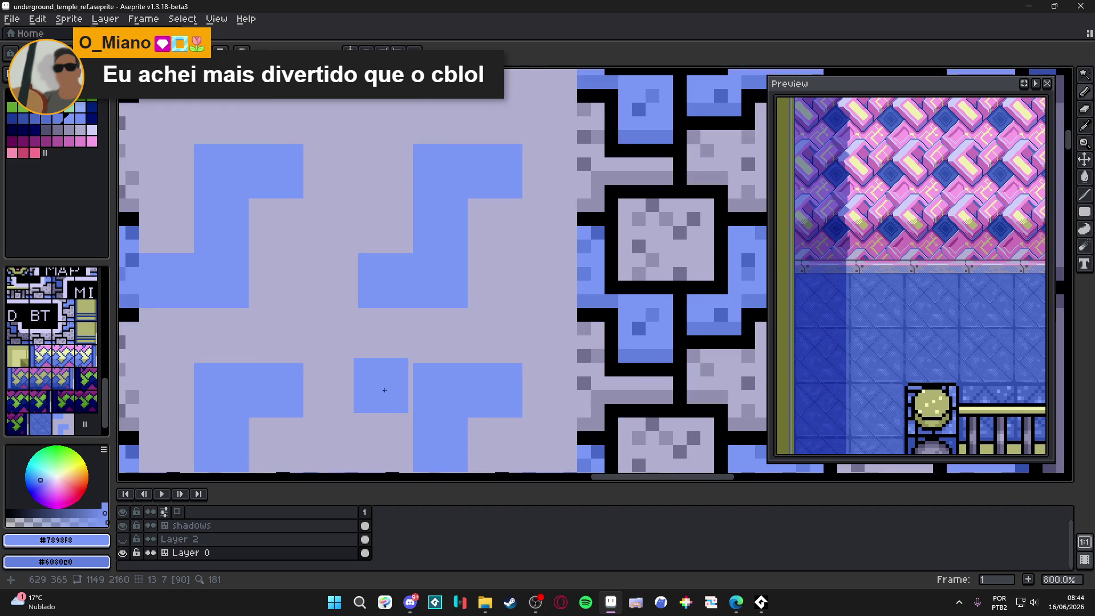
click(388, 393)
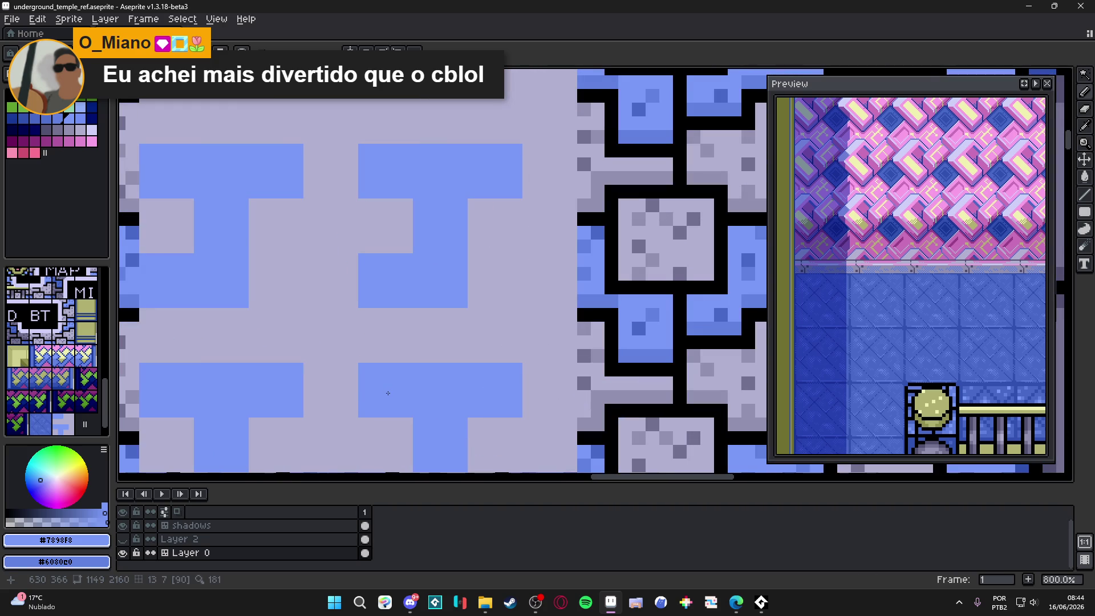
scroll(388, 393, down, 3)
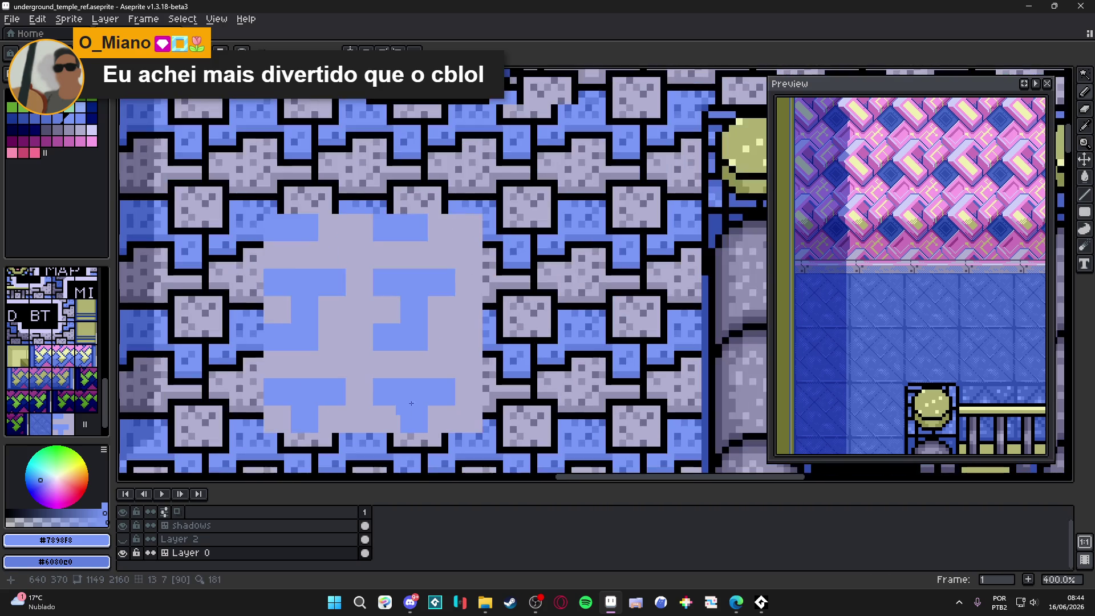
drag(474, 278, 503, 283)
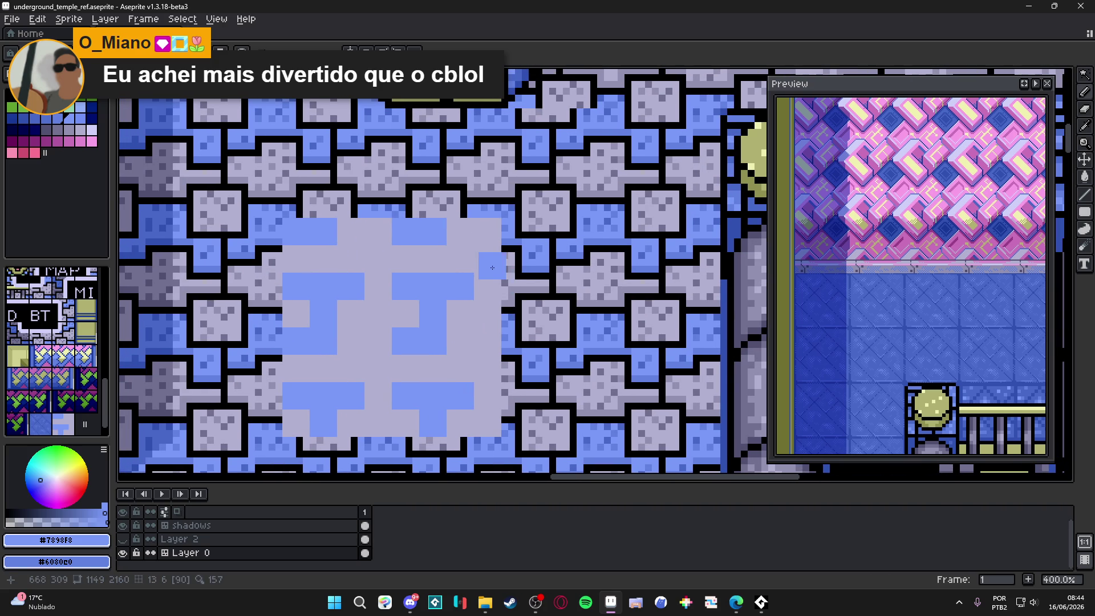
Undo the last painted blue line and several more blue blocks.
key(ctrl+z)
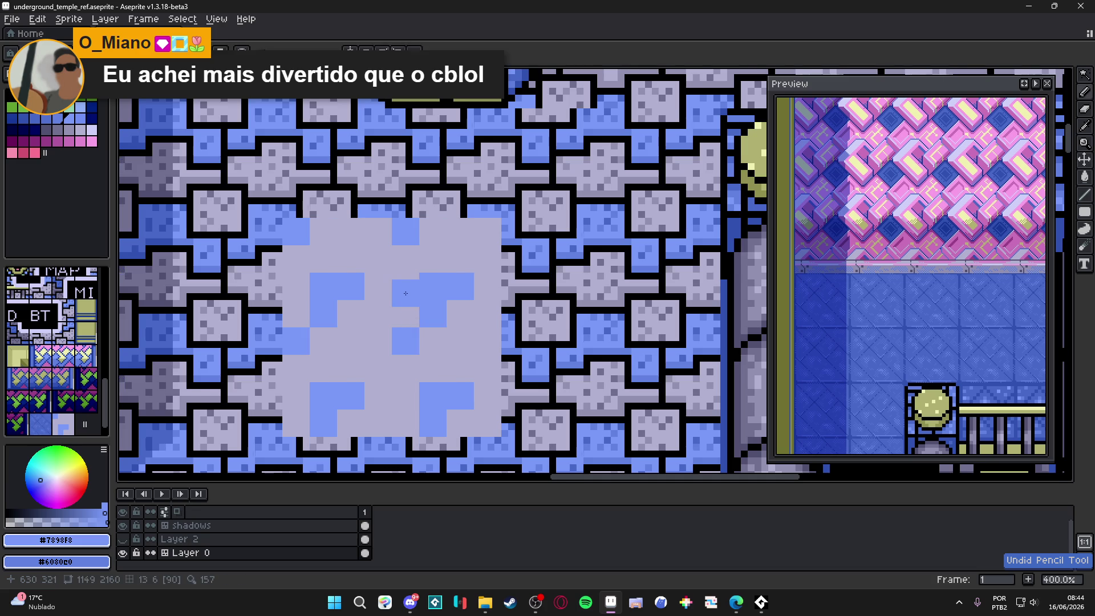
scroll(389, 269, up, 3)
alt+click(388, 268)
scroll(506, 274, up, 2)
key(ctrl+z)
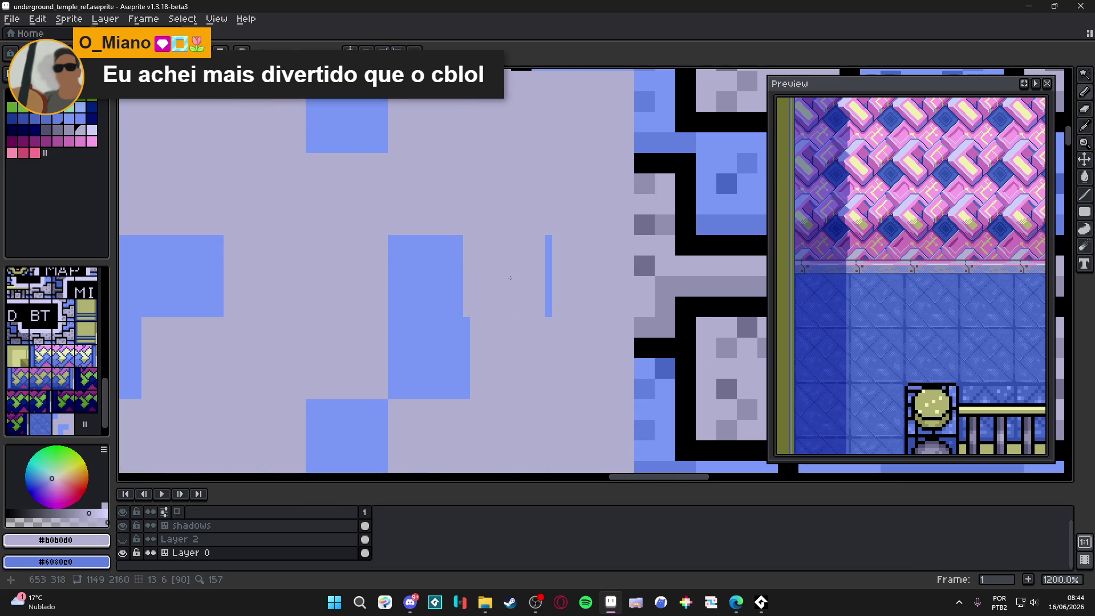
key(ctrl+z)
key(ctrl+z)
key(ctrl+z)
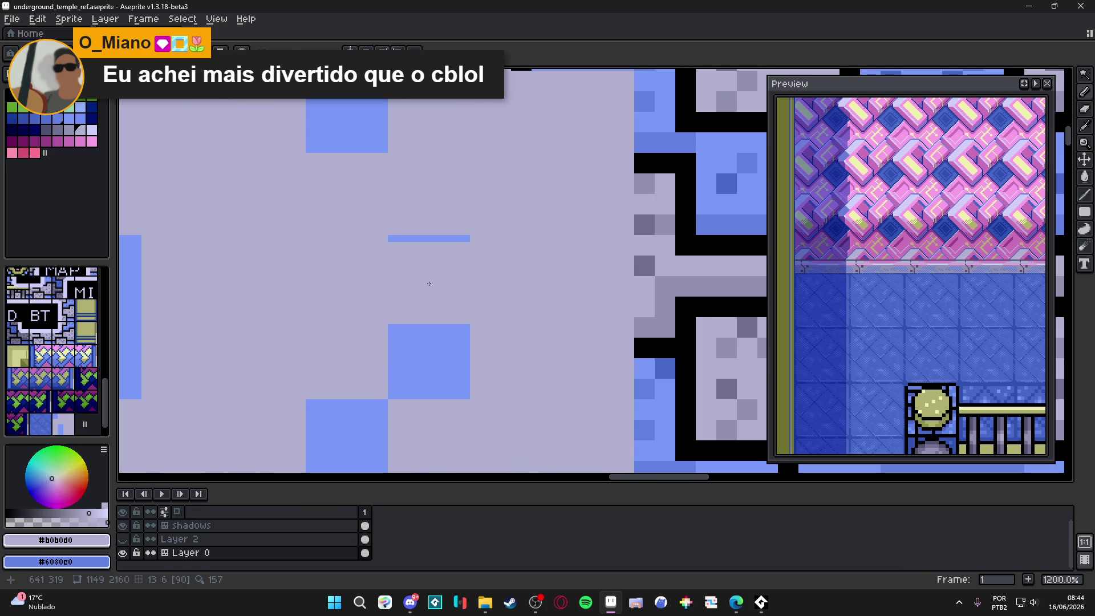
Pick the rug blue again and redo the two undone blue blocks.
alt+click(435, 342)
key(ctrl+z)
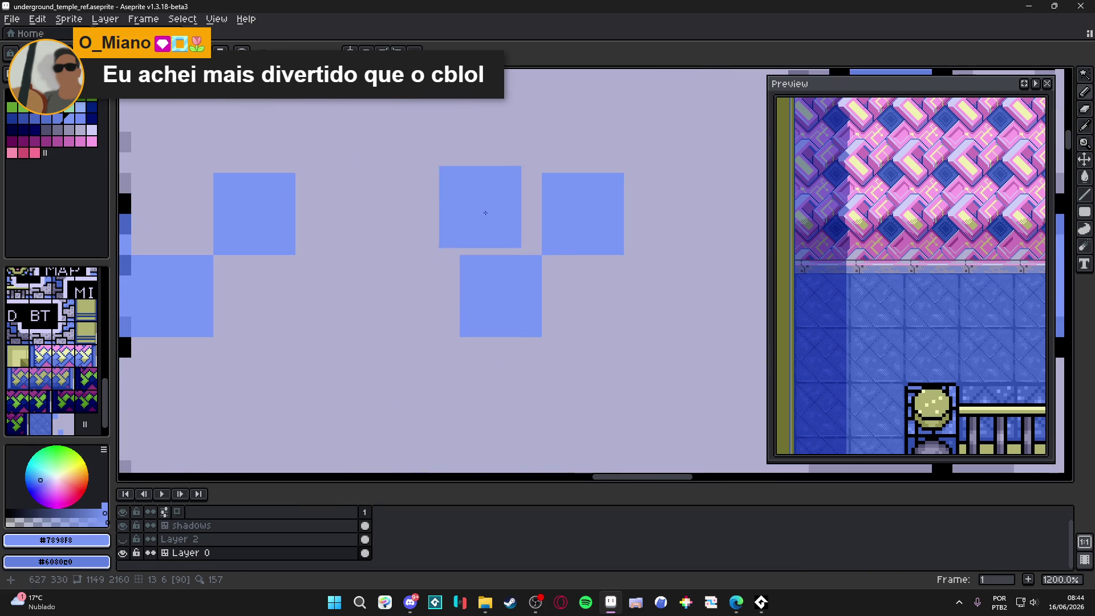
key(ctrl+y)
key(ctrl+y)
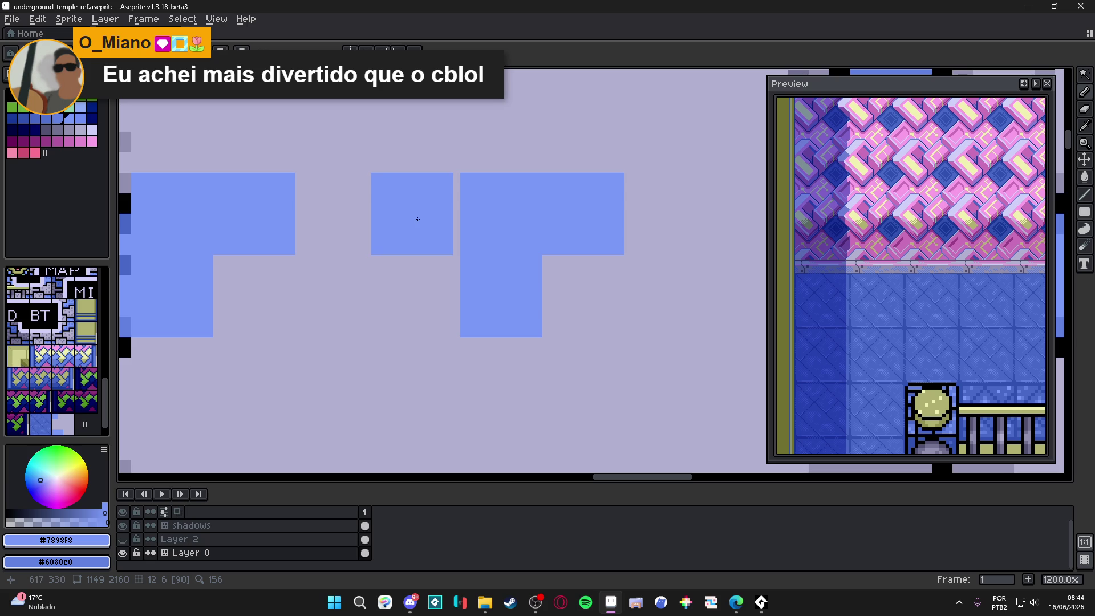
key(ctrl+y)
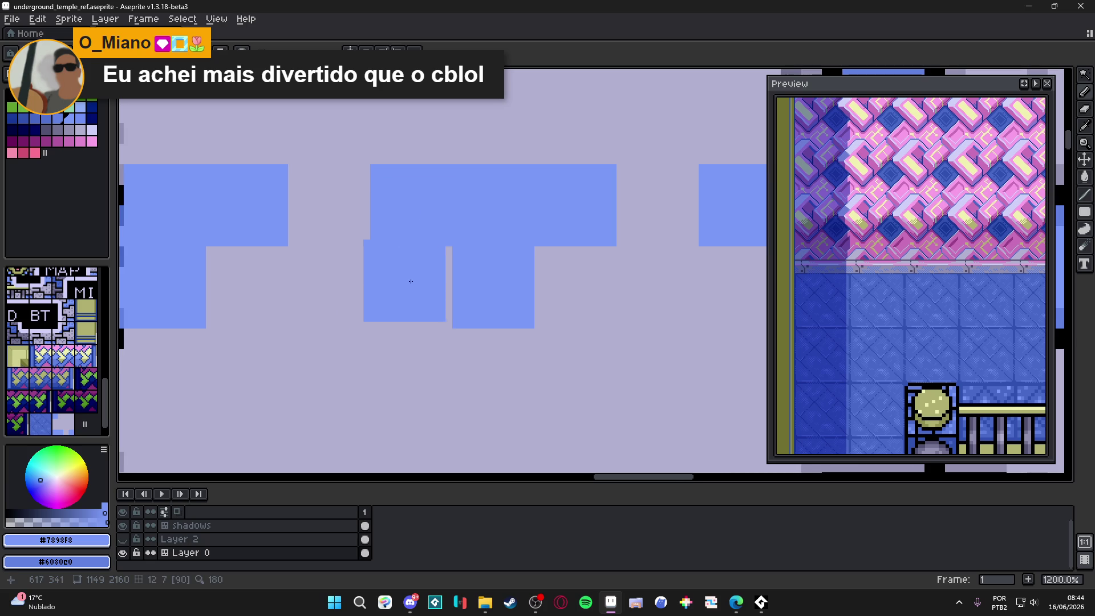
key(ctrl+y)
Paint lavender over part of a blue block, then restore the lower-left blue block.
alt+click(520, 301)
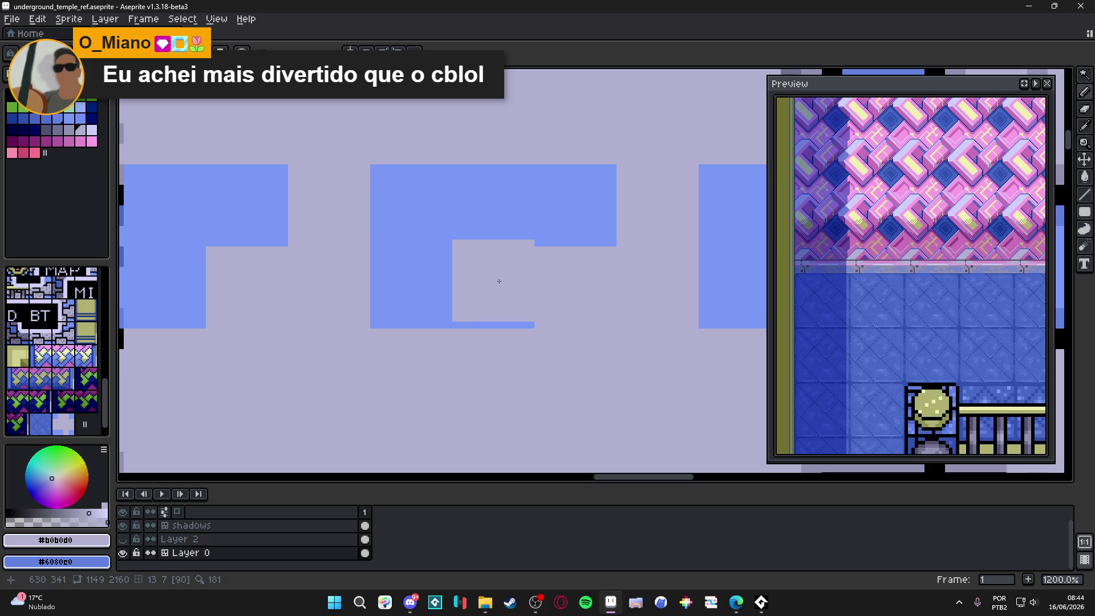
key(ctrl+z)
alt+click(511, 224)
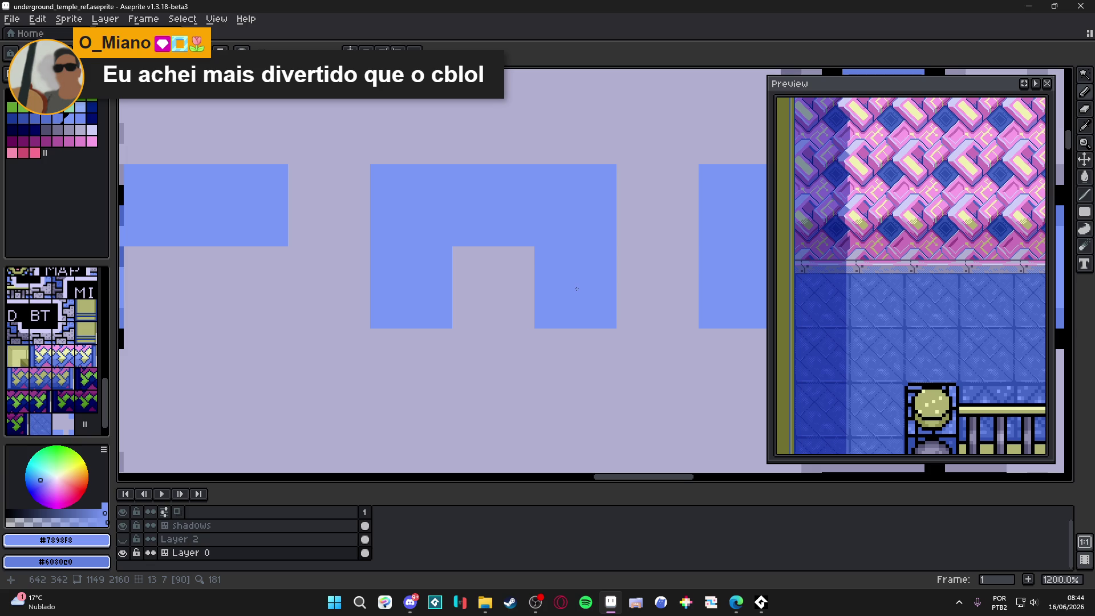
key(ctrl+y)
scroll(565, 301, down, 5)
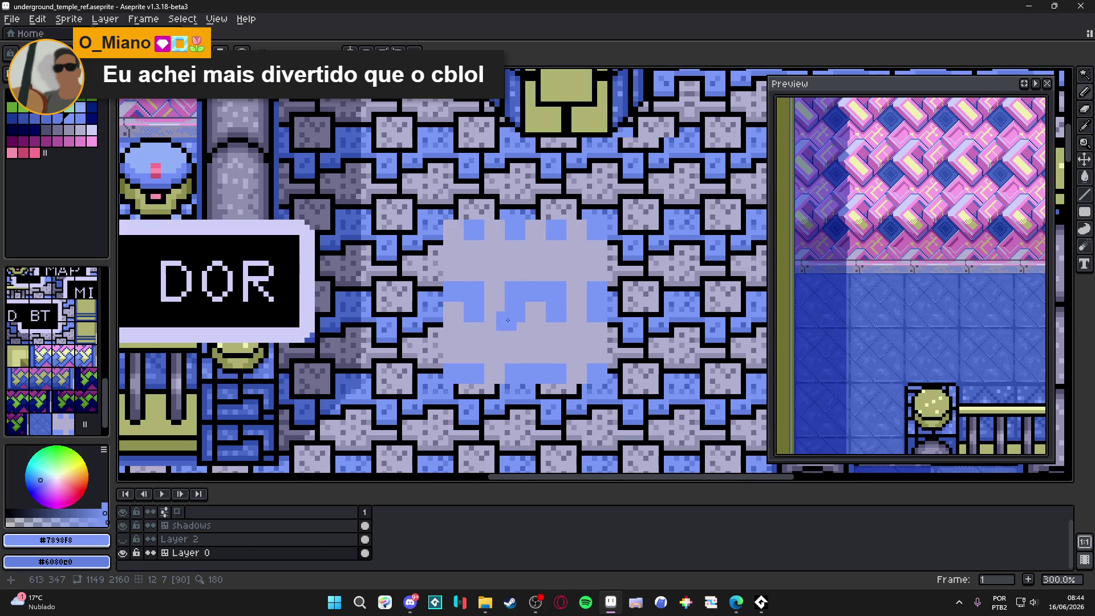
Zoom and pan around the canvas, then switch over to the web browser.
scroll(519, 269, up, 5)
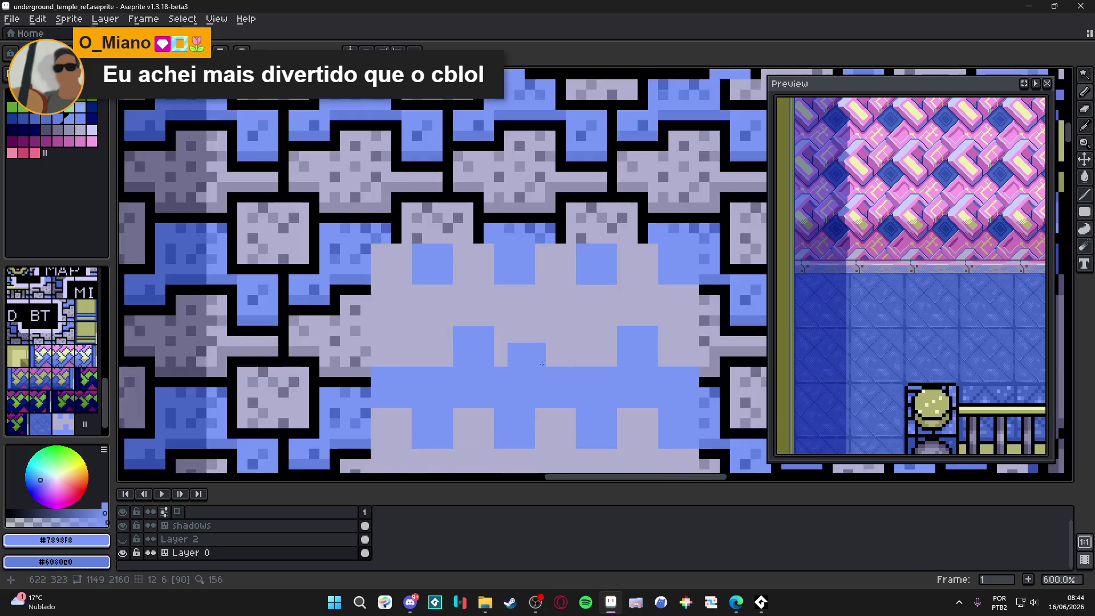
scroll(542, 317, down, 4)
scroll(591, 308, down, 1)
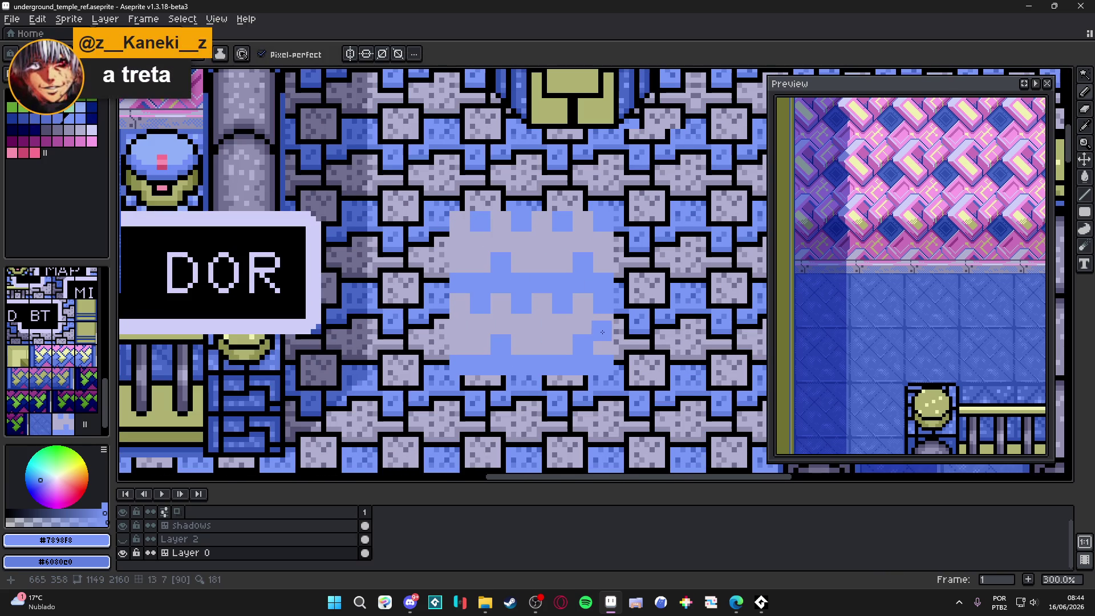
scroll(652, 329, down, 1)
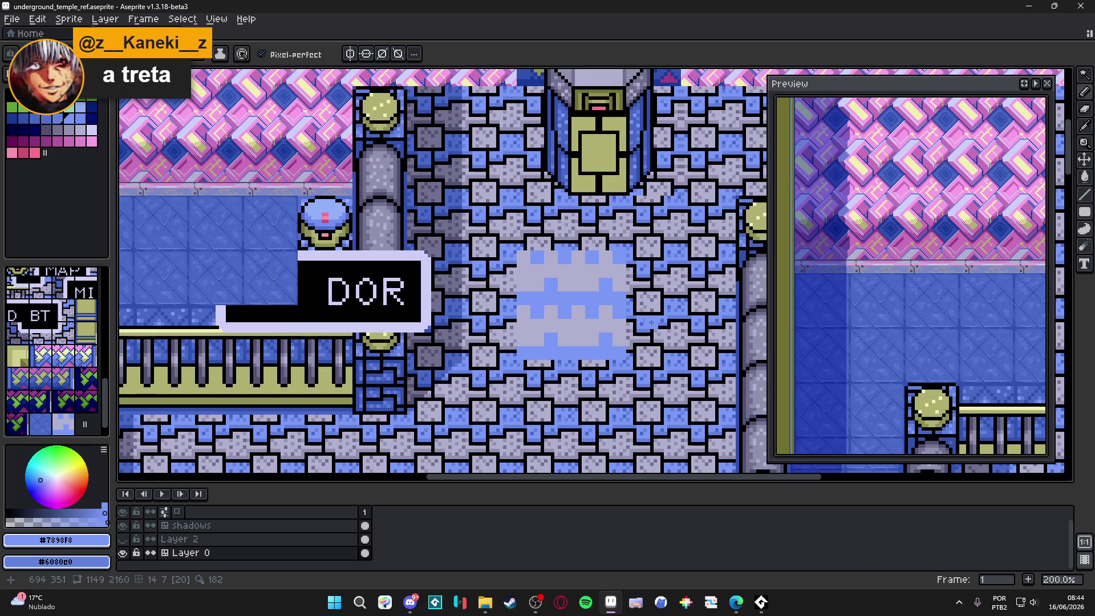
scroll(604, 244, right, 1)
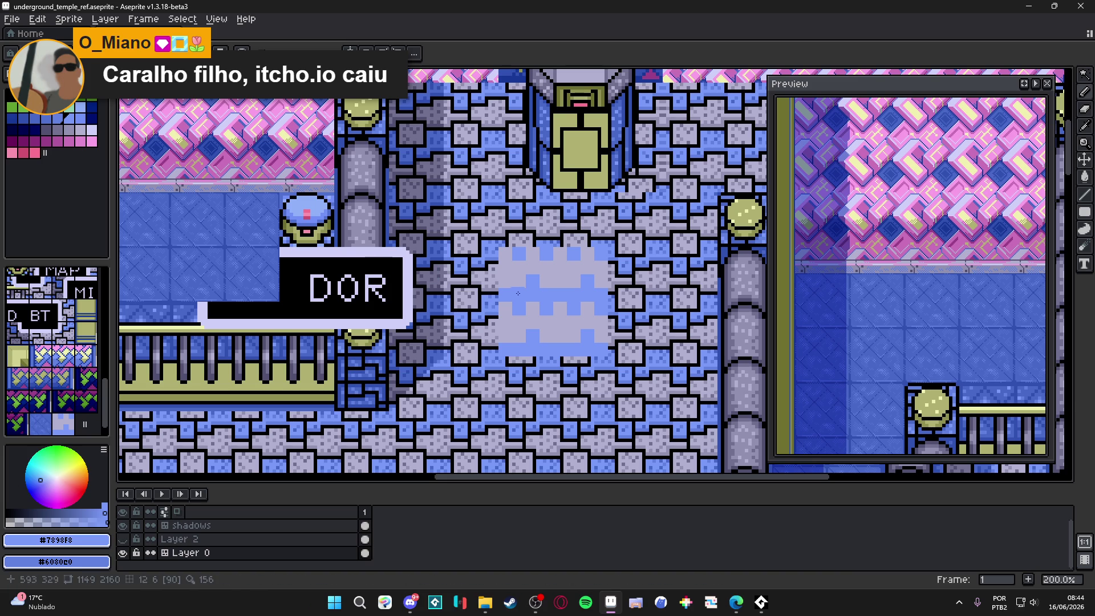
key(alt+Tab)
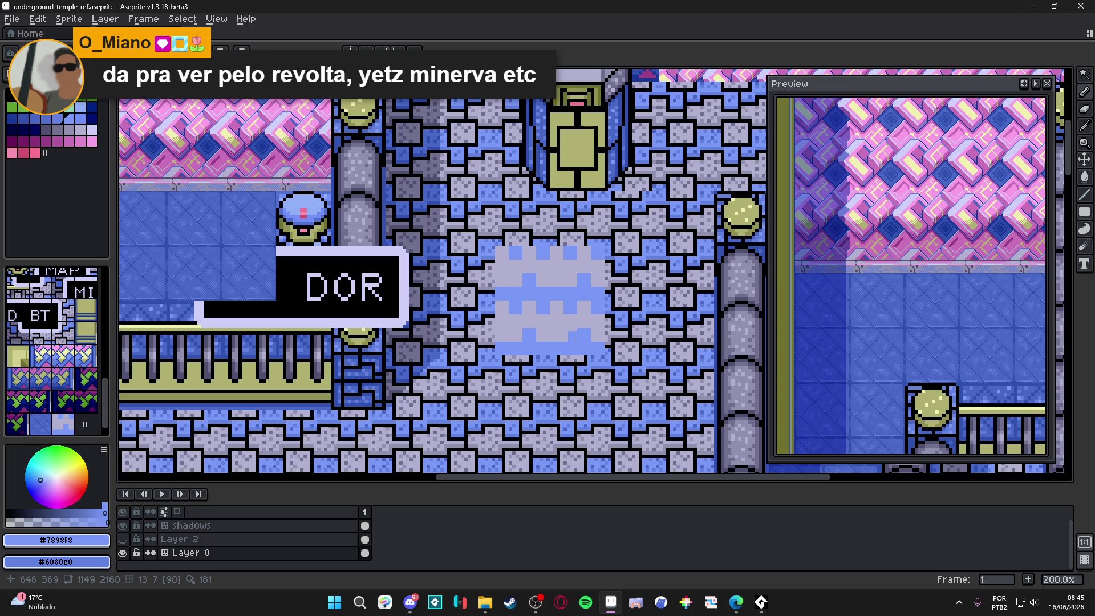
Open the brush shape options and pick the darker rug blue #6080e0 as drawing colour.
scroll(568, 338, up, 3)
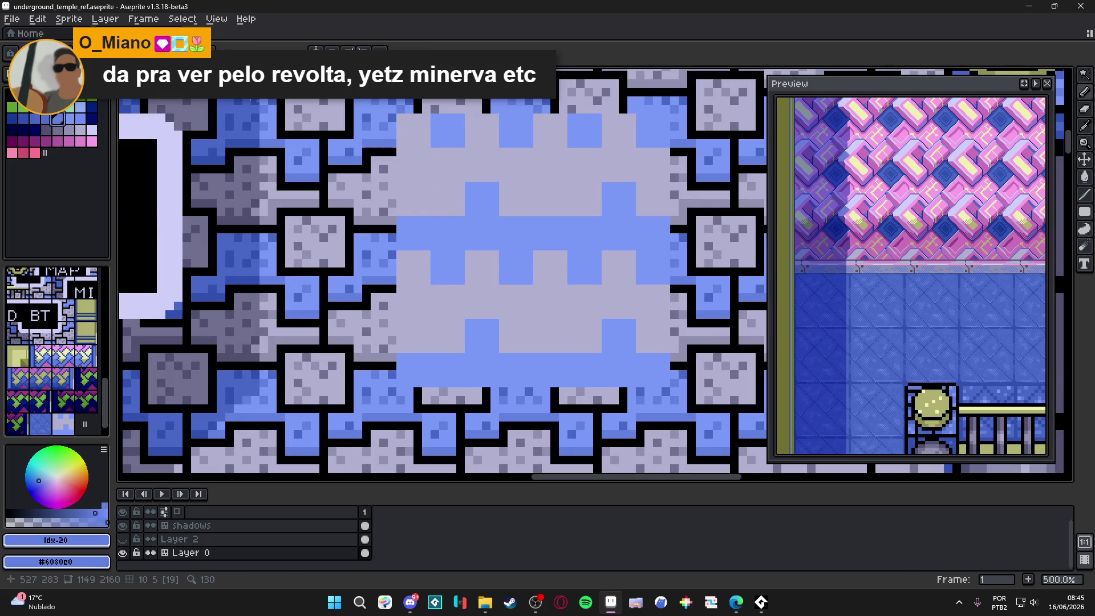
scroll(552, 338, up, 2)
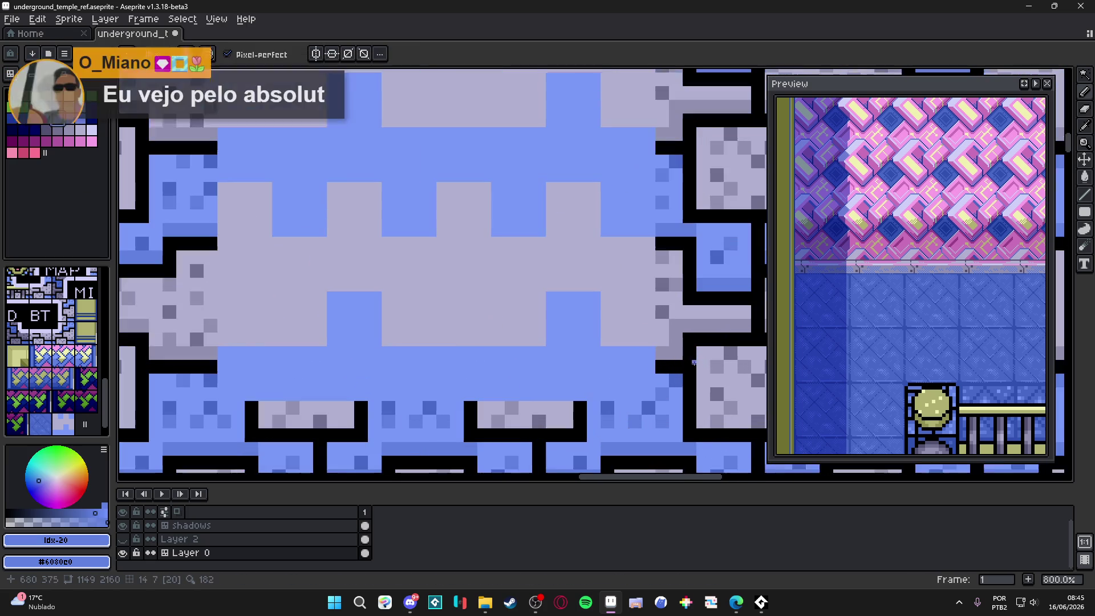
alt+click(601, 335)
scroll(543, 333, up, 2)
click(130, 53)
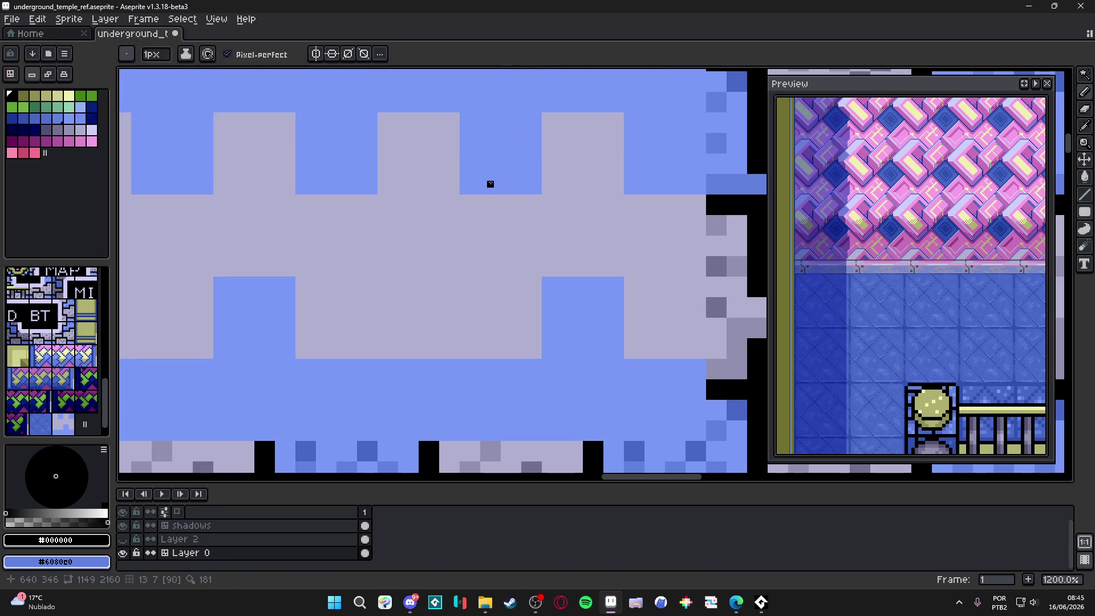
scroll(489, 208, down, 3)
alt+click(633, 338)
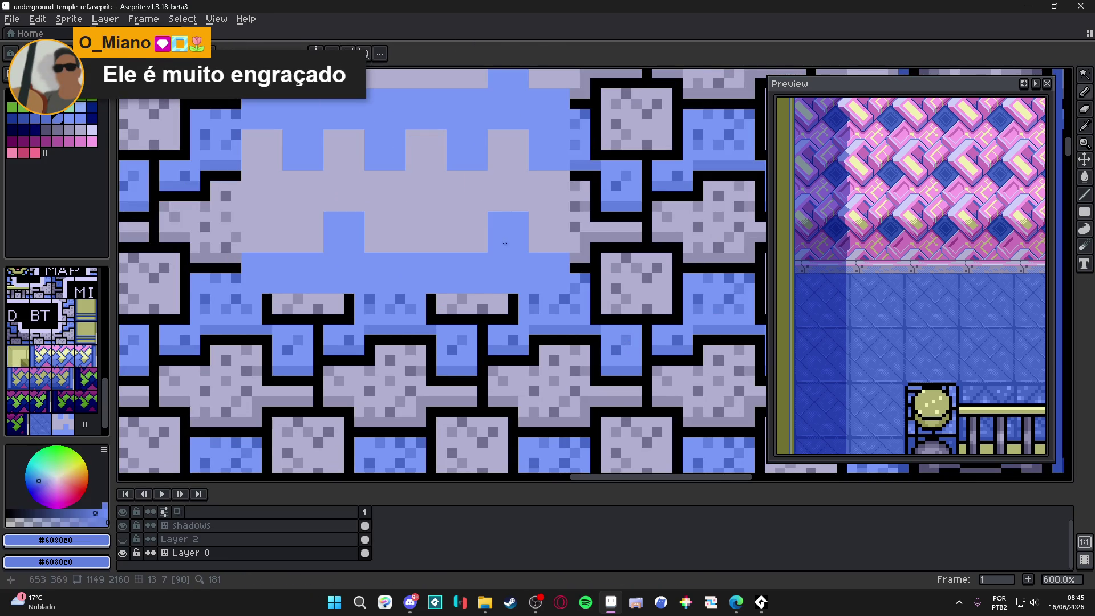
Draw a vertical line and a stepped horizontal line across the rug tile.
scroll(464, 251, up, 3)
scroll(463, 256, down, 3)
mouse_move(462, 258)
mouse_down()
mouse_move(452, 369)
mouse_move(455, 152)
mouse_up()
scroll(452, 369, up, 1)
click(450, 264)
shift+click(399, 260)
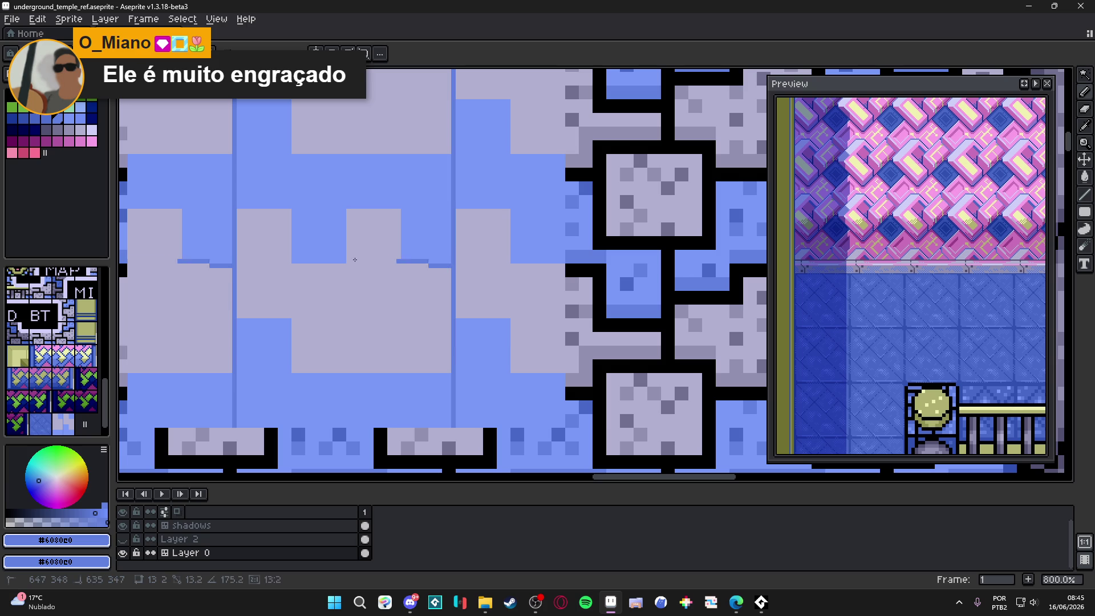
shift+click(229, 266)
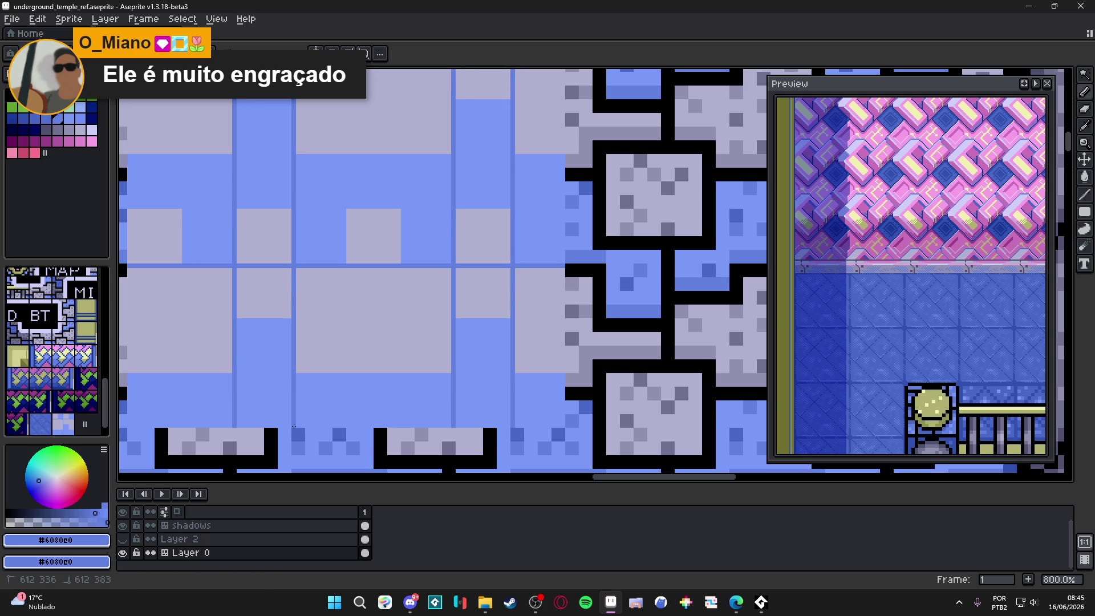
Eyedrop the lavender #b0b0d0 and paint over two vertical blue dividing lines.
scroll(298, 388, down, 2)
scroll(270, 245, up, 4)
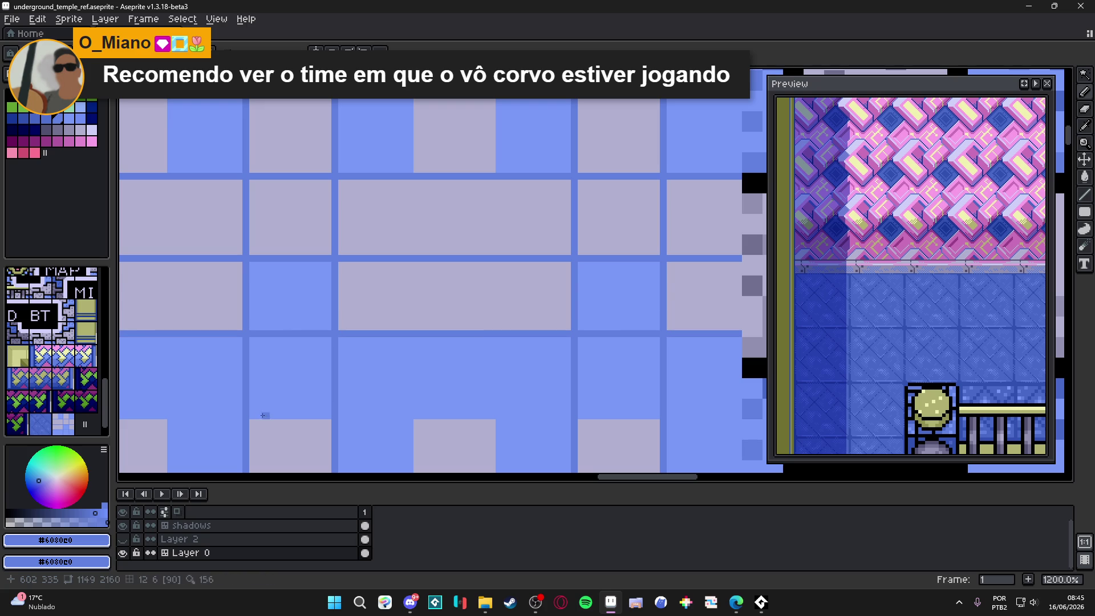
scroll(581, 401, up, 1)
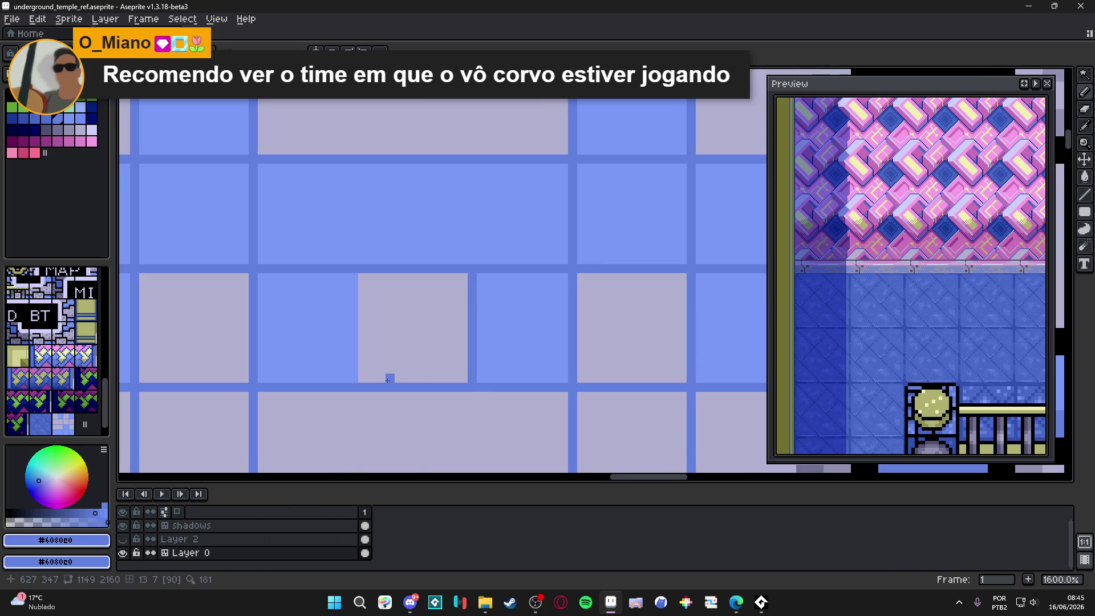
scroll(371, 328, down, 6)
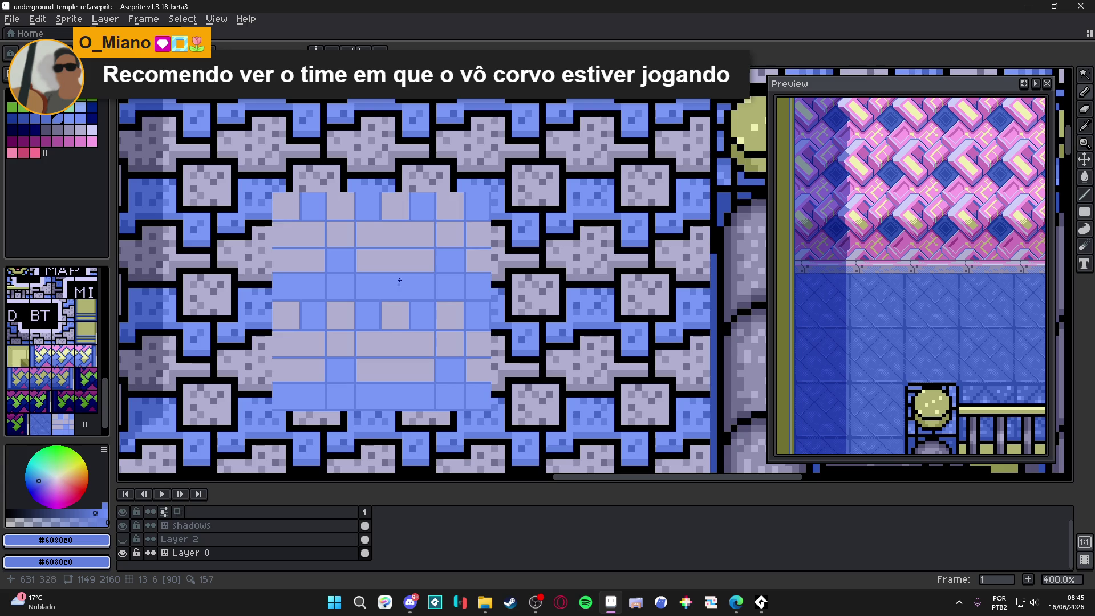
scroll(380, 228, down, 2)
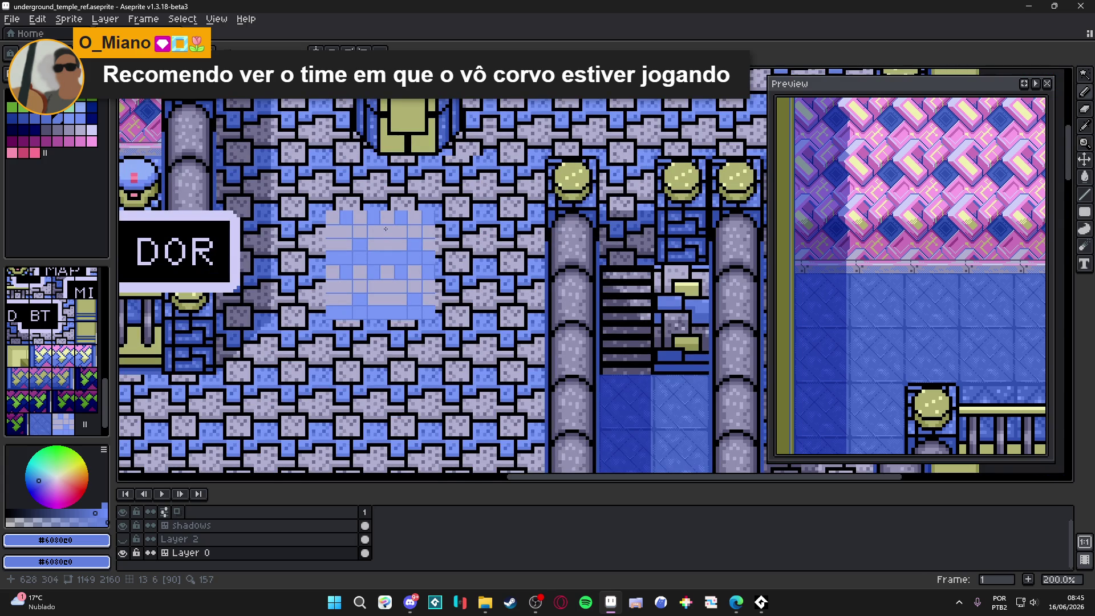
scroll(384, 230, up, 7)
alt+click(514, 274)
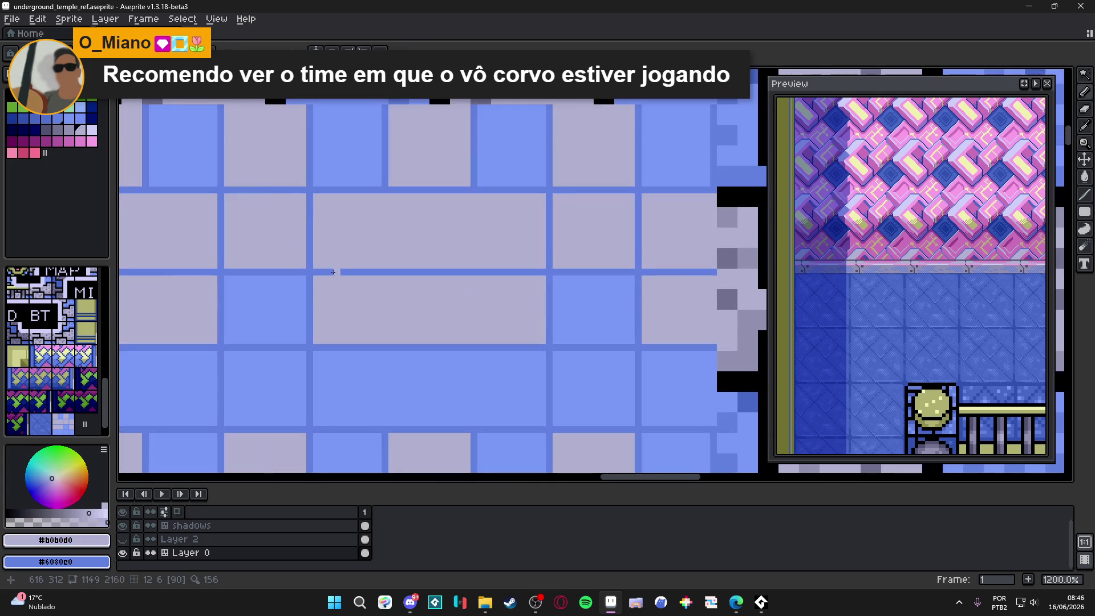
mouse_move(535, 277)
mouse_down()
mouse_move(546, 272)
mouse_move(547, 196)
mouse_up()
drag(310, 196, 303, 265)
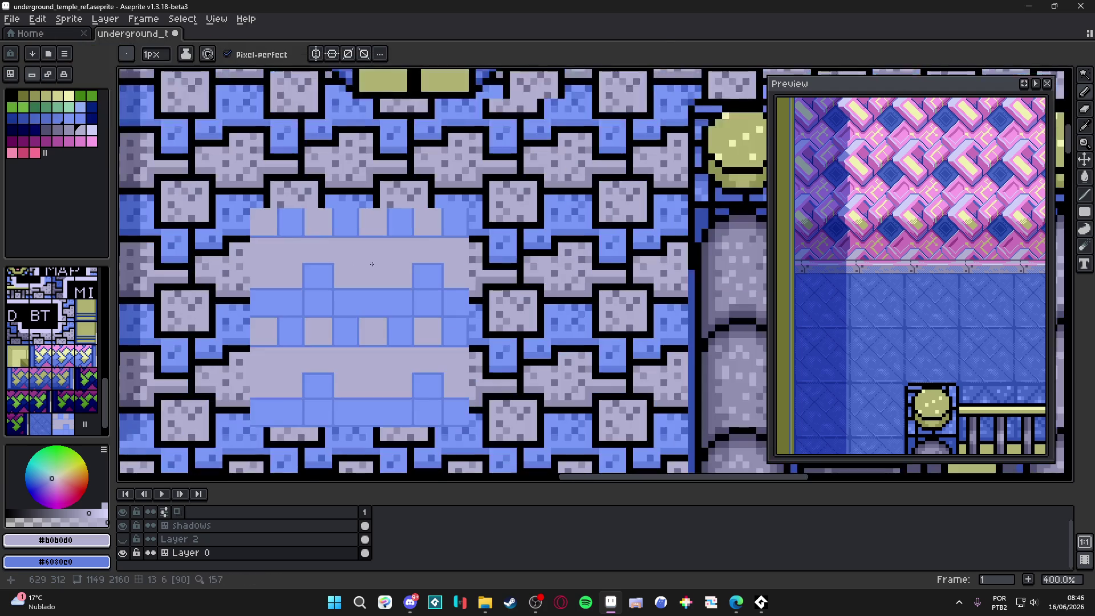
scroll(376, 276, down, 5)
scroll(335, 291, up, 2)
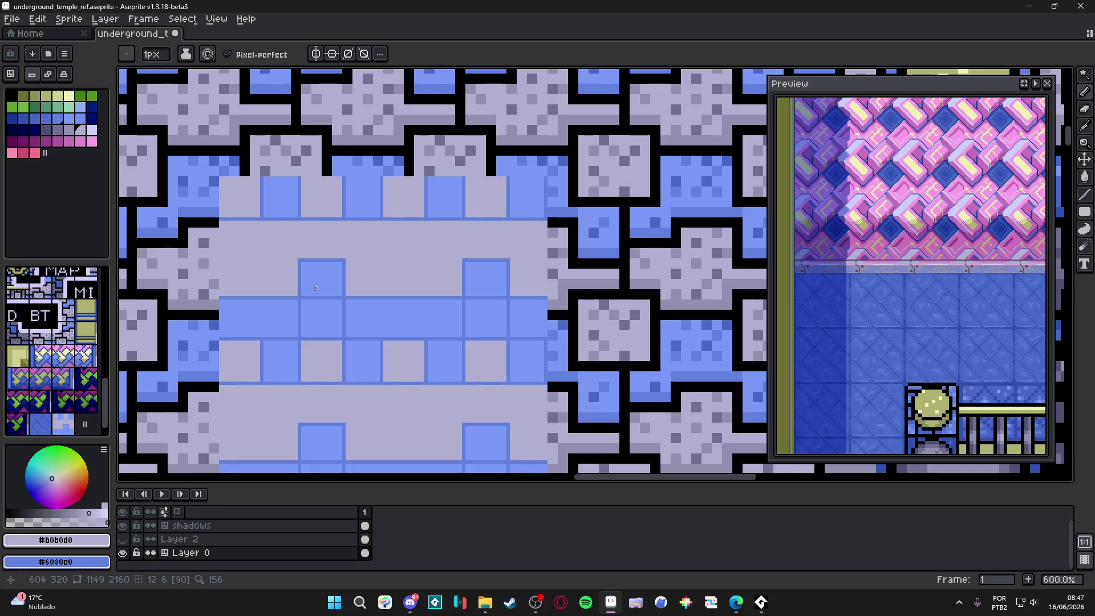
Paint the blue floor line under the block lavender on both sides.
scroll(320, 286, down, 1)
drag(315, 286, 336, 284)
scroll(335, 284, down, 1)
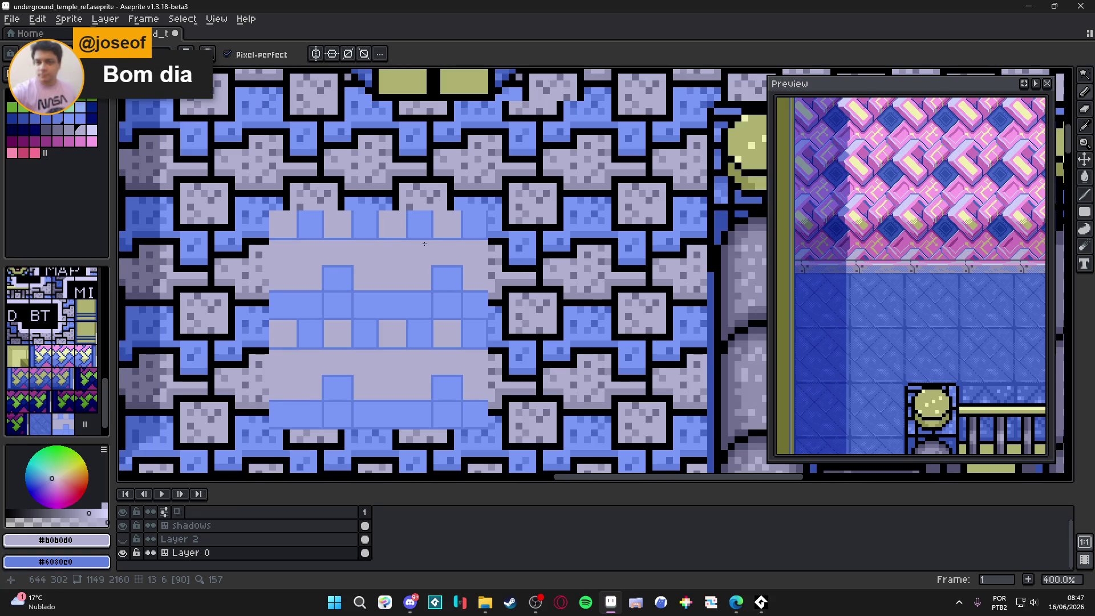
scroll(349, 275, up, 6)
drag(373, 243, 473, 243)
drag(590, 242, 679, 243)
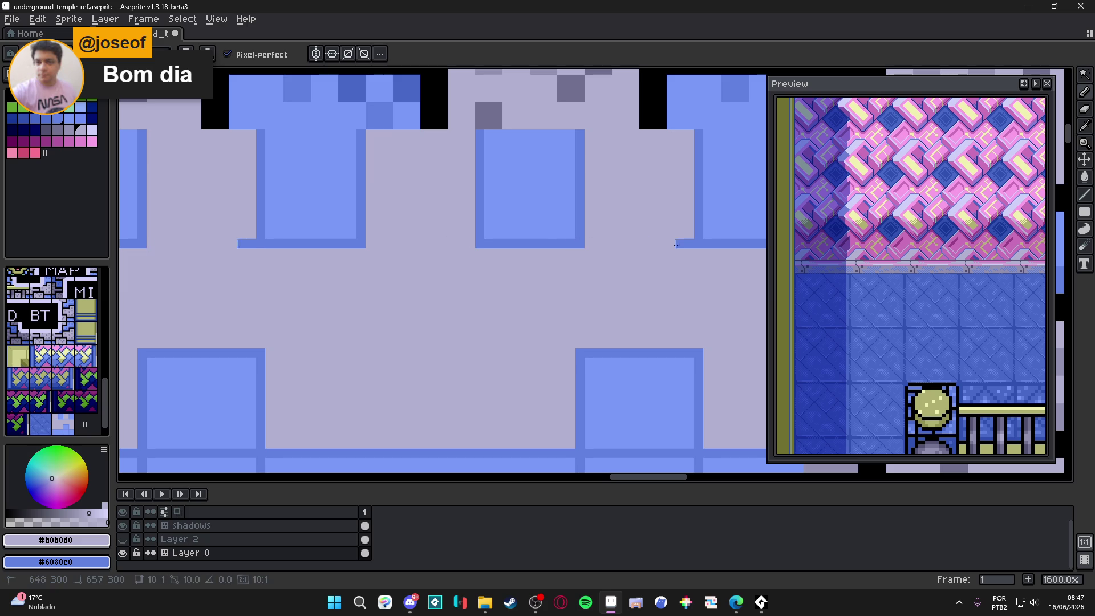
Cover the dark blue outline segments with the light floor blue #7898f8.
scroll(536, 269, down, 4)
scroll(535, 269, up, 2)
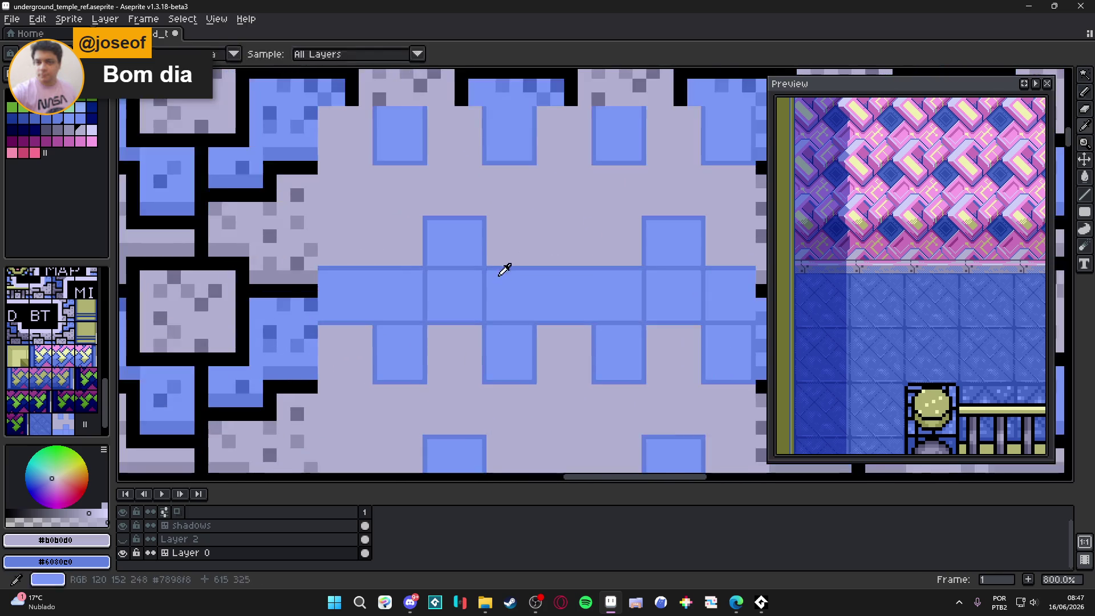
alt+click(501, 269)
scroll(501, 269, up, 5)
mouse_move(452, 260)
mouse_down()
mouse_move(325, 259)
mouse_move(287, 274)
mouse_move(287, 328)
mouse_up()
mouse_move(275, 405)
mouse_down()
mouse_move(274, 424)
mouse_move(472, 386)
mouse_move(385, 388)
mouse_up()
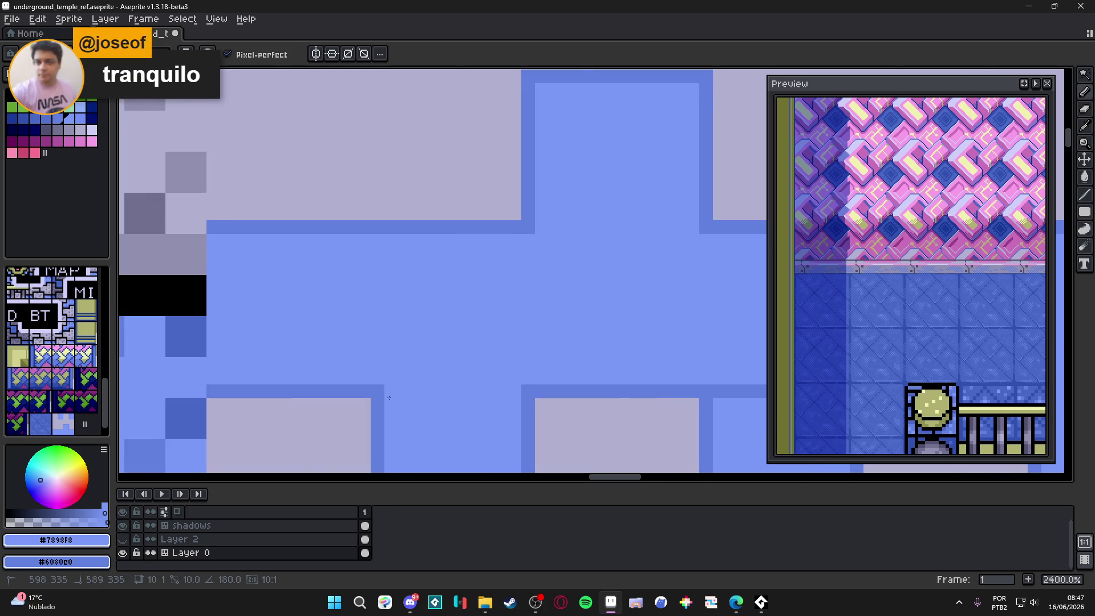
scroll(388, 387, down, 4)
scroll(444, 362, up, 4)
drag(445, 362, 587, 361)
scroll(504, 305, down, 5)
drag(504, 305, 485, 324)
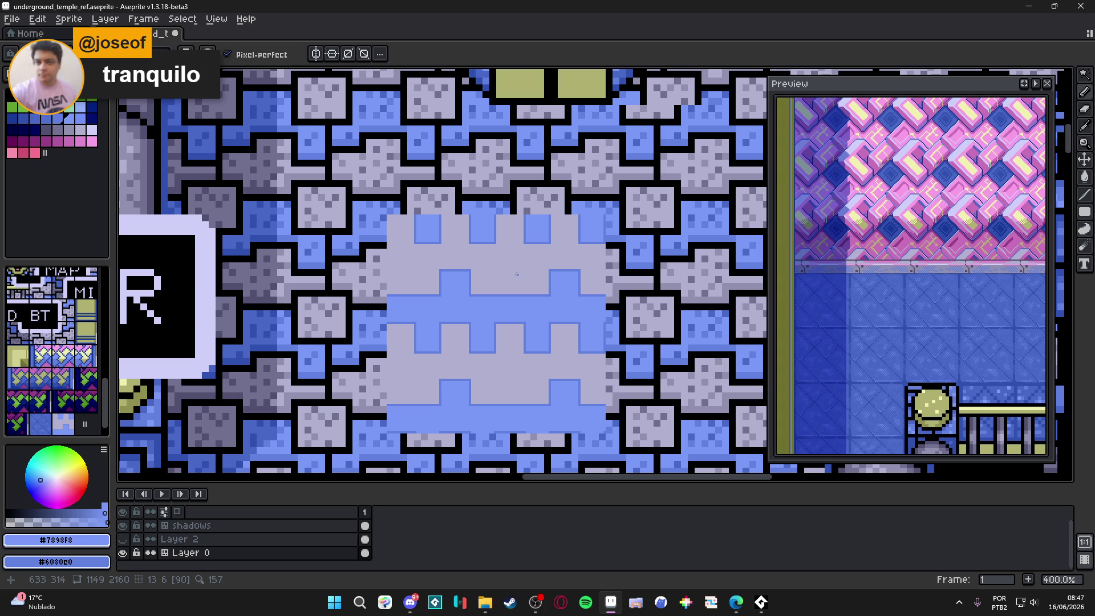
Sample the darker outline blue #6080e0 and draw mirrored outlines along the band's top edge.
key(i)
scroll(401, 301, up, 5)
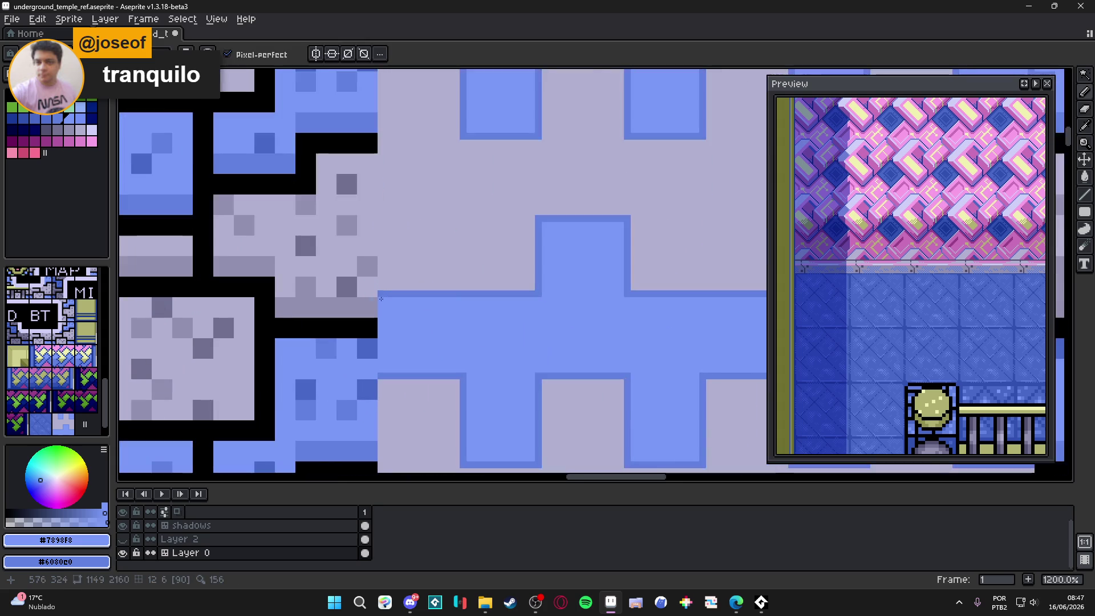
click(378, 292)
key(b)
scroll(382, 308, down, 5)
scroll(385, 329, up, 3)
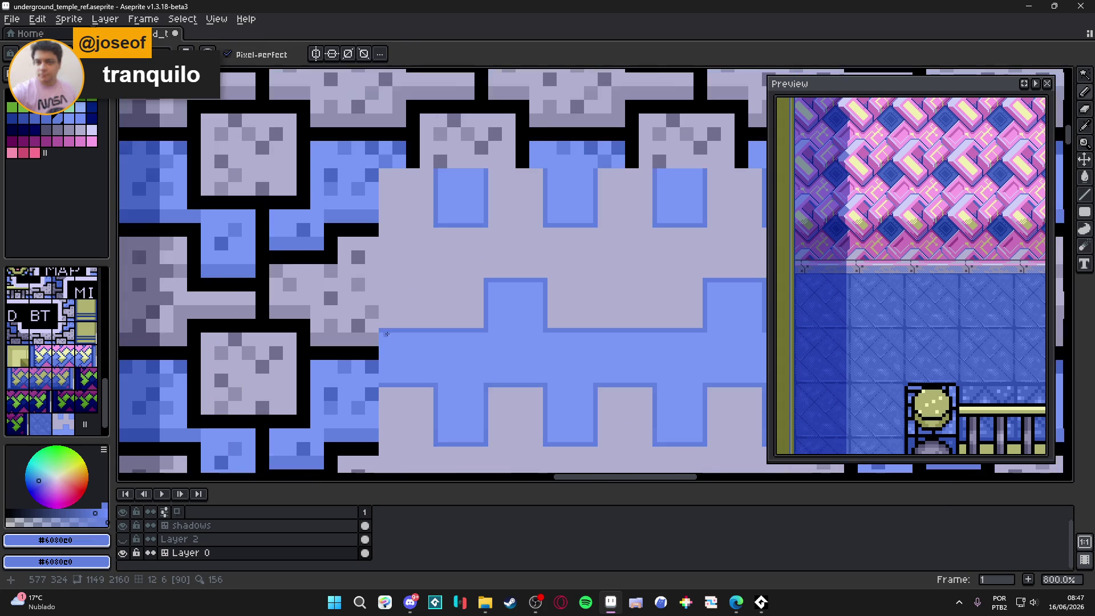
shift+click(380, 169)
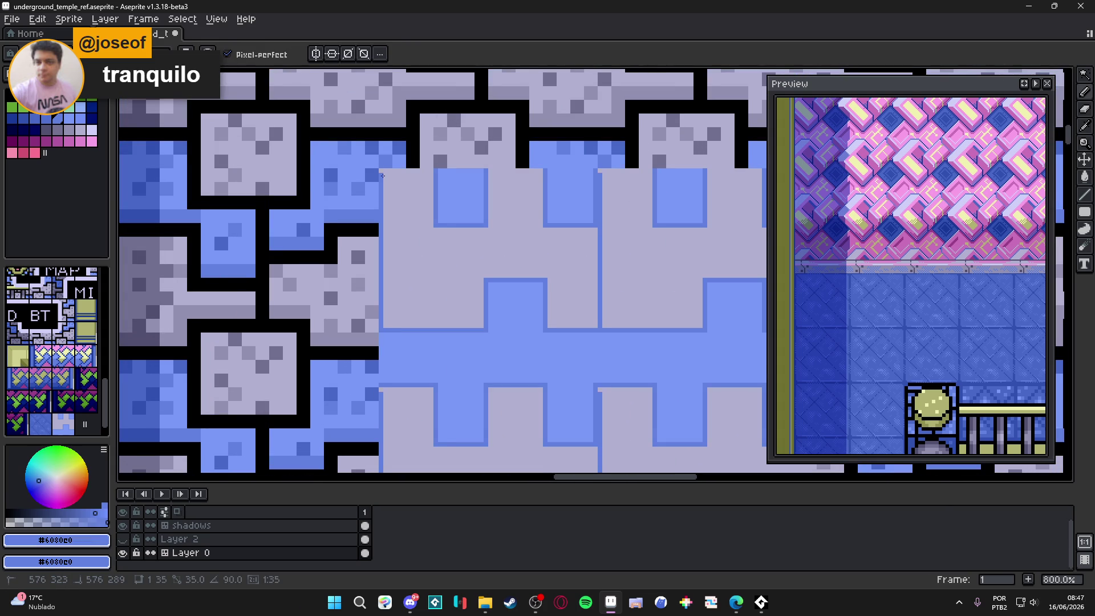
shift+click(433, 171)
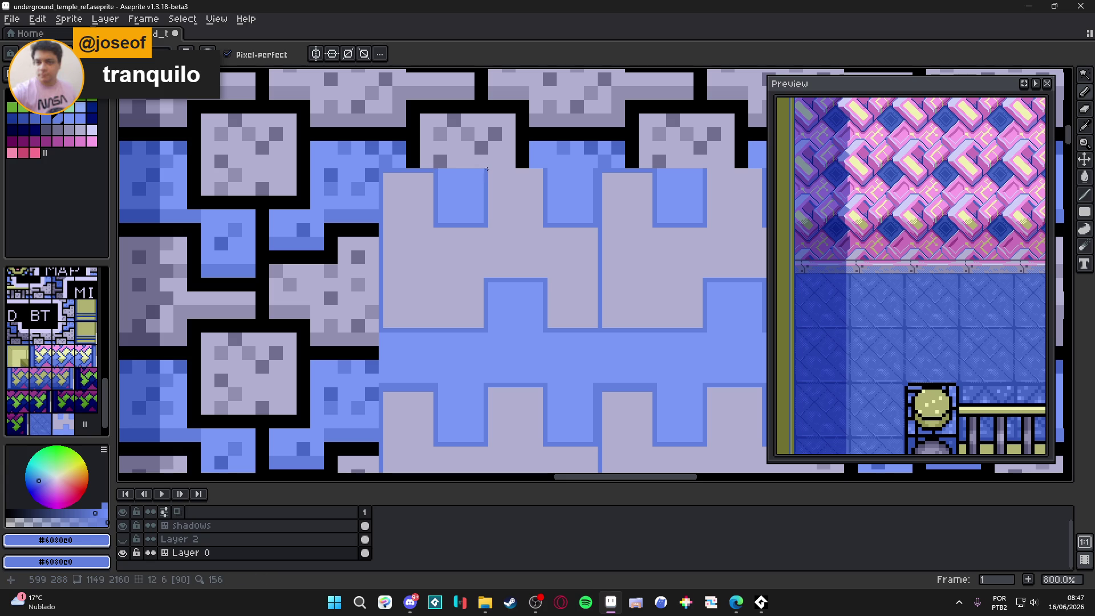
shift+click(542, 169)
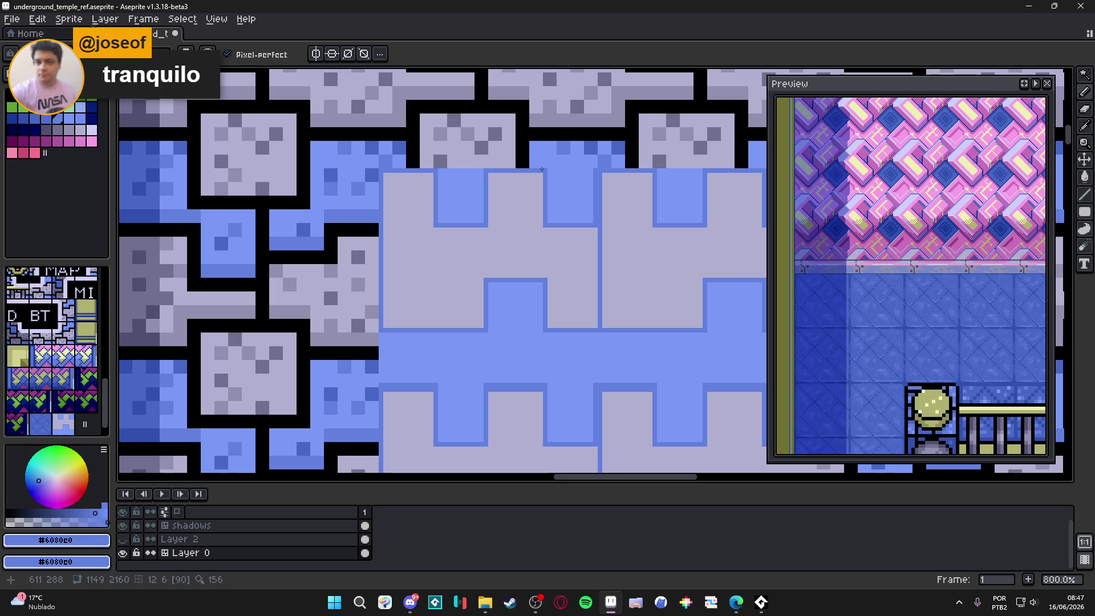
Repaint the outline row above the lower blocks and a notch-side column light blue.
scroll(535, 385, up, 1)
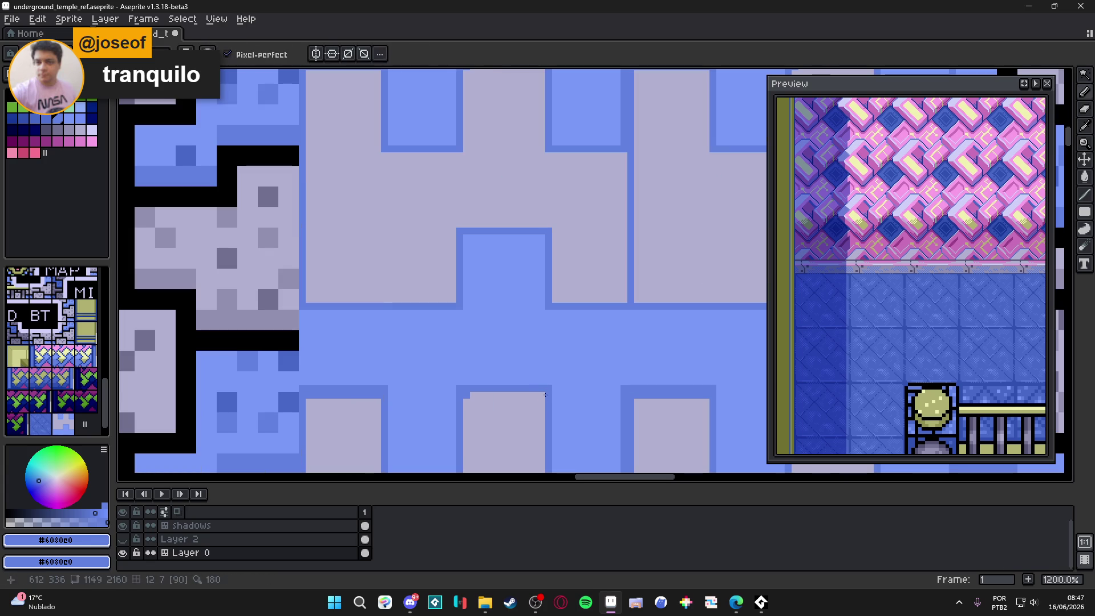
alt+click(476, 388)
drag(477, 387, 549, 388)
drag(389, 388, 303, 388)
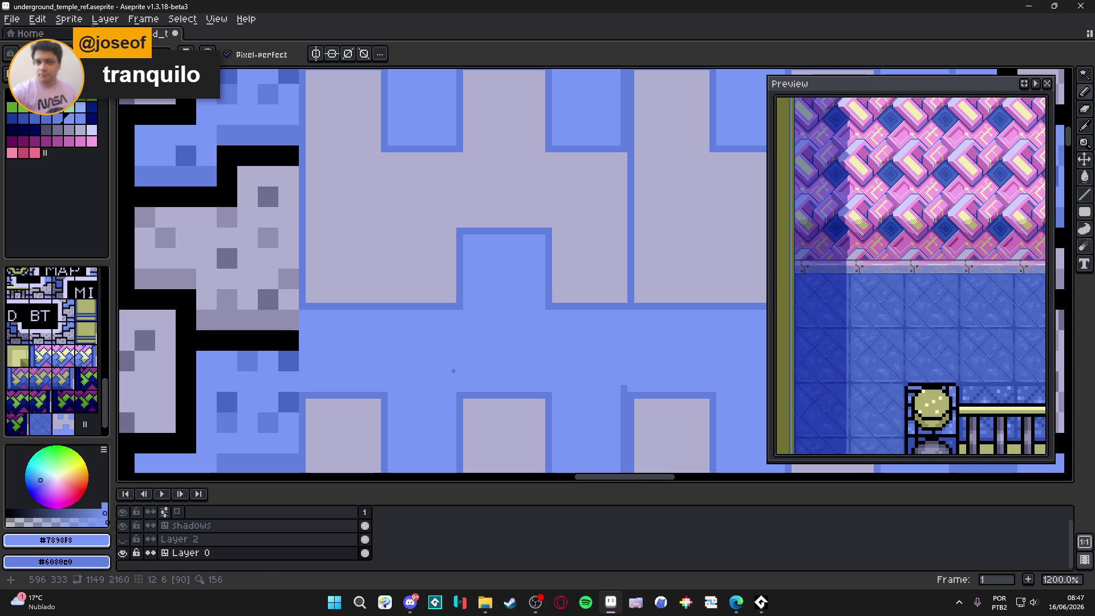
scroll(454, 371, up, 1)
scroll(561, 307, down, 3)
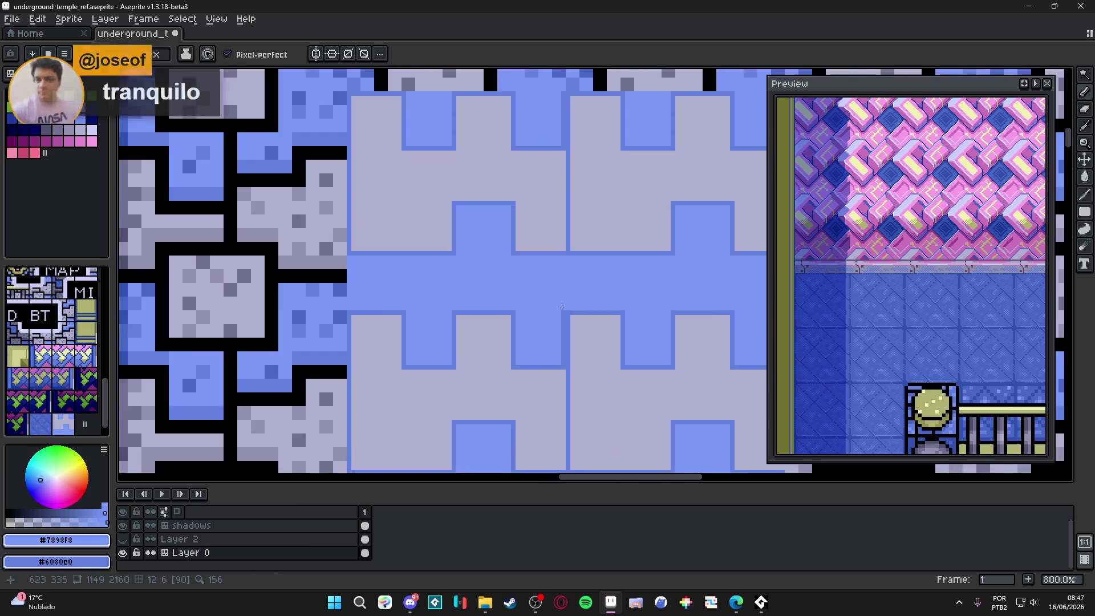
scroll(562, 307, up, 1)
drag(547, 222, 555, 287)
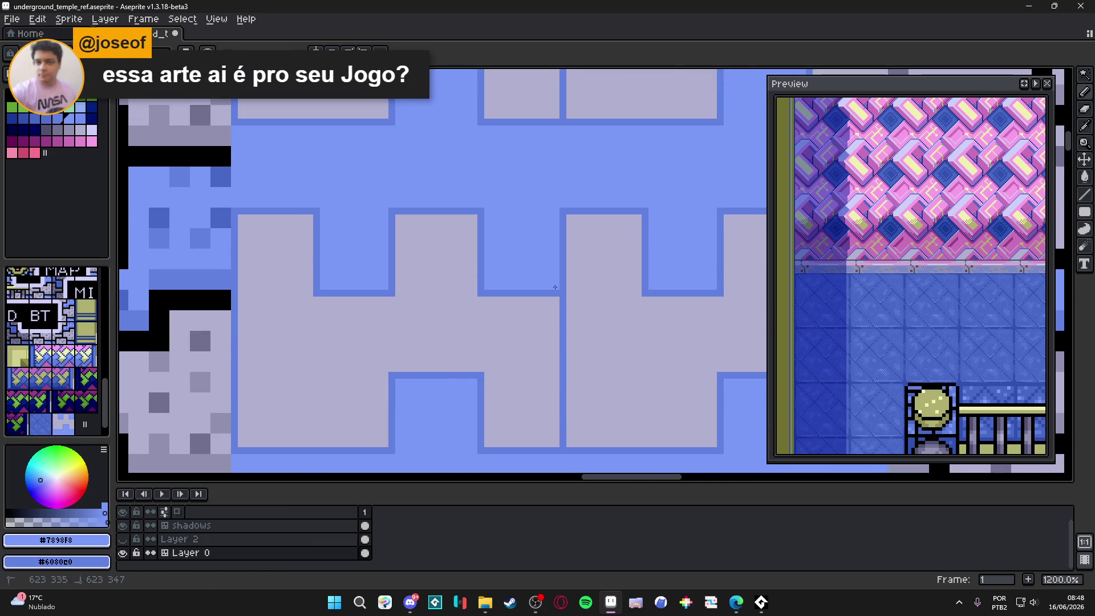
scroll(555, 287, down, 5)
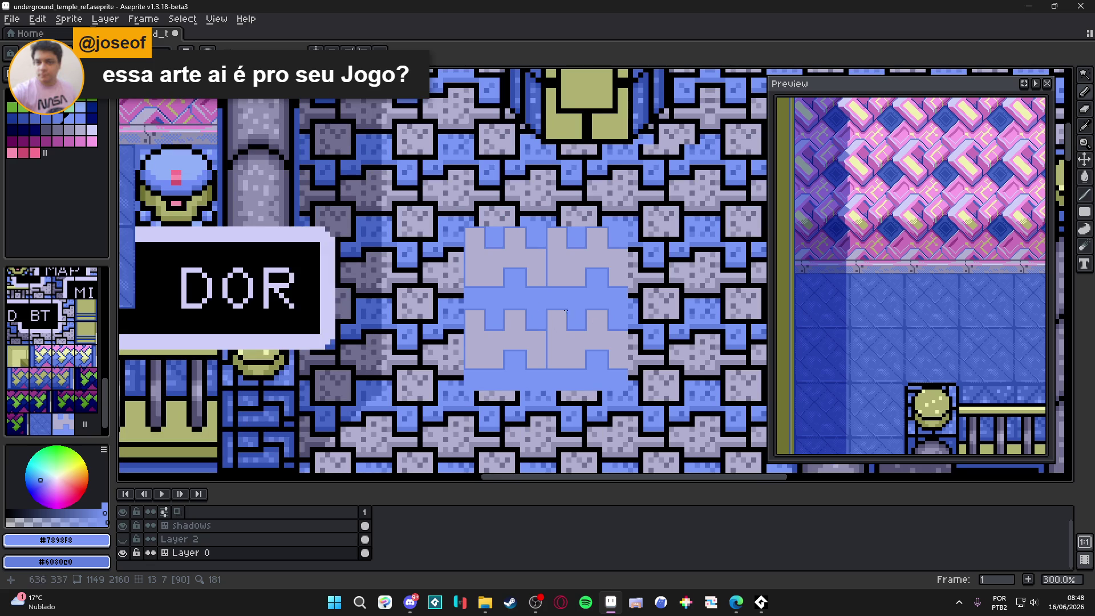
Zoom out over the temple map and toggle the grid on with Ctrl+'.
scroll(522, 297, down, 1)
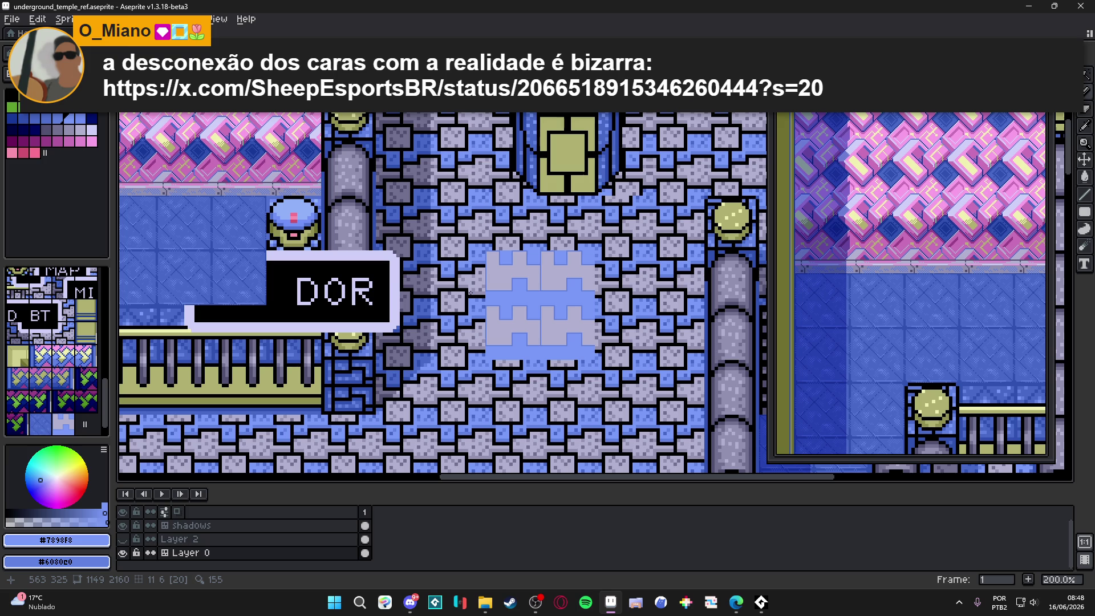
scroll(471, 292, down, 2)
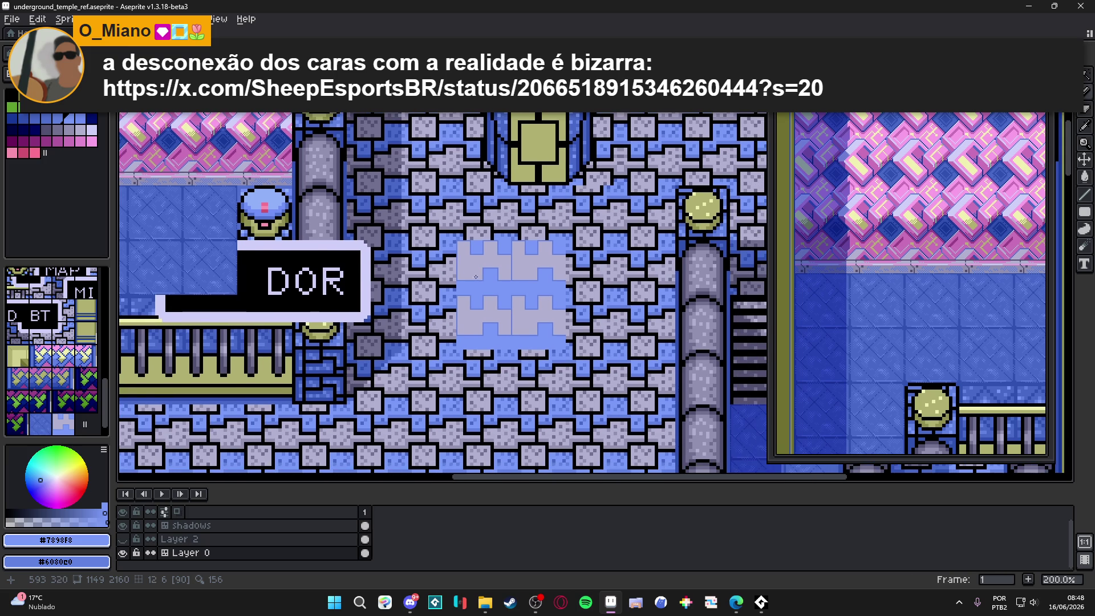
key(ctrl+apostrophe)
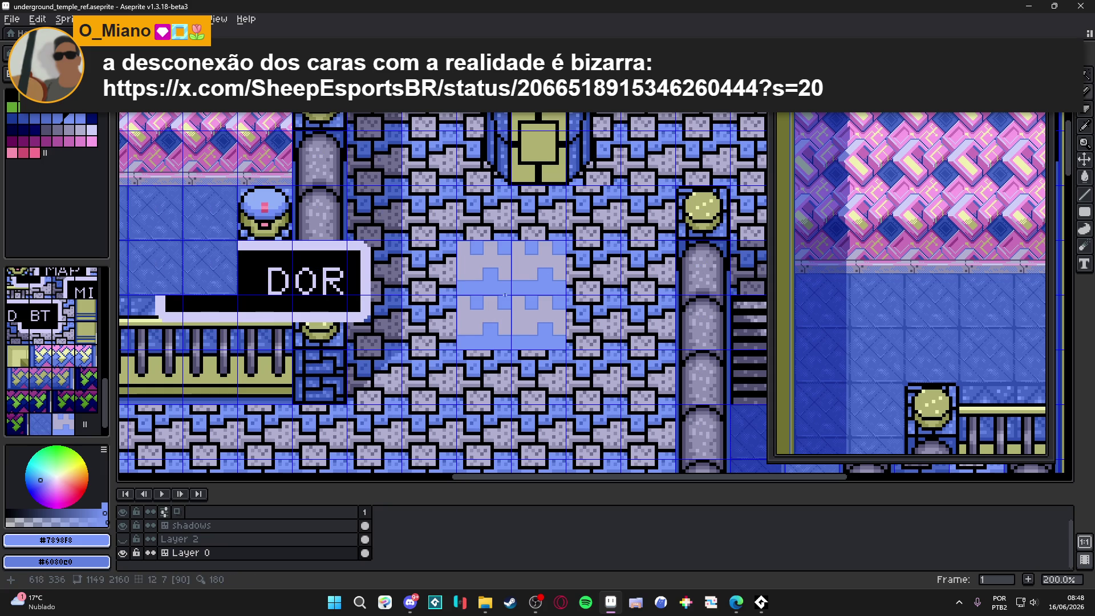
scroll(506, 283, up, 4)
Sample #6080e0 and draw mirrored vertical and horizontal dividers across the lavender bands.
click(501, 282)
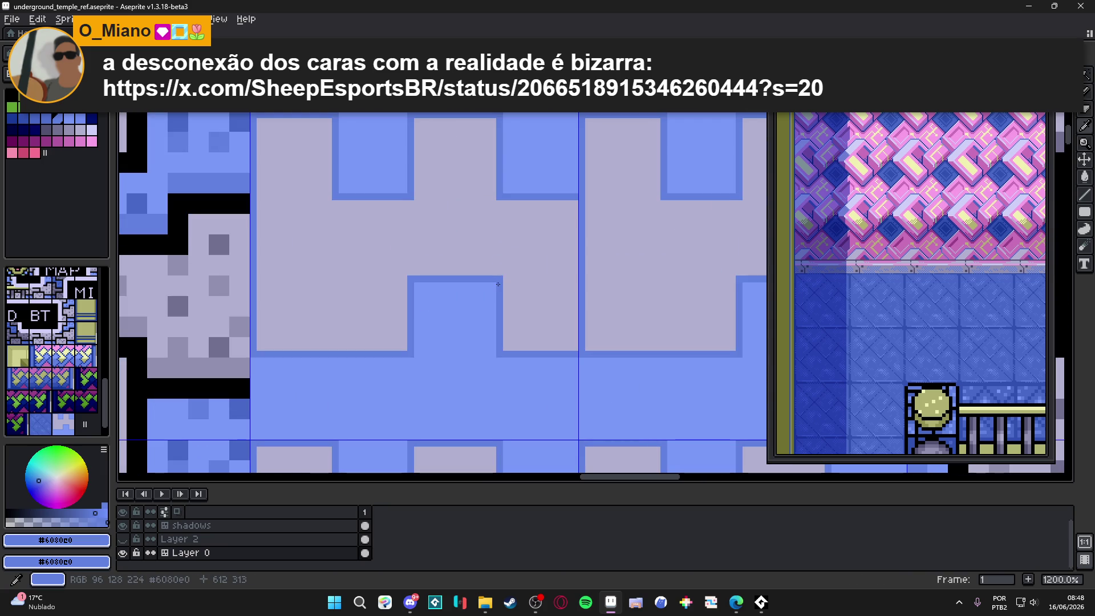
drag(498, 284, 515, 191)
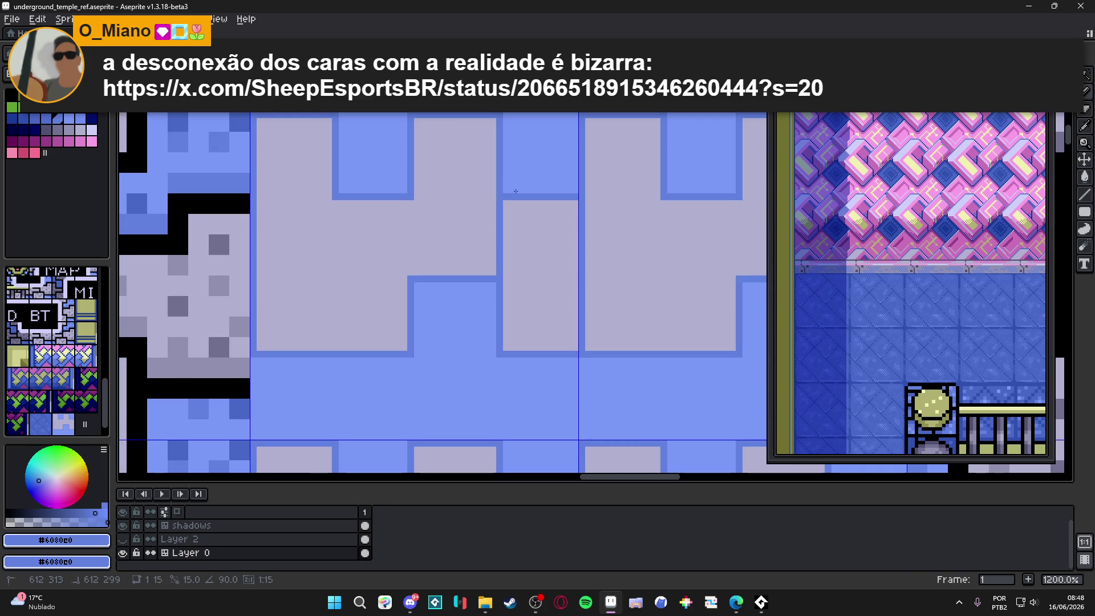
drag(410, 197, 411, 273)
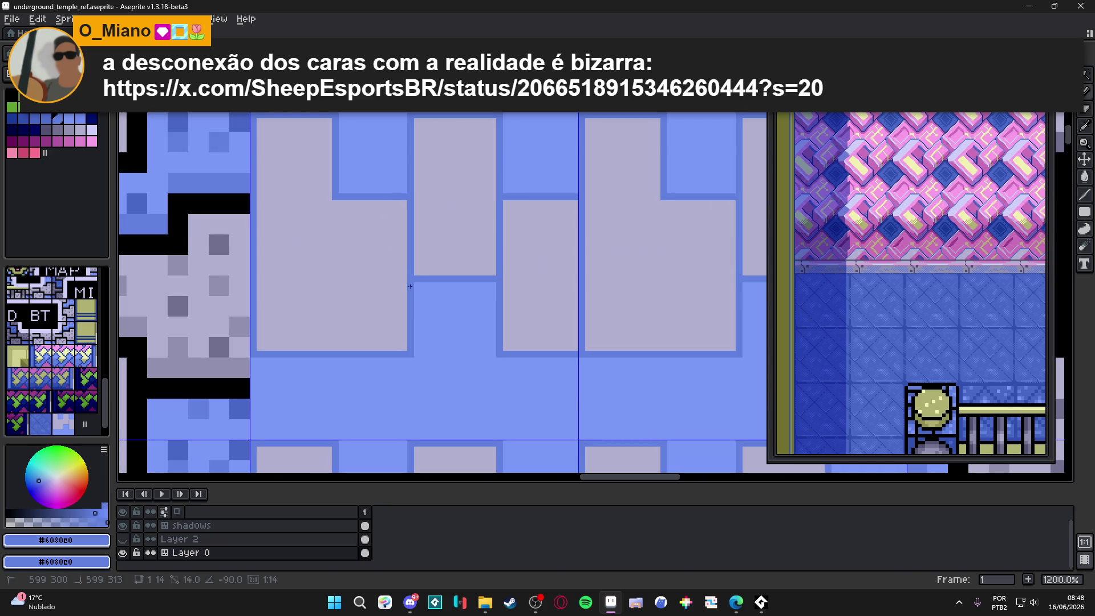
drag(410, 199, 496, 197)
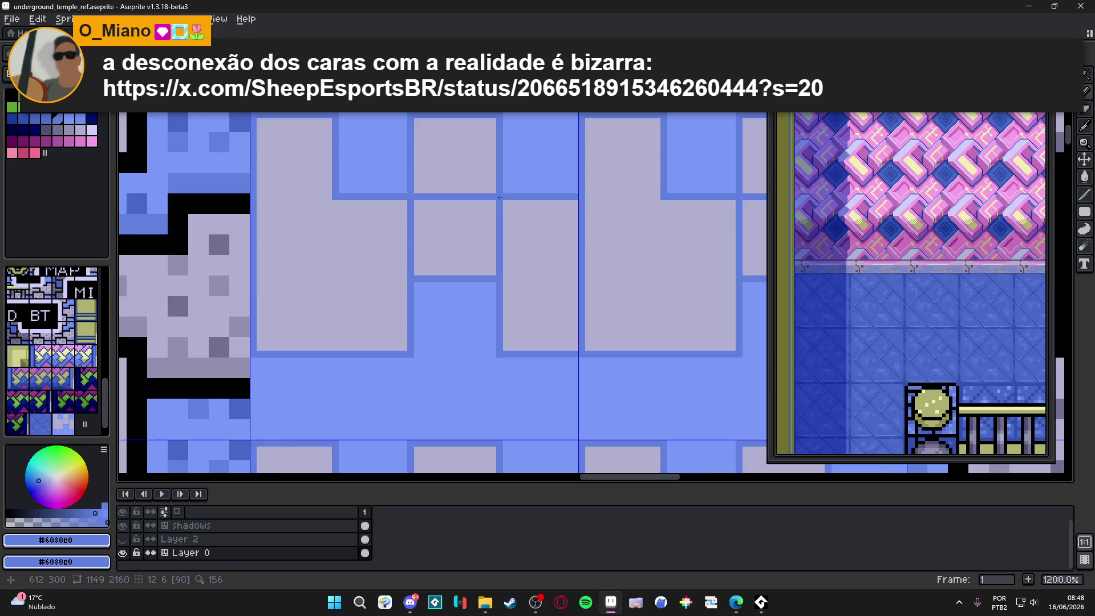
scroll(475, 214, down, 3)
scroll(444, 245, up, 3)
drag(436, 248, 288, 248)
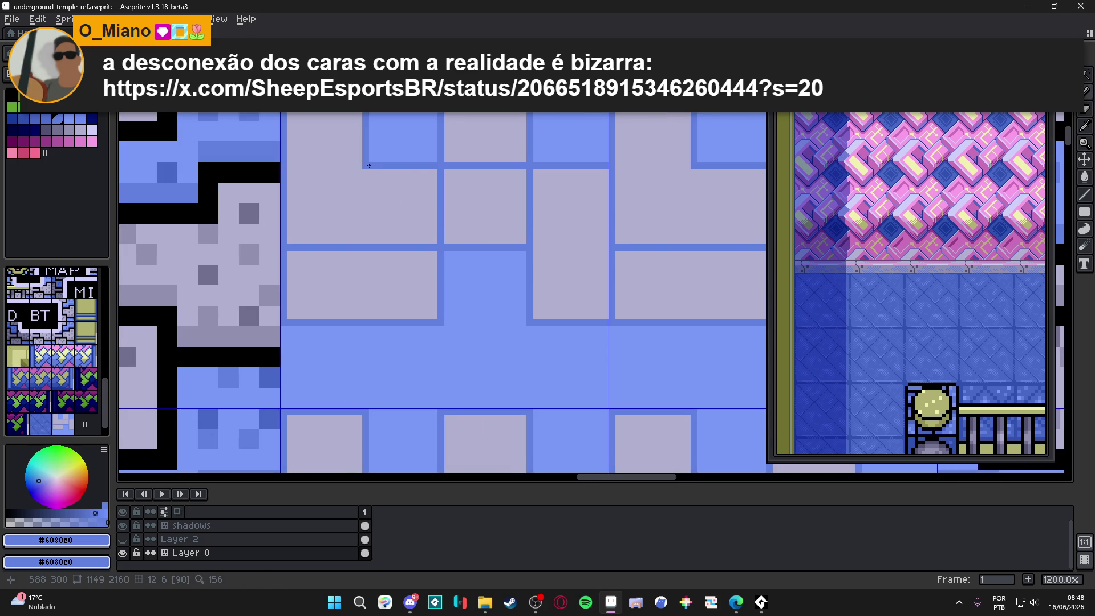
drag(358, 167, 359, 321)
scroll(456, 362, down, 6)
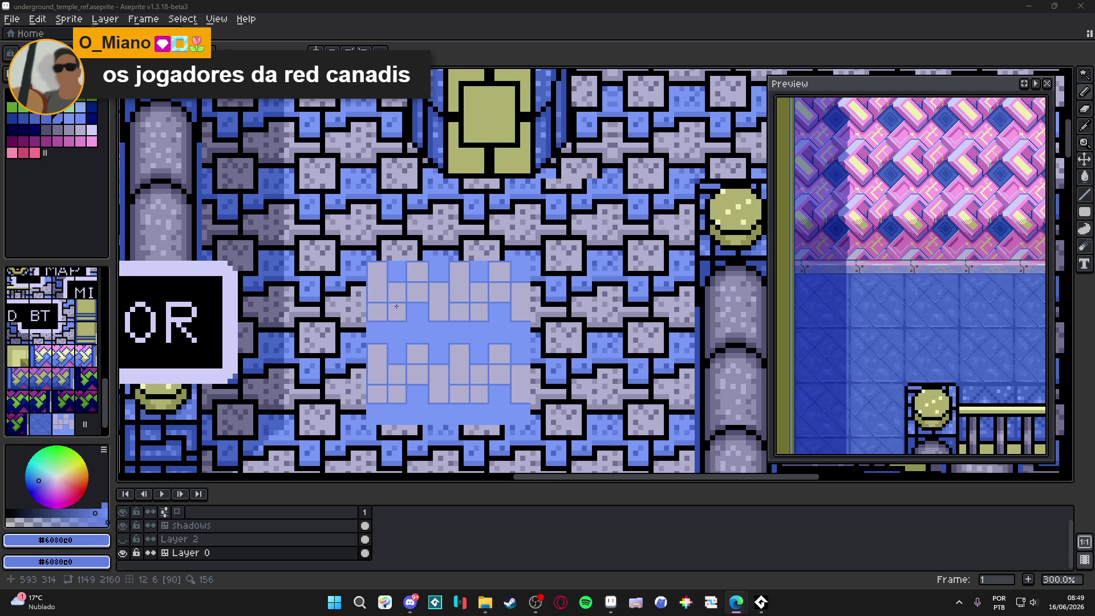
Eyedrop the lighter floor blue and paint a light-blue line up the blue column.
scroll(396, 307, up, 4)
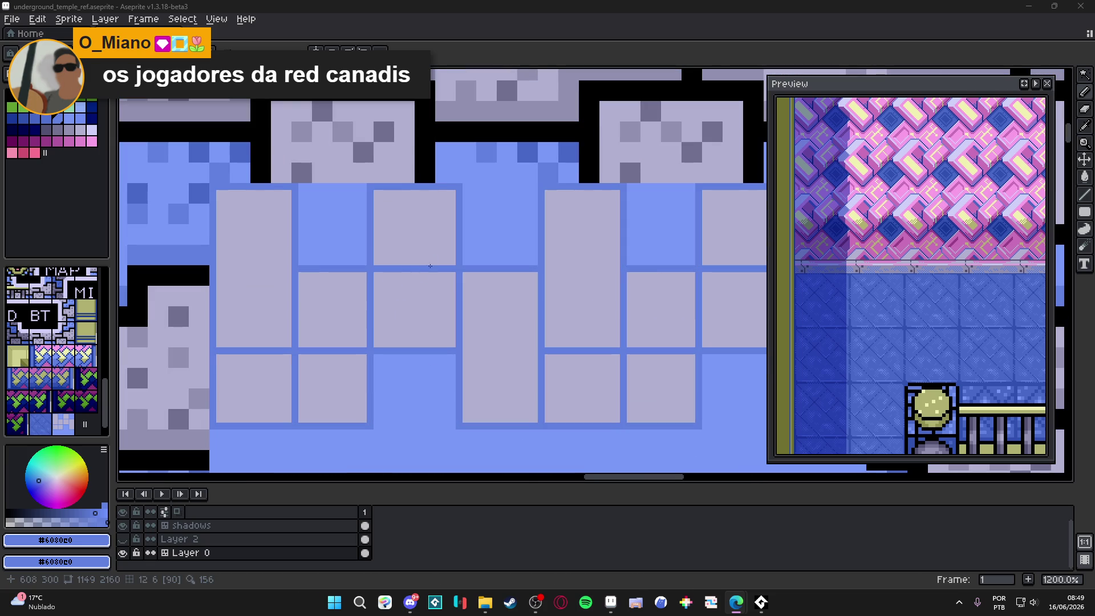
scroll(519, 329, down, 3)
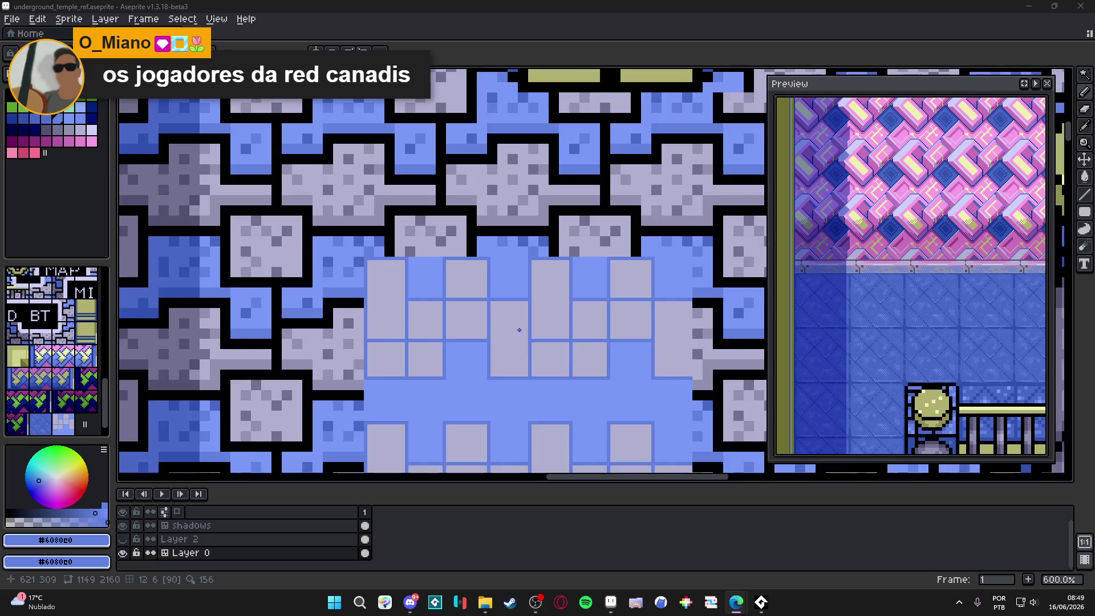
scroll(543, 331, down, 1)
scroll(566, 331, down, 1)
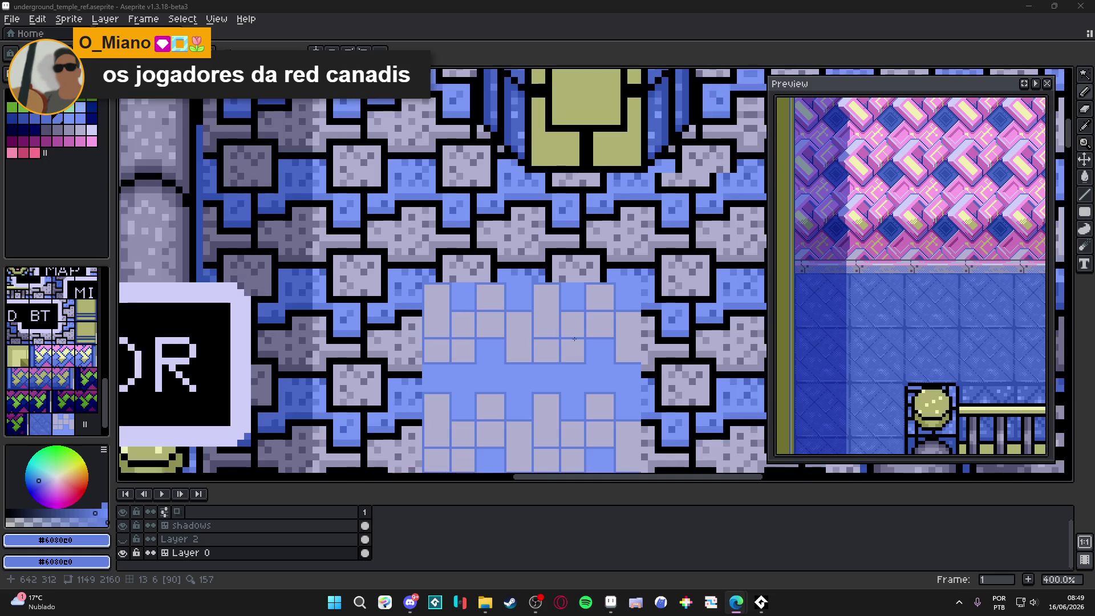
scroll(587, 373, up, 3)
scroll(587, 373, up, 2)
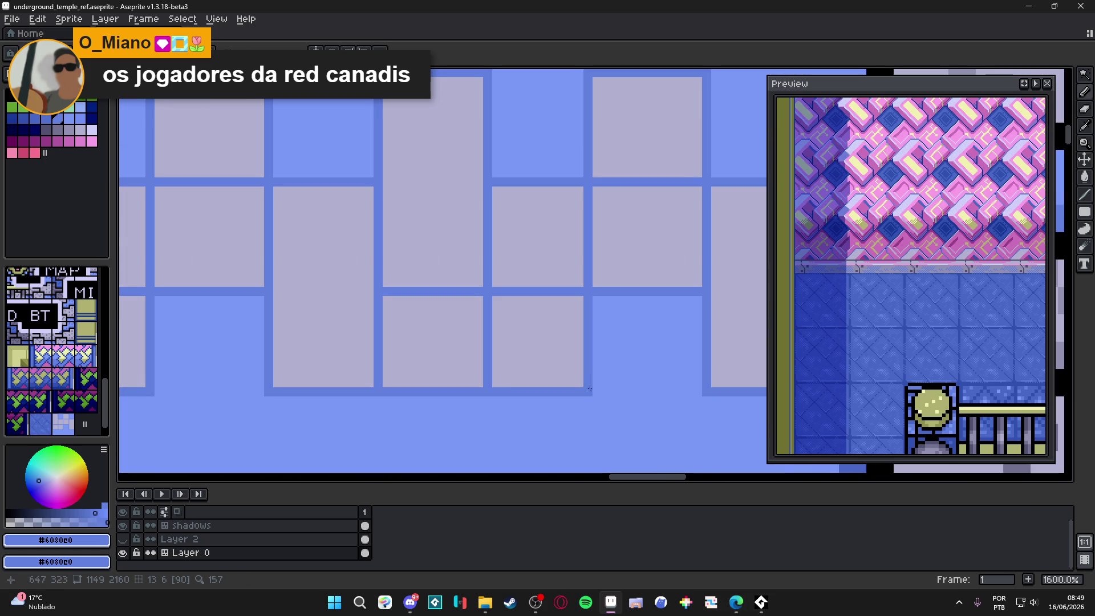
scroll(598, 368, down, 2)
scroll(588, 248, up, 3)
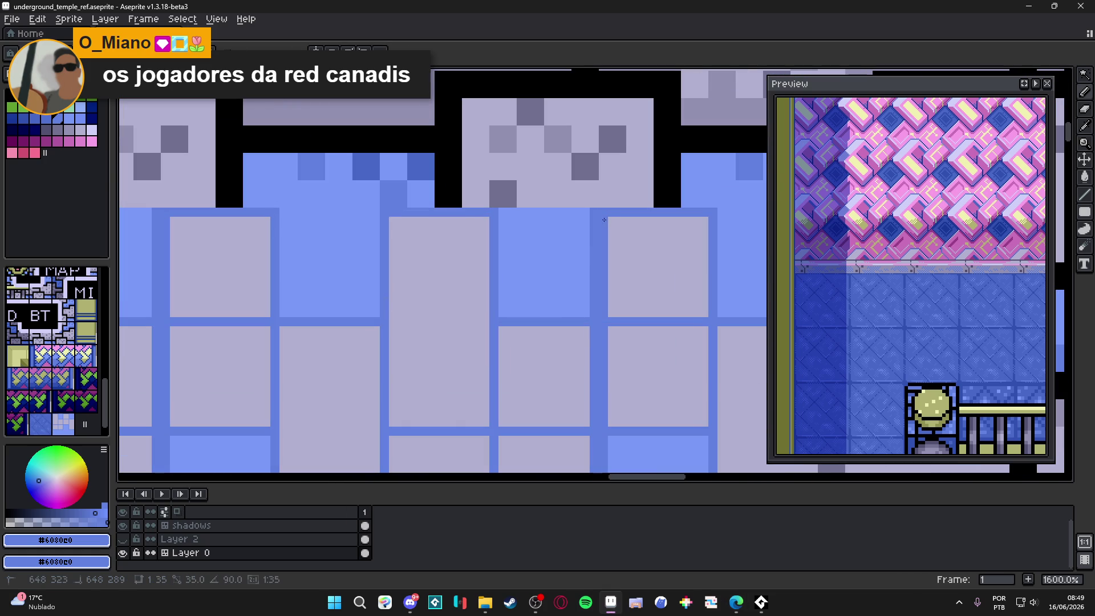
alt+click(582, 229)
shift+click(595, 310)
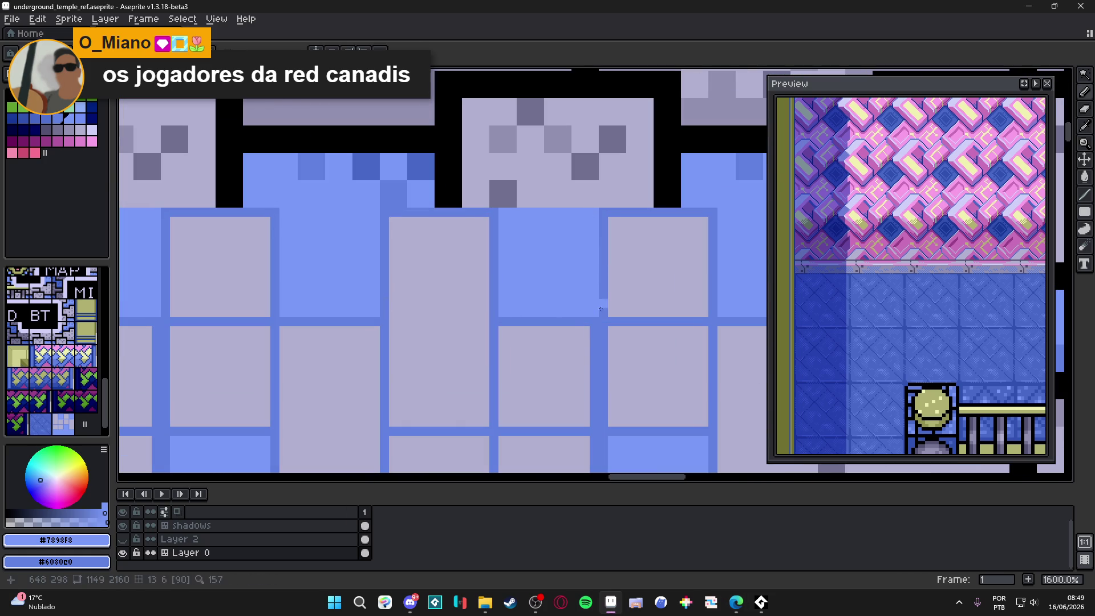
Eyedrop the lavender grey and paint the strand intersection and a mirrored line down the column.
alt+click(610, 311)
click(594, 323)
drag(595, 331, 595, 427)
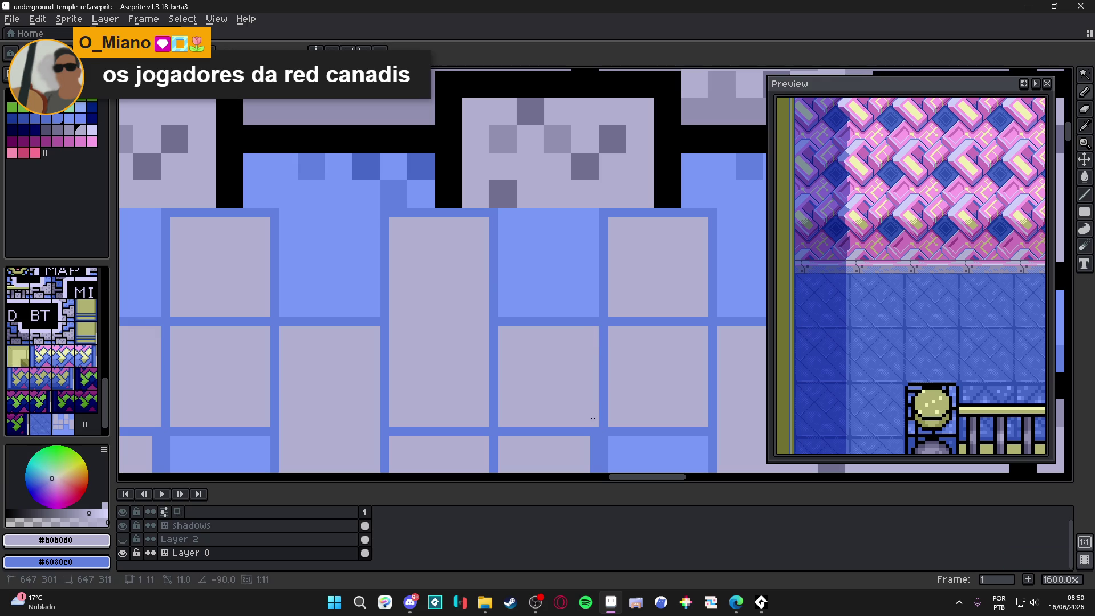
scroll(594, 416, down, 3)
drag(593, 306, 594, 393)
Draw a lavender line up the divider column.
scroll(477, 377, down, 4)
scroll(471, 373, down, 3)
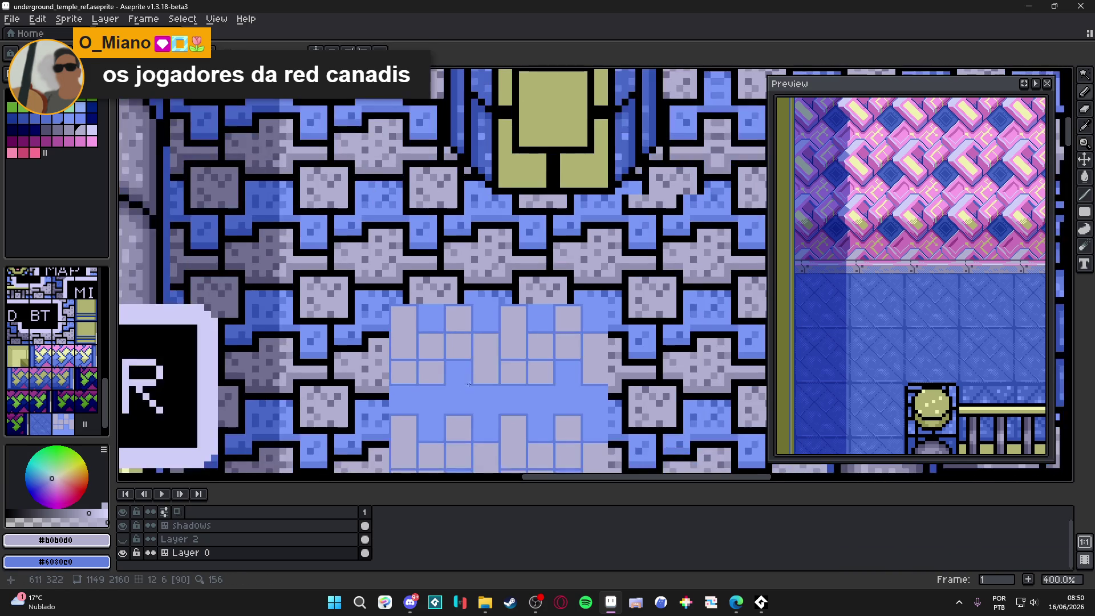
scroll(455, 349, up, 4)
scroll(454, 349, up, 1)
mouse_move(437, 360)
mouse_down()
mouse_move(437, 267)
mouse_move(541, 265)
mouse_up()
Eyedrop the base blue #6080e0 and draw a blue line down the strand edge.
scroll(513, 279, down, 5)
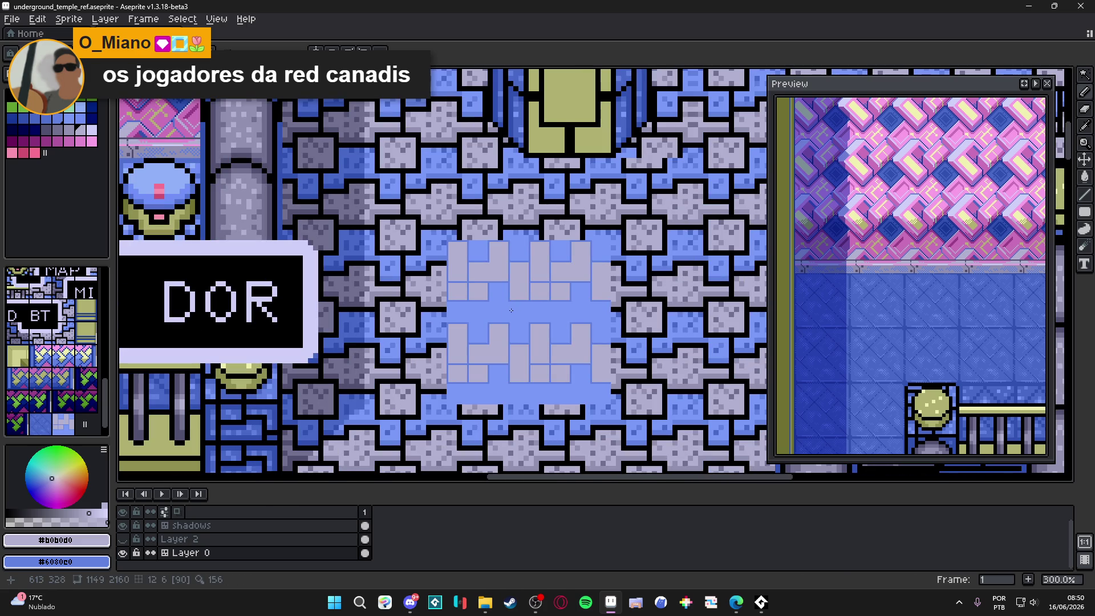
scroll(484, 322, up, 5)
alt+click(488, 334)
scroll(486, 255, down, 2)
scroll(485, 257, up, 2)
shift+click(486, 330)
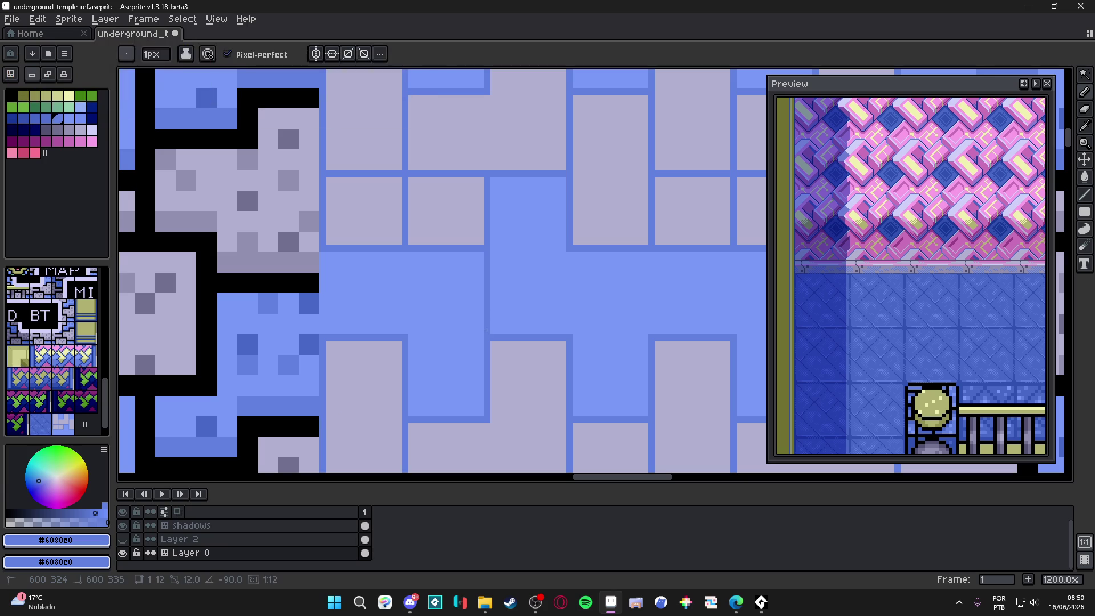
Fill the rug's horizontal divider with blue #6080e0.
shift+click(652, 330)
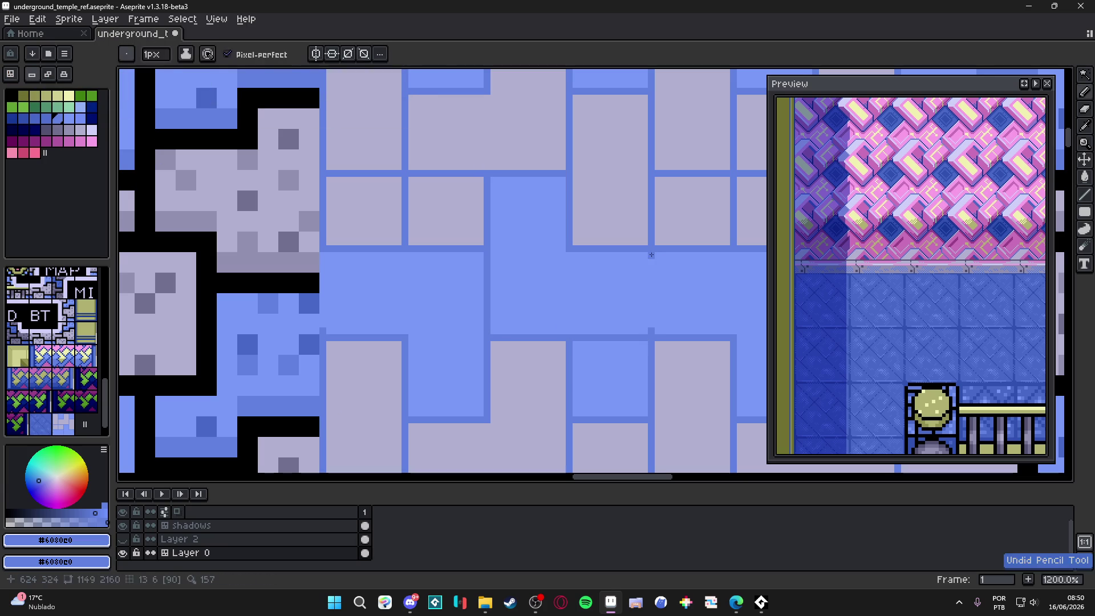
scroll(652, 326, down, 5)
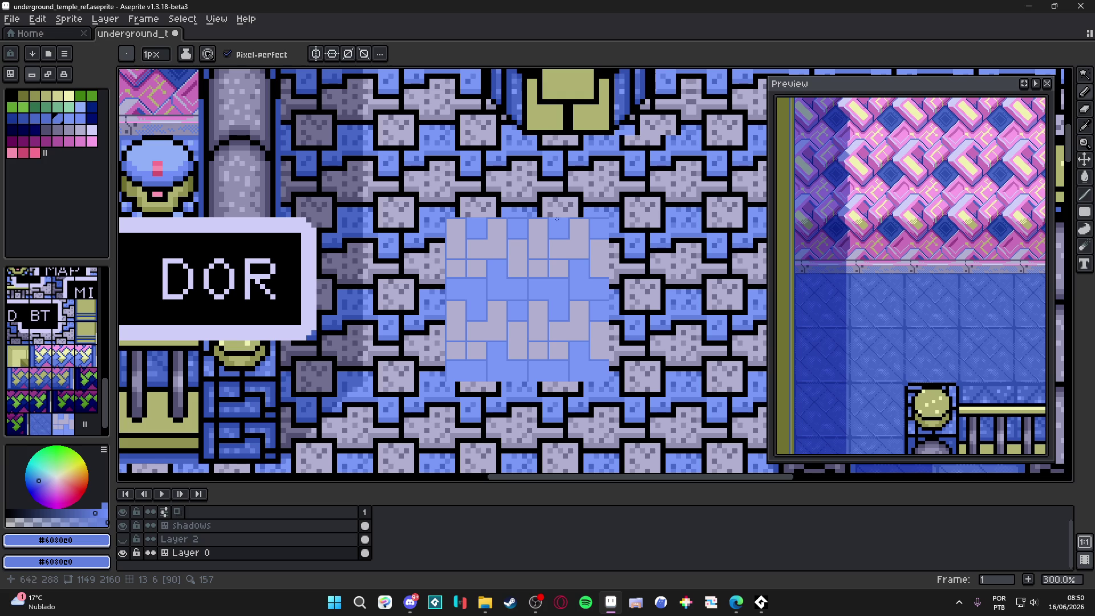
scroll(543, 264, down, 1)
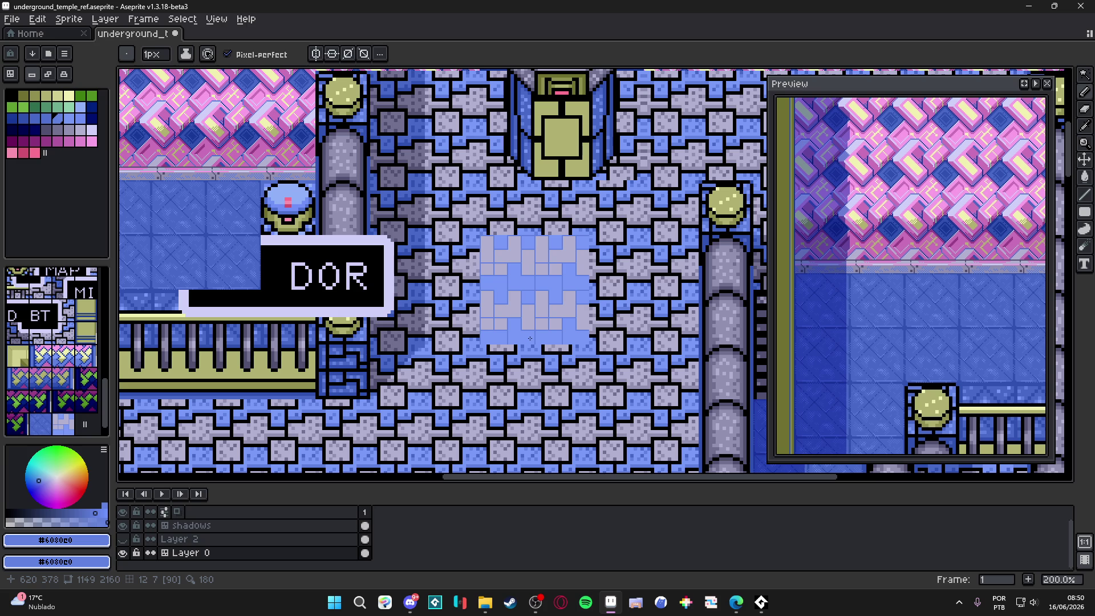
scroll(529, 337, up, 7)
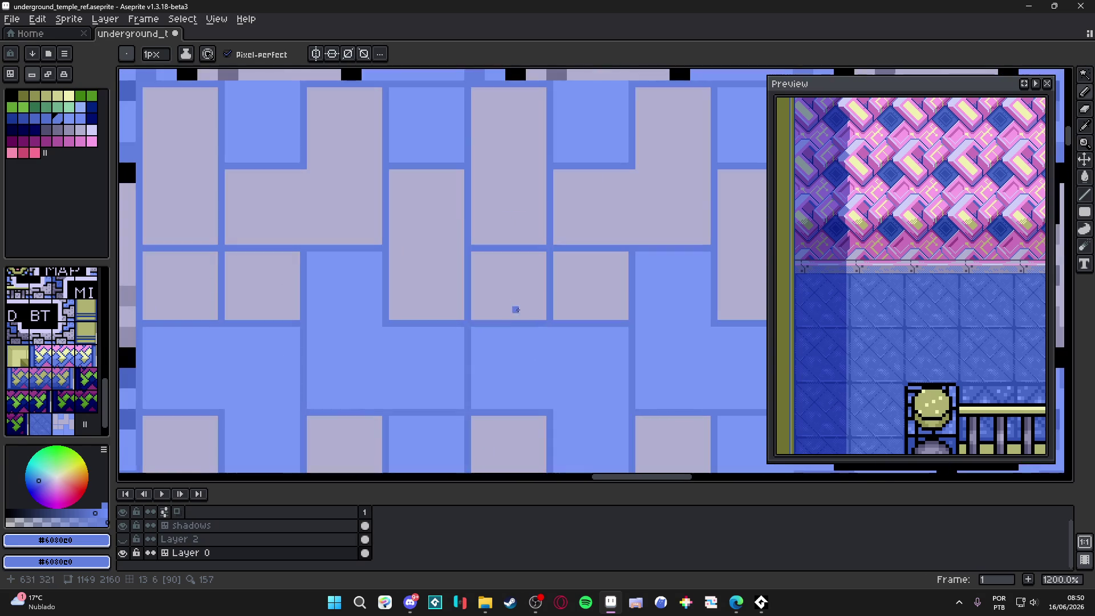
Draw mirrored lavender #b0b0d0 vertical strands and a lavender block, then a blue #6080e0 vertical border line.
alt+click(542, 310)
drag(542, 328, 543, 408)
click(527, 383)
alt+click(549, 323)
drag(549, 323, 549, 412)
scroll(548, 412, down, 5)
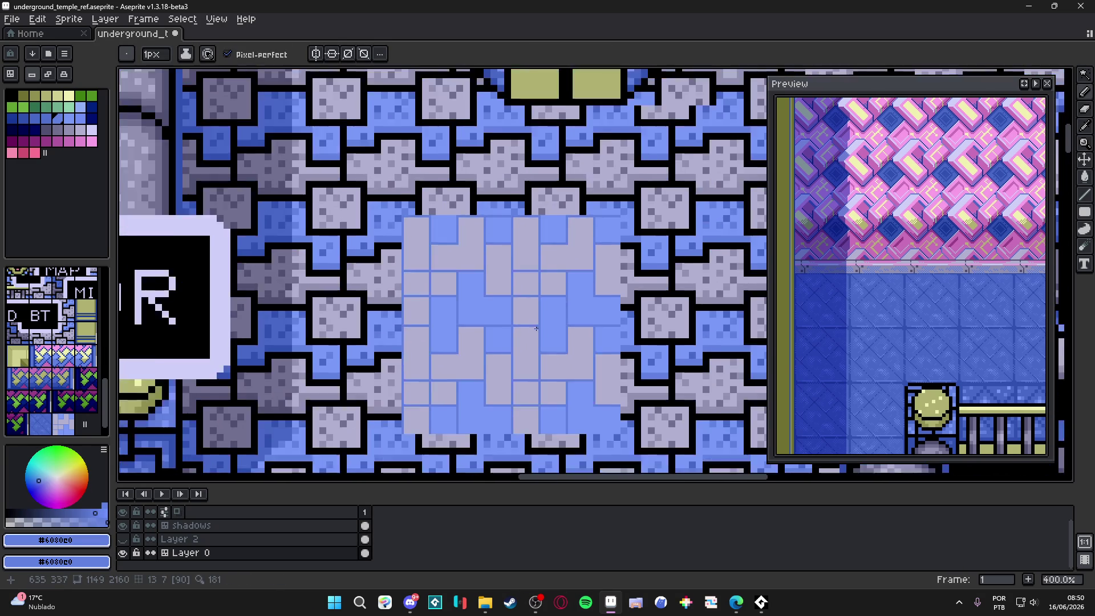
scroll(535, 310, up, 2)
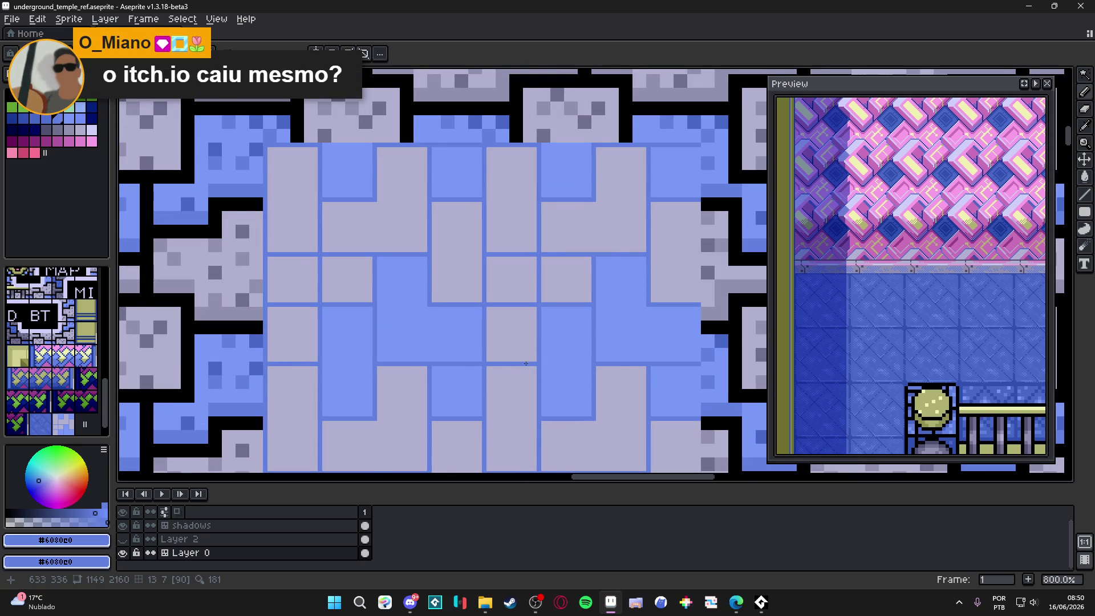
scroll(525, 364, up, 2)
Draw a blue horizontal line leftward across the rug and cover the dark separator with light blue #7898f8.
alt+click(536, 358)
alt+click(539, 362)
mouse_move(539, 359)
mouse_down()
mouse_move(308, 359)
mouse_move(377, 365)
mouse_up()
alt+click(320, 371)
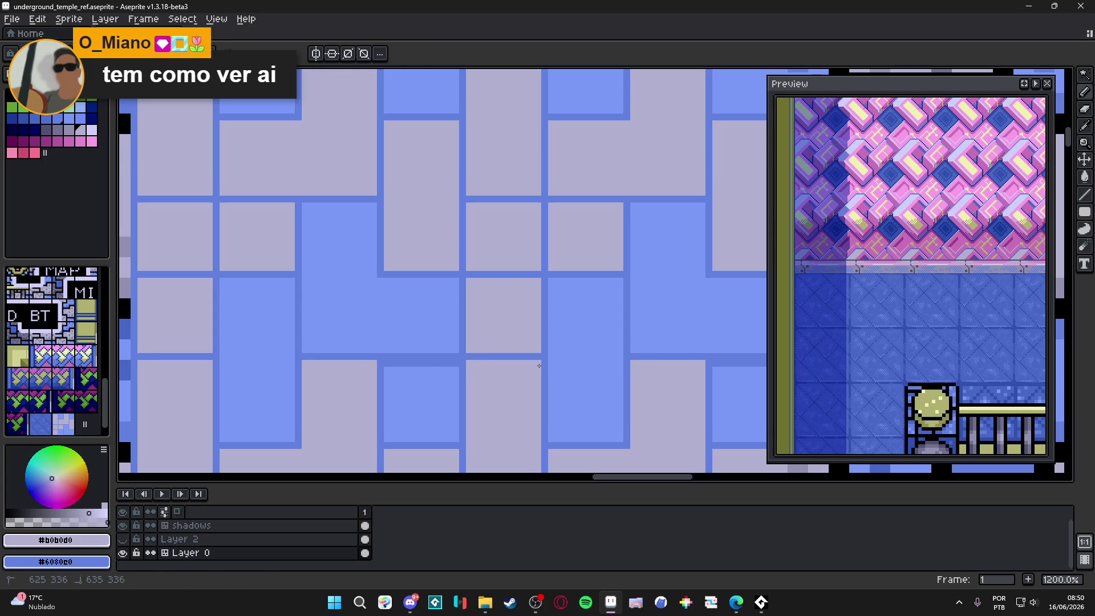
alt+click(450, 375)
drag(457, 363, 399, 363)
scroll(410, 366, down, 2)
scroll(410, 366, down, 3)
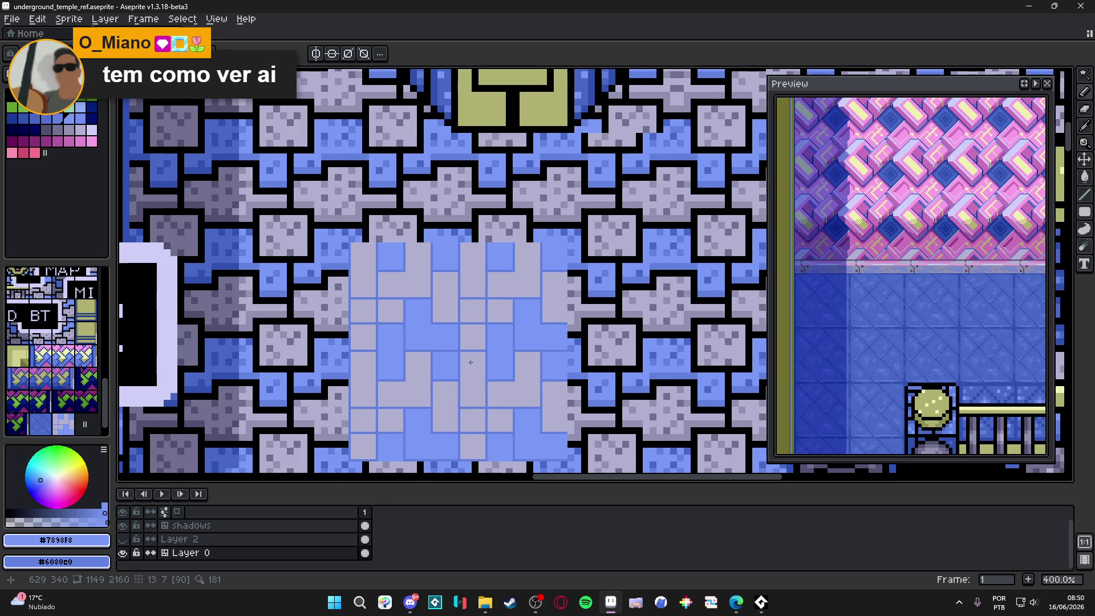
scroll(471, 362, down, 1)
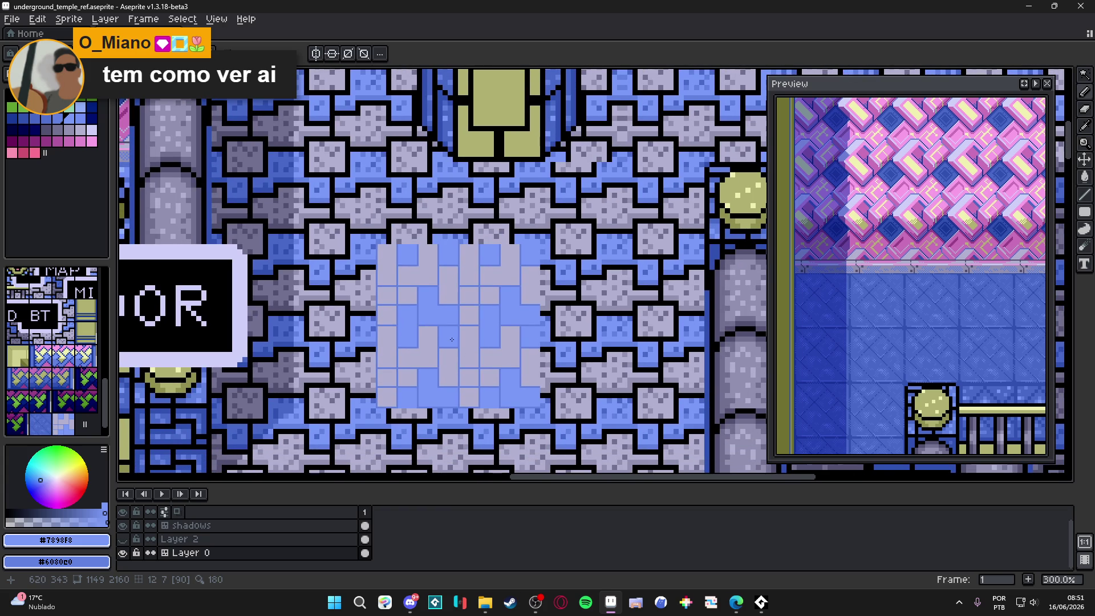
scroll(429, 380, up, 7)
Sample base blue #6080e0 from the rug and zoom out to see the whole rug tile.
alt+click(434, 374)
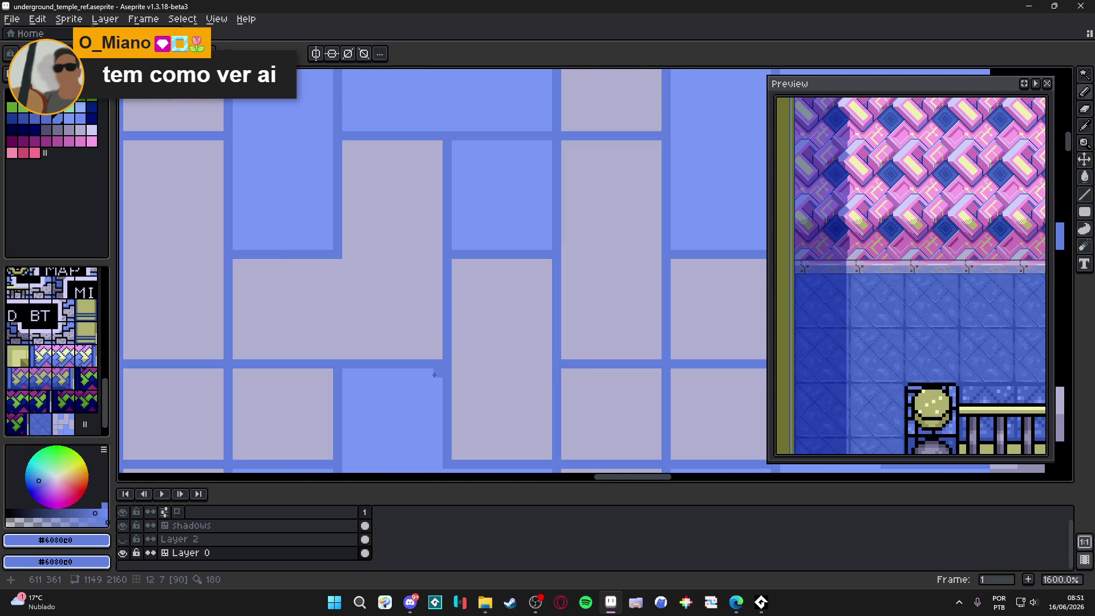
scroll(348, 373, down, 3)
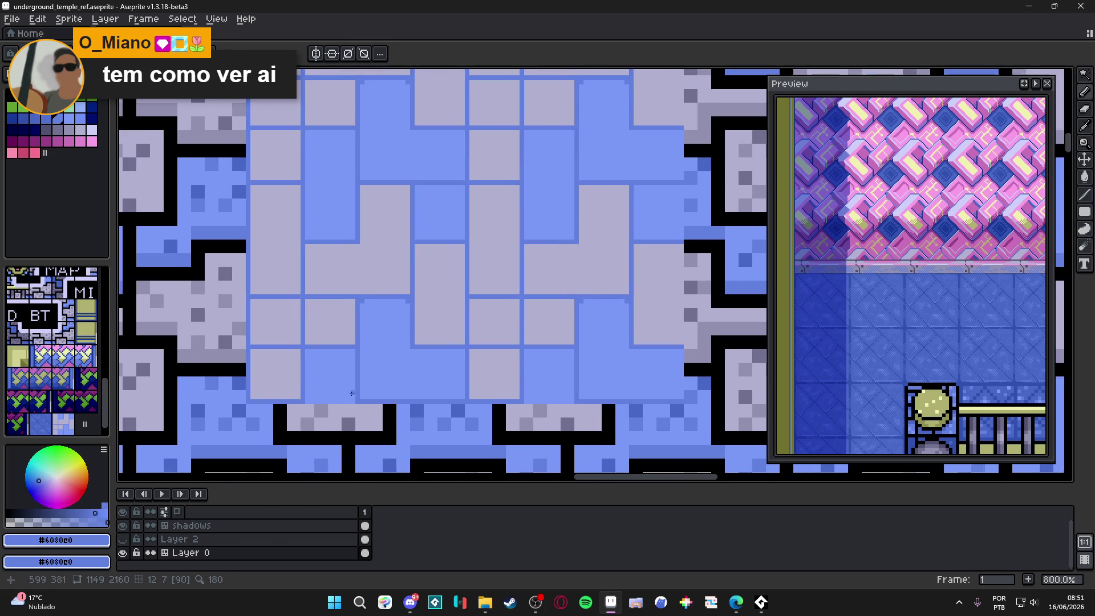
scroll(351, 394, up, 3)
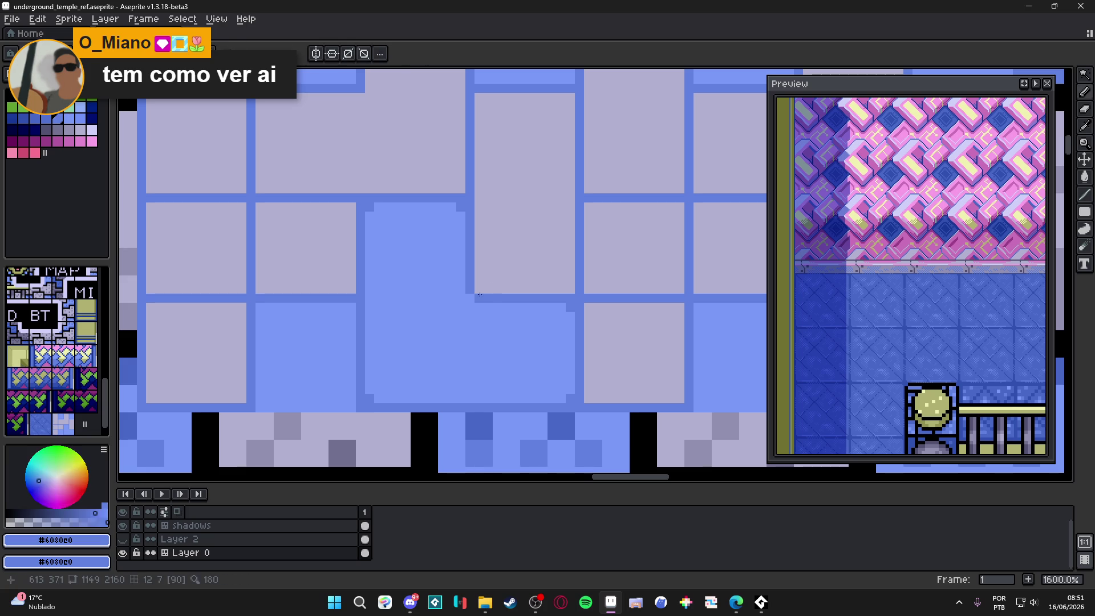
scroll(479, 294, down, 3)
scroll(501, 301, down, 3)
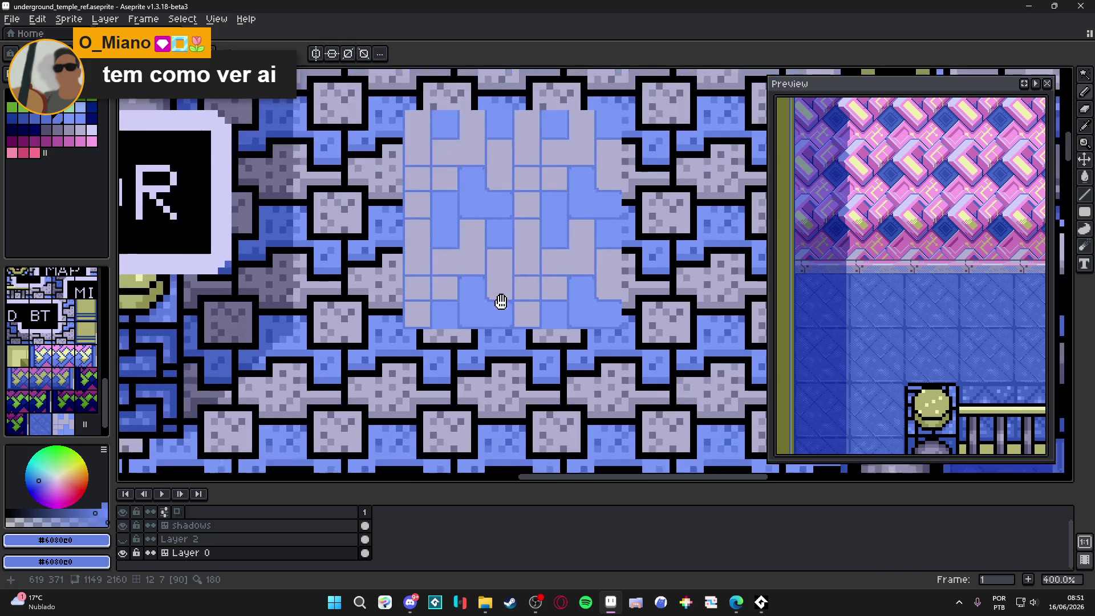
drag(501, 301, 497, 325)
scroll(485, 266, up, 5)
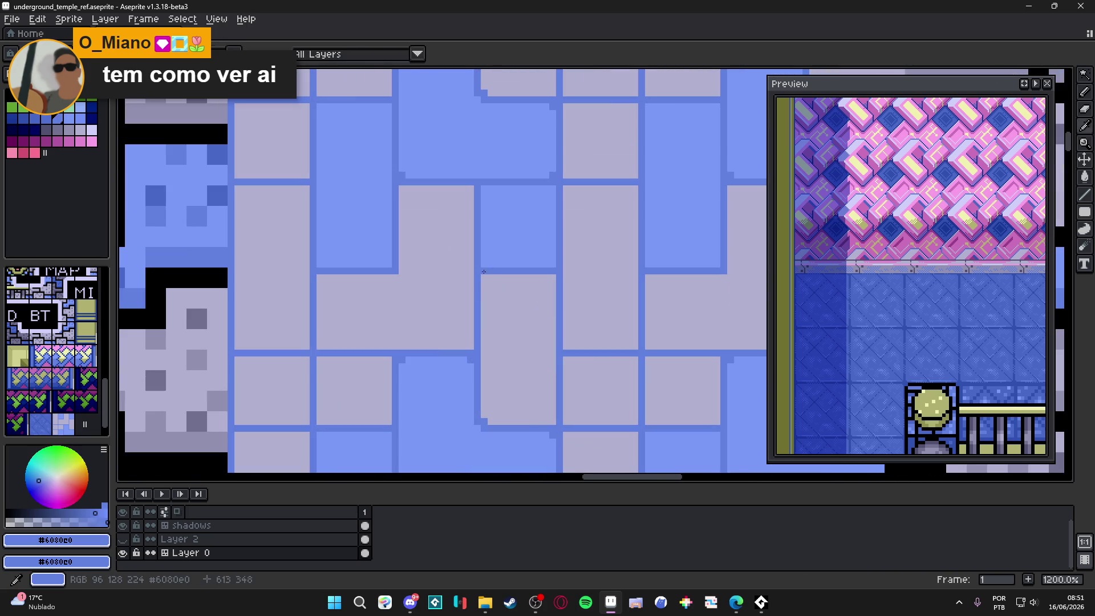
Try palette swatches 14 and 29, then set olive Idx-2 and dot olive pixels at two block corners.
alt+click(228, 199)
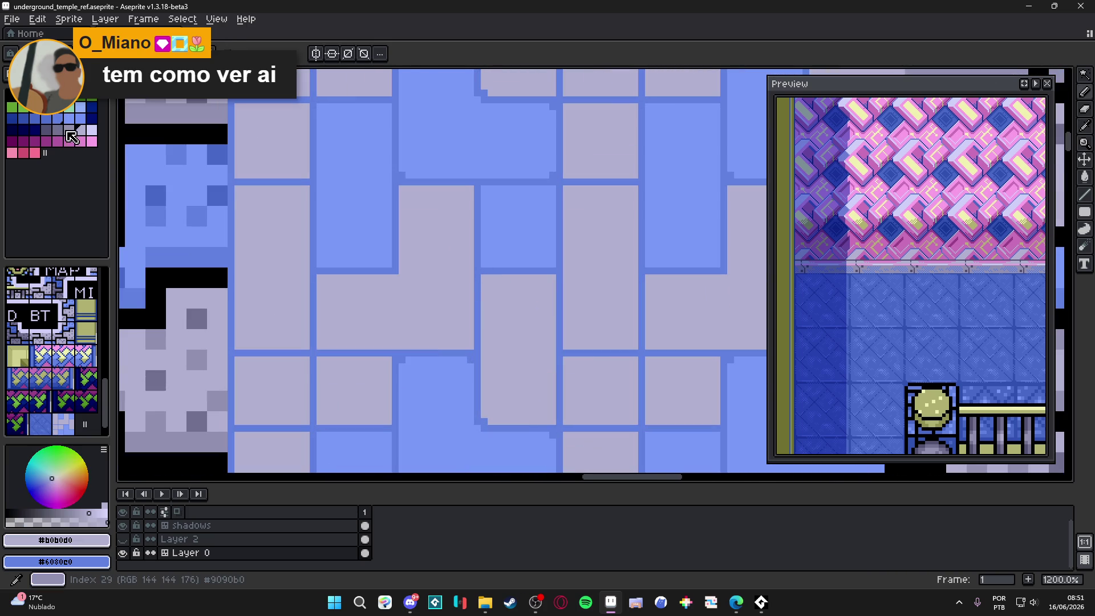
click(84, 115)
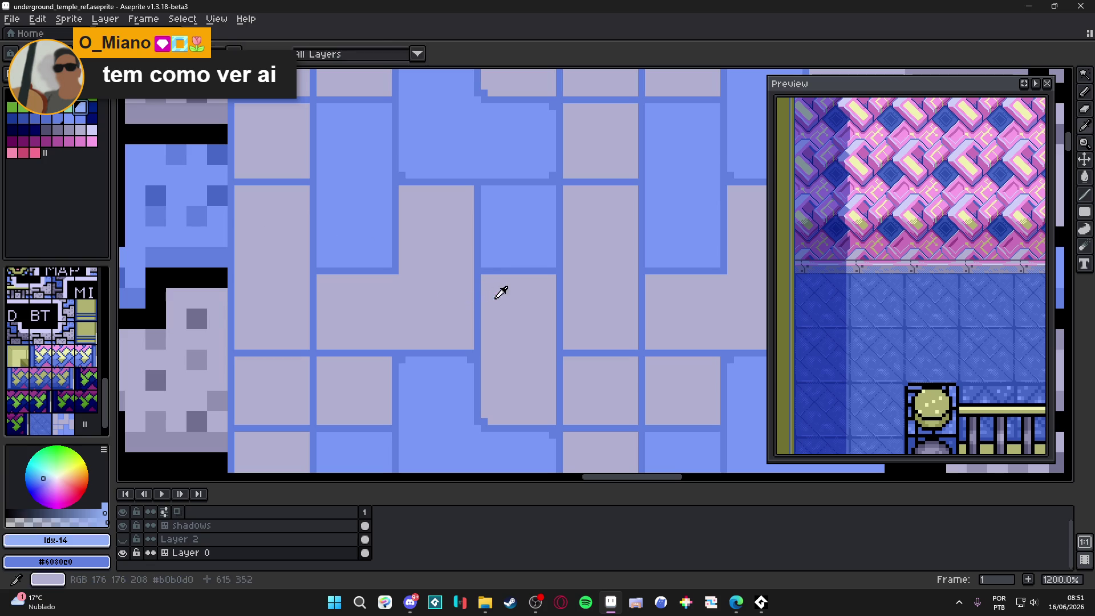
alt+click(502, 292)
click(70, 132)
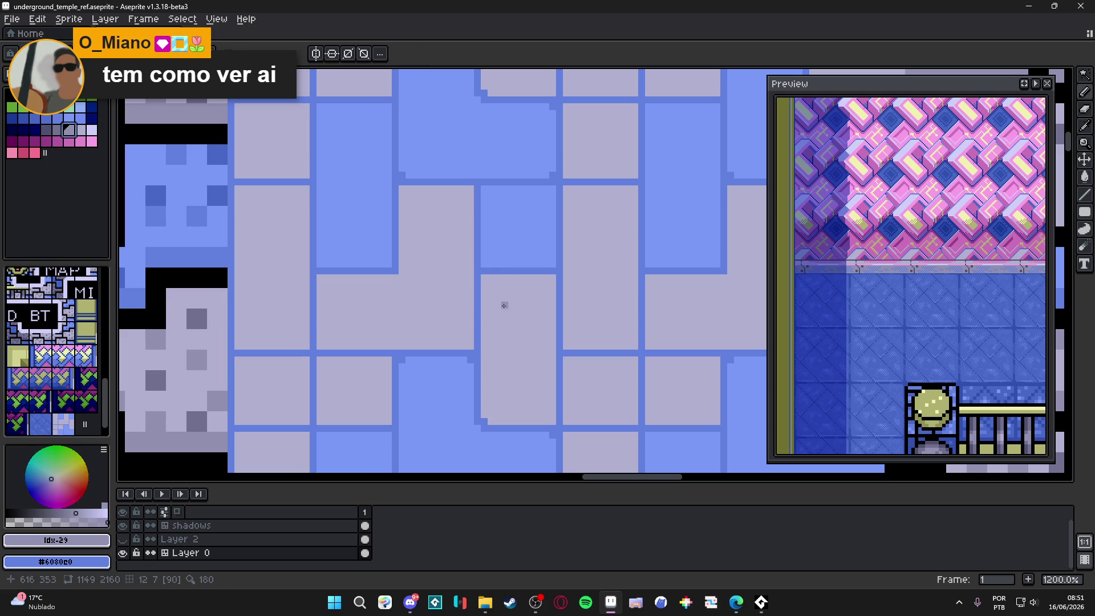
alt+click(548, 316)
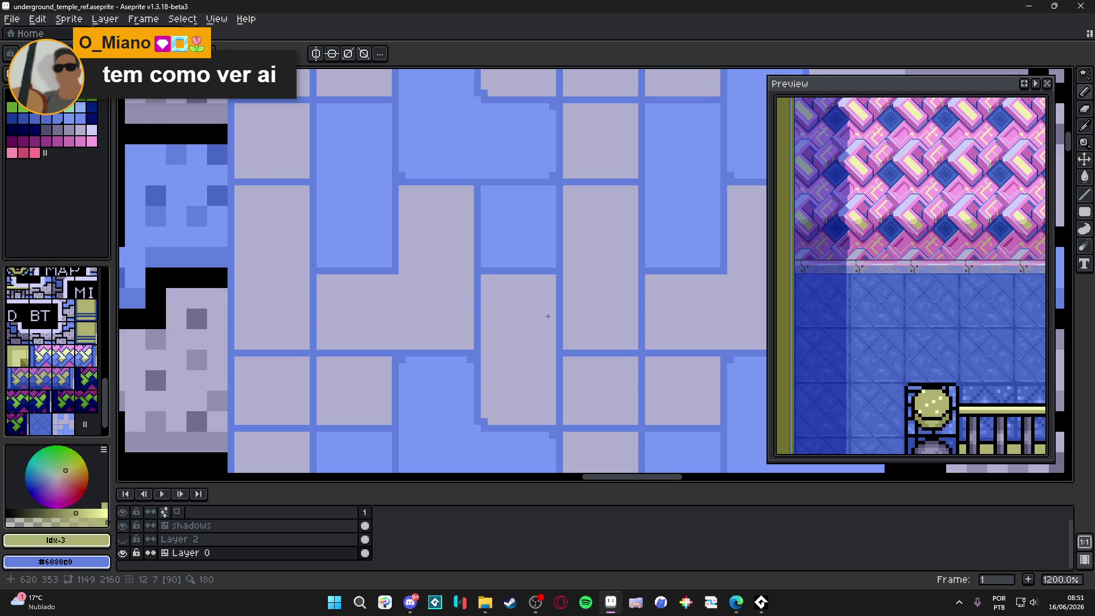
key(bracketleft)
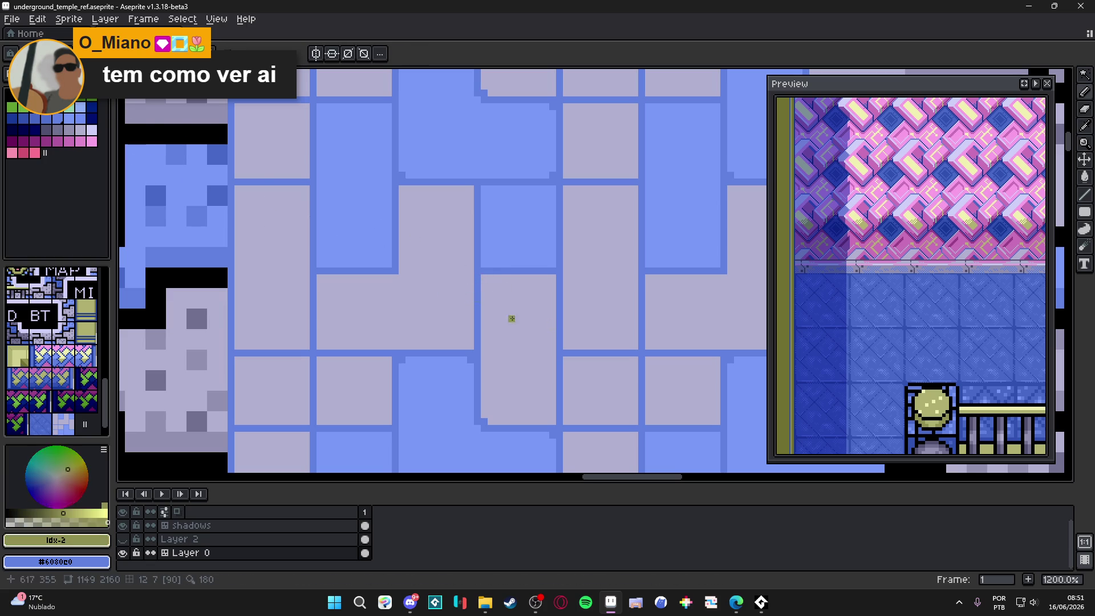
click(484, 278)
click(553, 278)
click(505, 367)
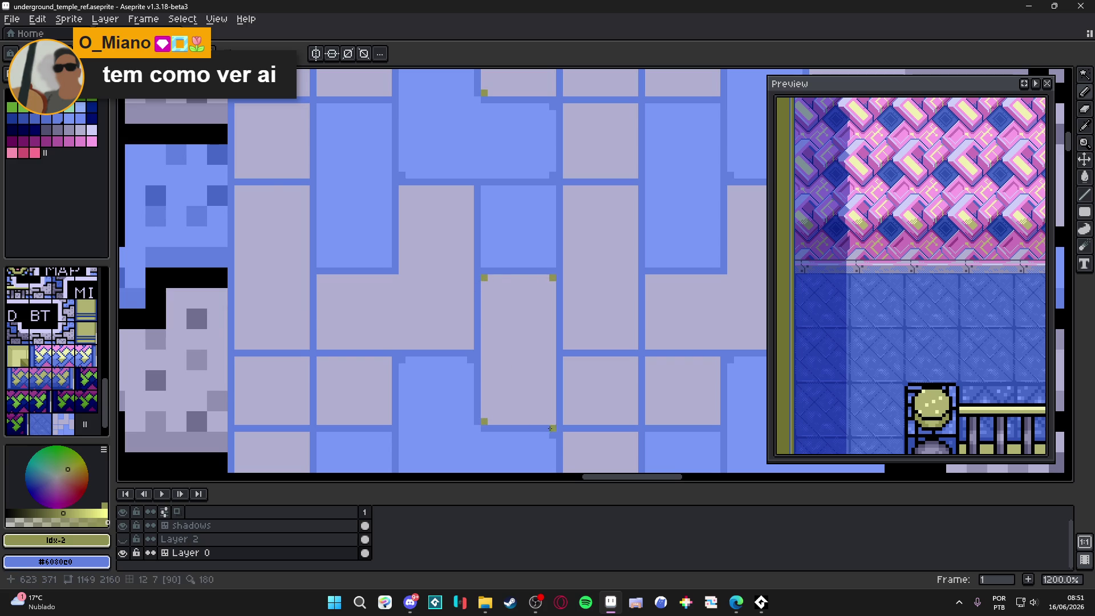
key(ctrl+z)
key(ctrl+z)
key(bracketright)
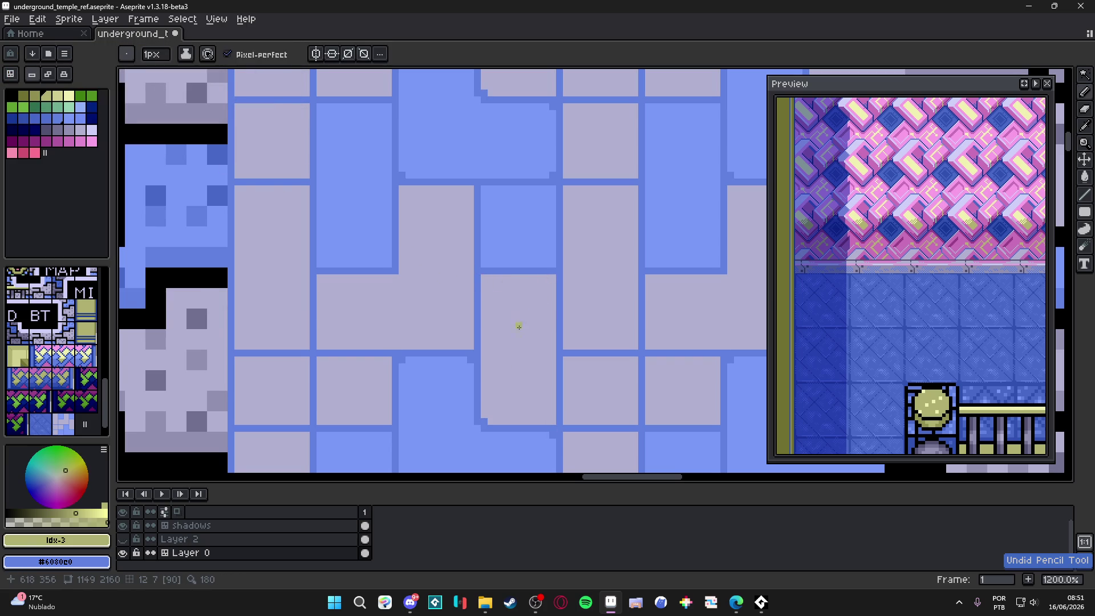
scroll(516, 325, down, 4)
scroll(510, 370, down, 1)
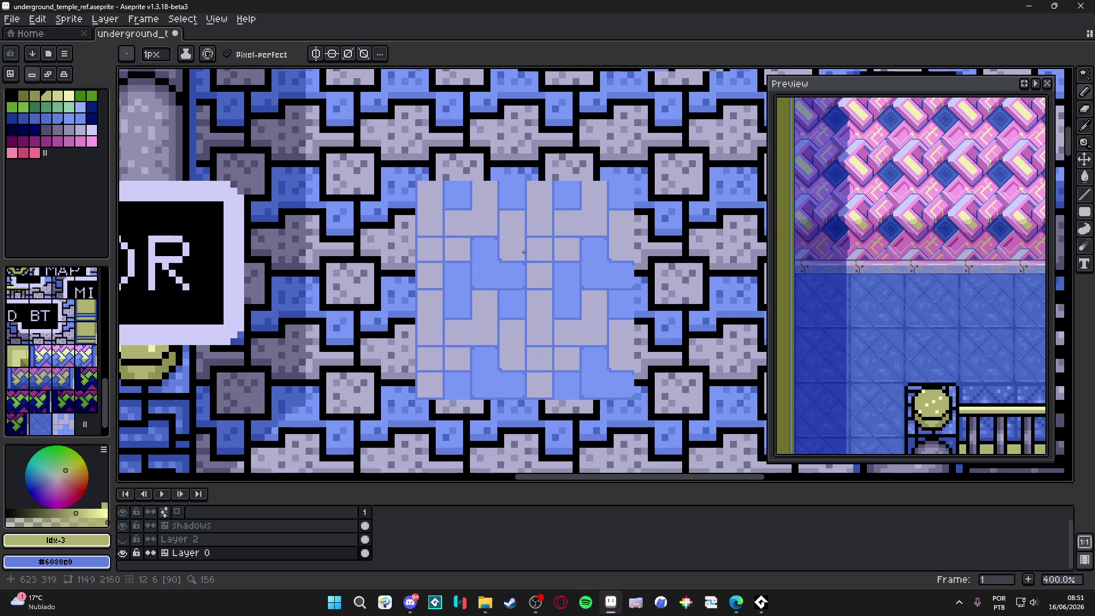
scroll(519, 240, down, 1)
scroll(519, 240, down, 1)
scroll(508, 251, up, 3)
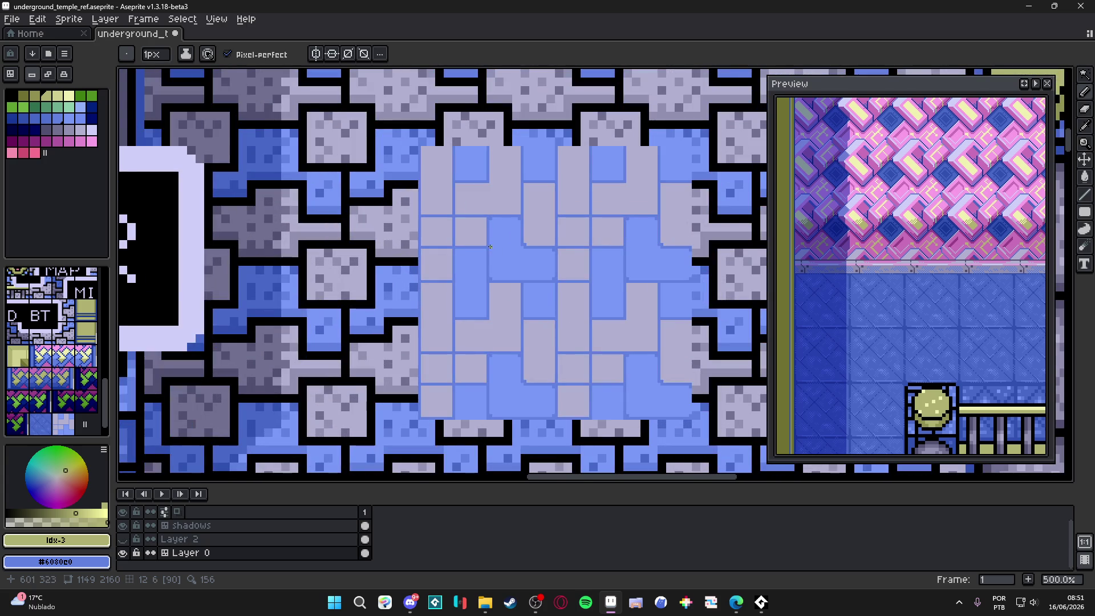
scroll(492, 263, down, 5)
scroll(492, 264, up, 5)
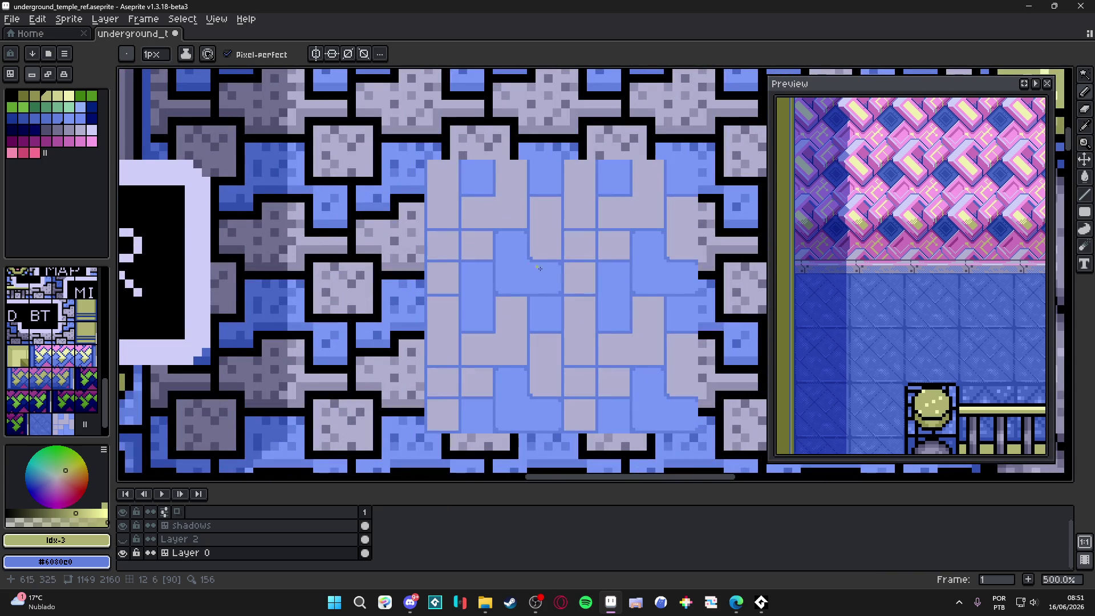
scroll(539, 268, up, 5)
alt+click(518, 251)
Add a dark blue pixel to the diagonal step and repaint the border beside it light blue #7898f8.
click(527, 255)
alt+click(506, 244)
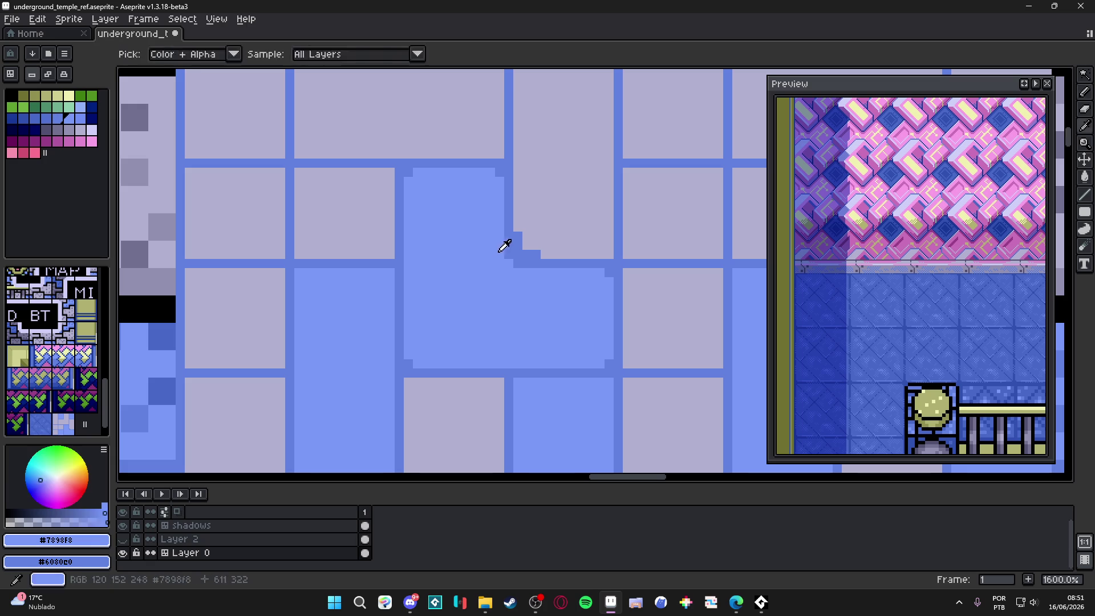
mouse_move(509, 236)
mouse_down()
mouse_move(509, 262)
mouse_move(532, 266)
mouse_up()
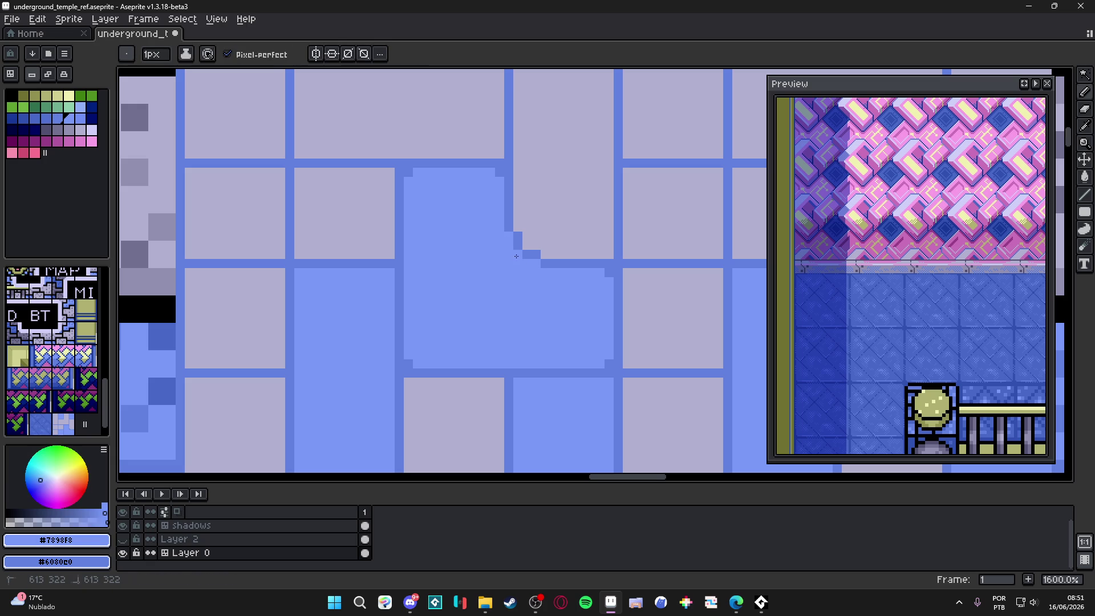
scroll(532, 266, down, 3)
scroll(531, 265, up, 3)
Repaint one border pixel lavender #b0b0d0 and paint the stair-step pixels dark blue #6080e0.
alt+click(532, 264)
click(545, 282)
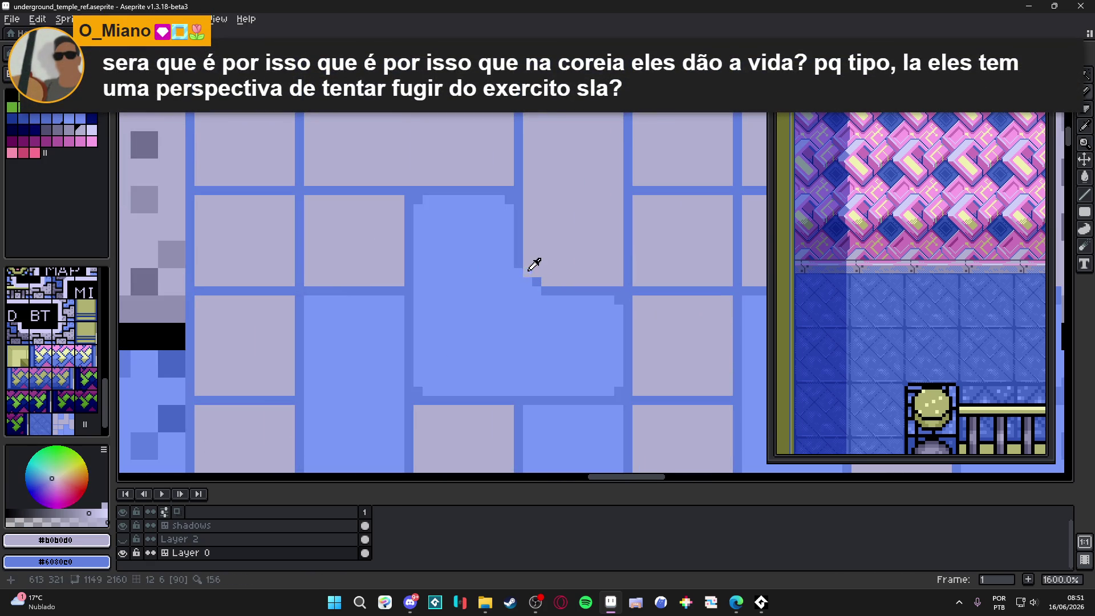
alt+click(529, 273)
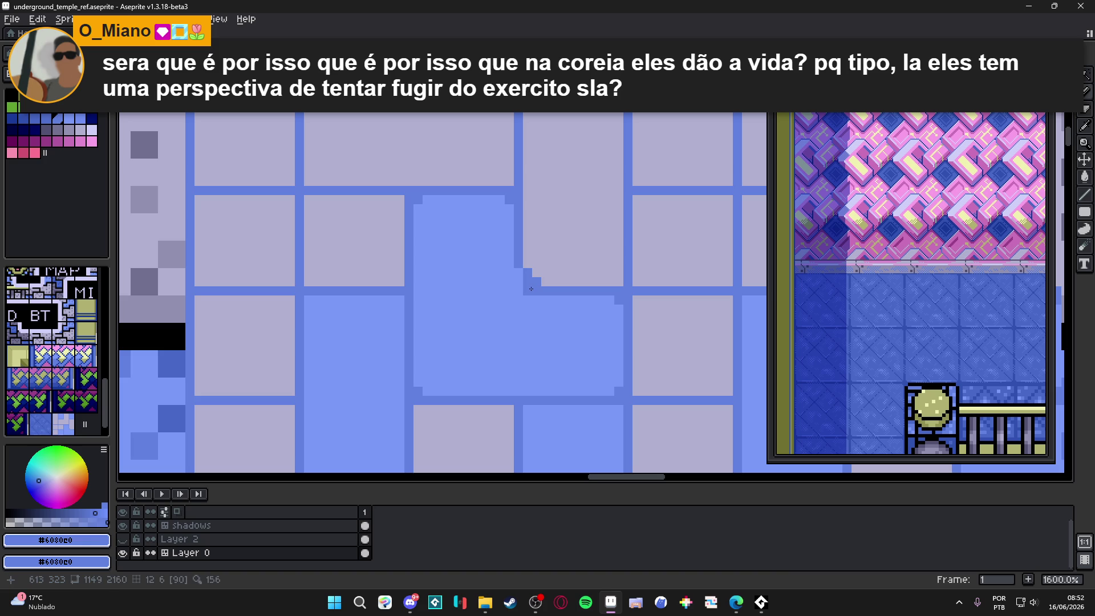
click(527, 282)
alt+click(535, 284)
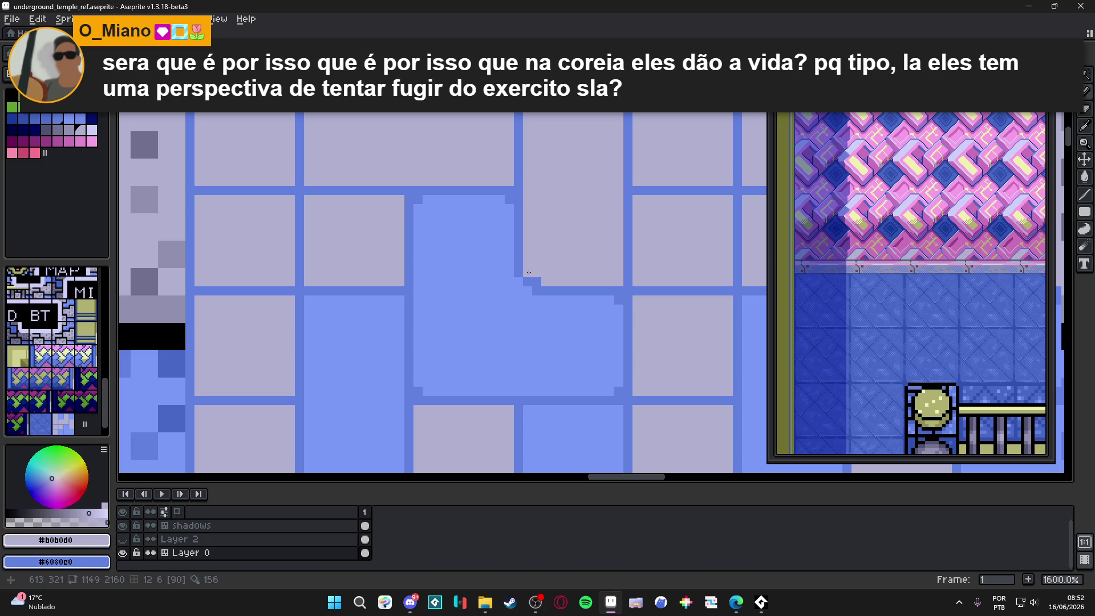
alt+click(536, 290)
click(537, 281)
click(526, 272)
Sample dark blue #6080e0 from the canvas and draw a diagonal staircase joining the line.
key(alt)
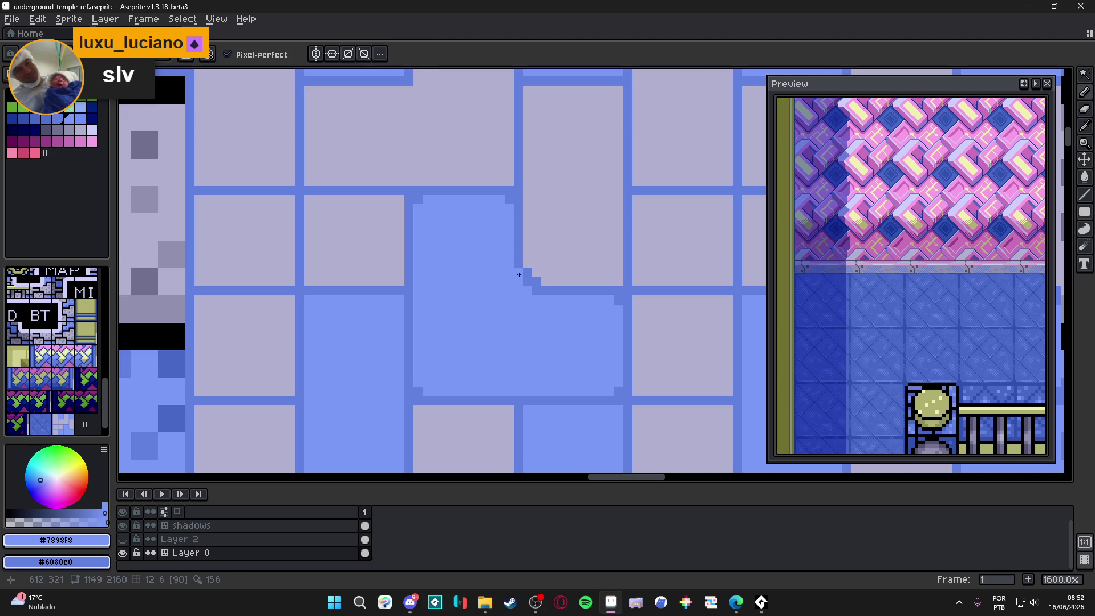
scroll(531, 292, down, 4)
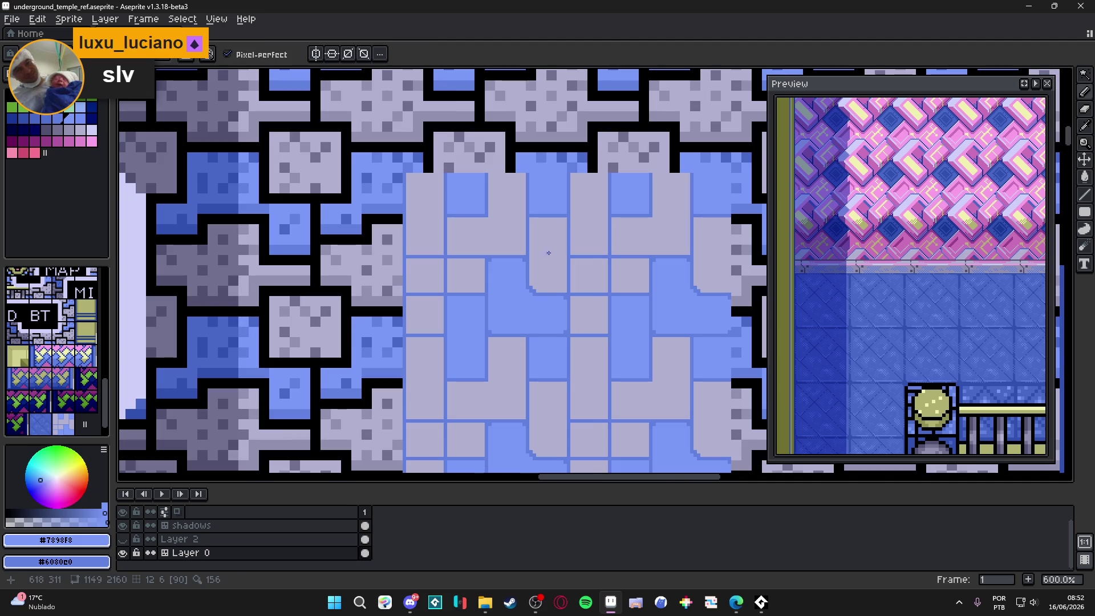
scroll(661, 293, up, 3)
alt+click(657, 288)
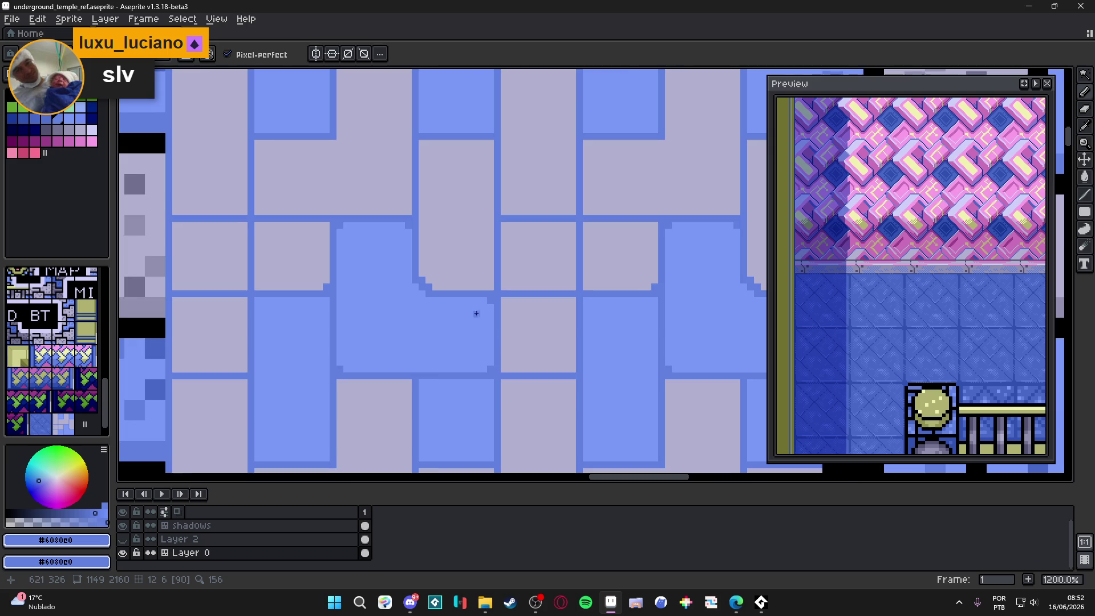
scroll(476, 313, down, 3)
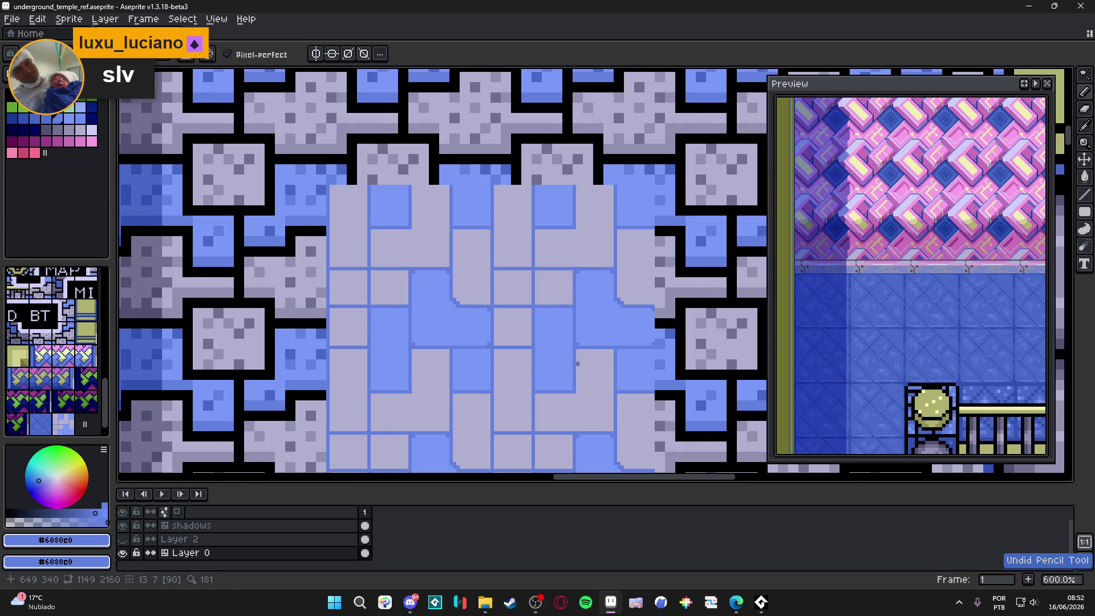
drag(543, 356, 547, 344)
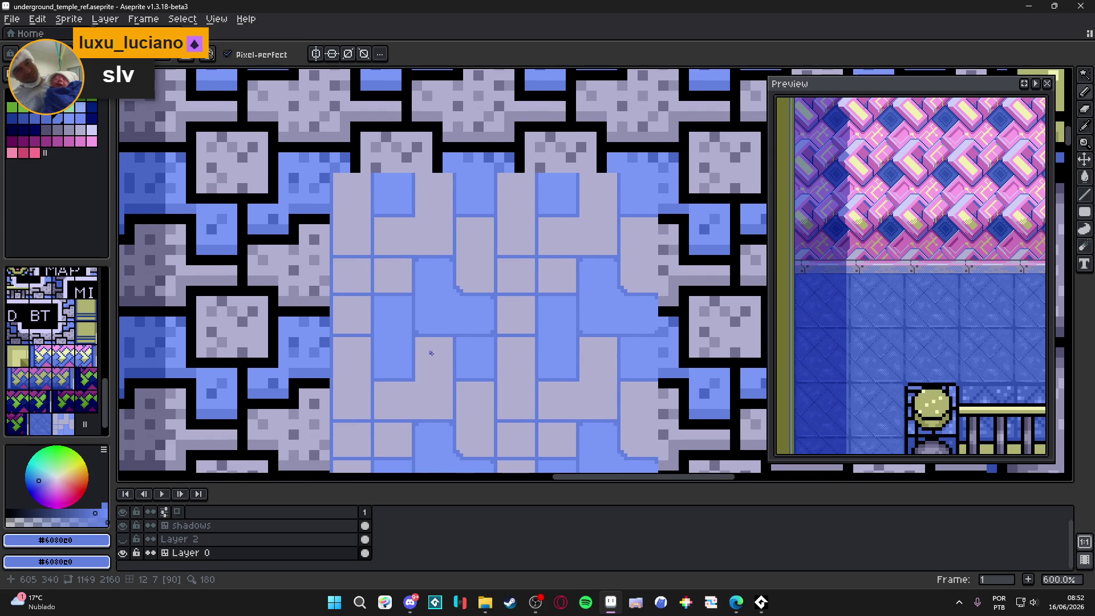
scroll(469, 302, up, 4)
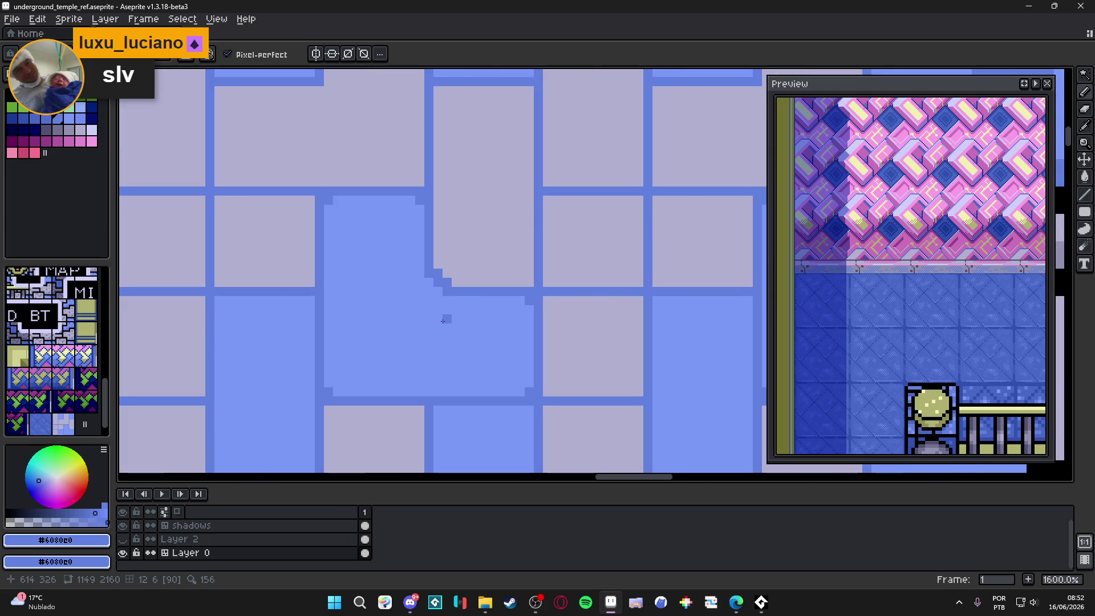
scroll(445, 313, down, 4)
scroll(461, 279, up, 4)
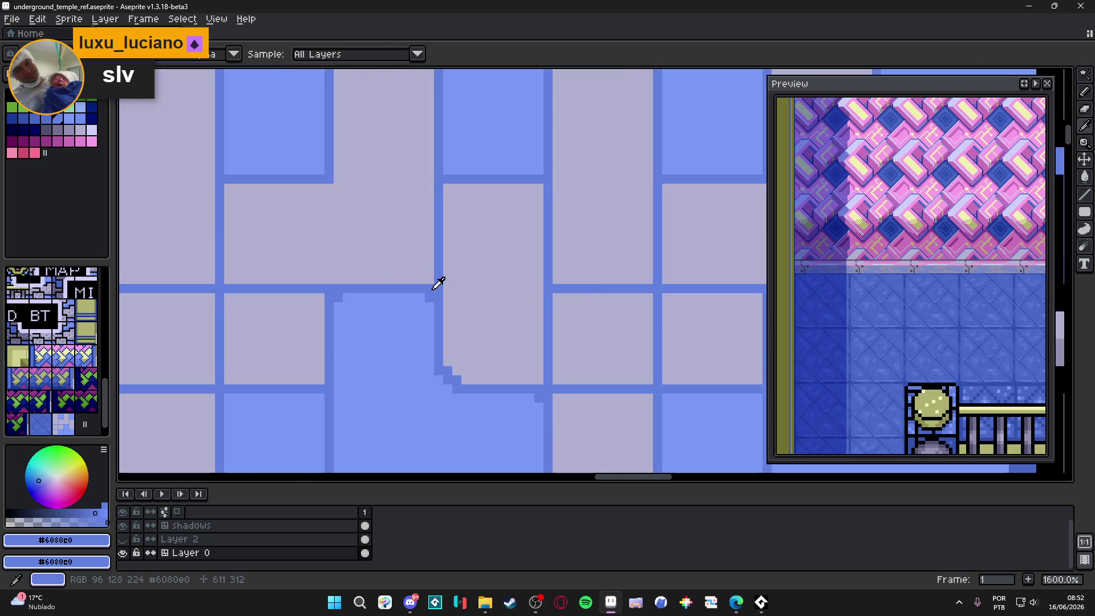
drag(424, 278, 423, 268)
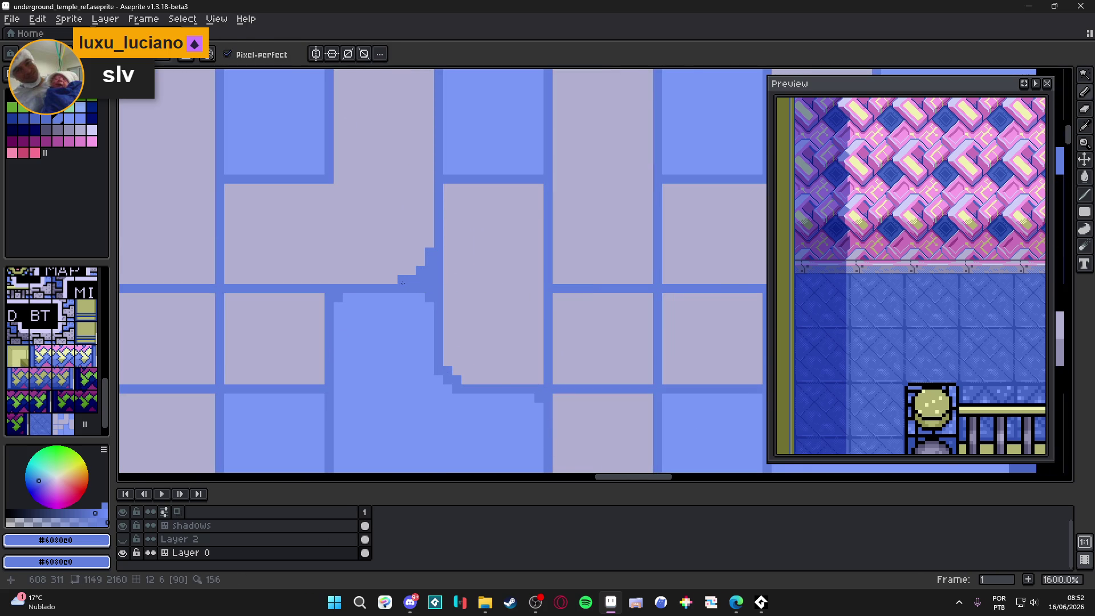
Repaint the outline pixels beside and below the step in light blue #7898f8.
scroll(408, 276, down, 4)
scroll(421, 294, down, 2)
scroll(420, 293, up, 6)
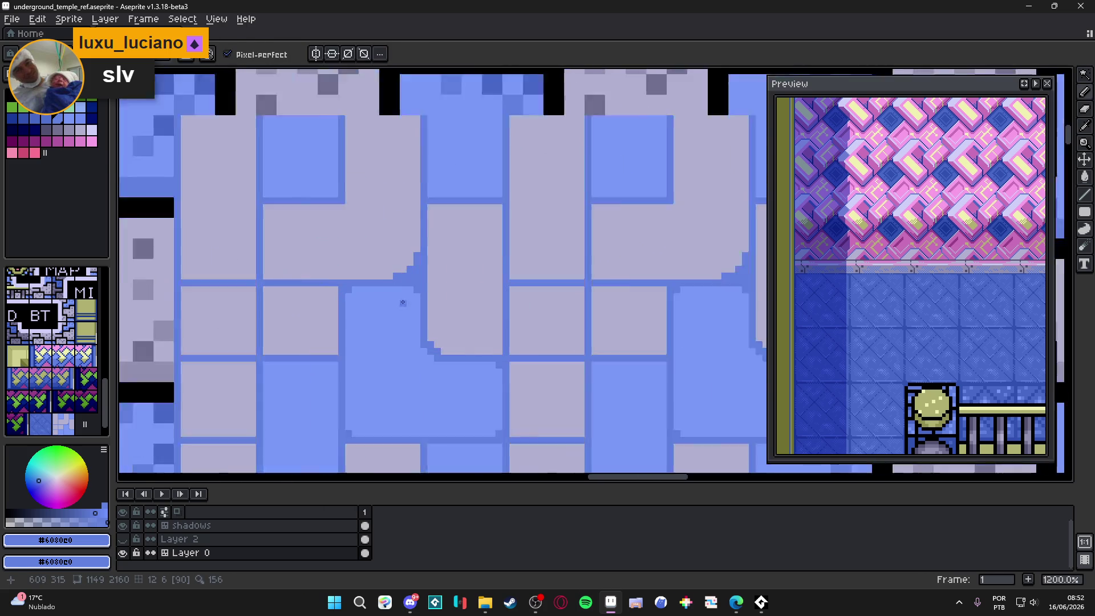
alt+click(407, 277)
click(414, 274)
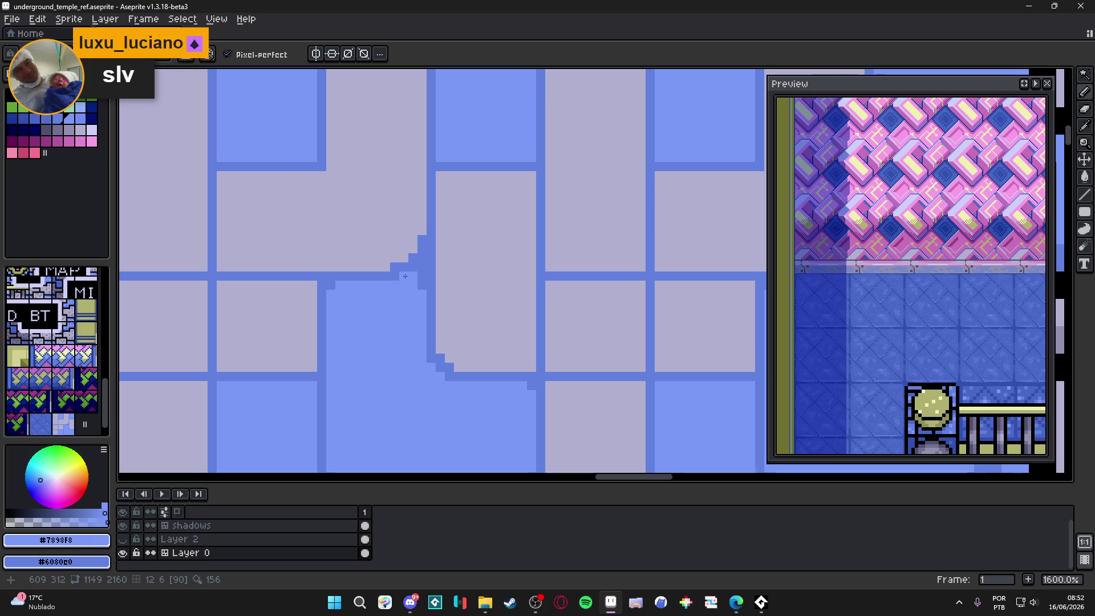
drag(421, 273, 421, 284)
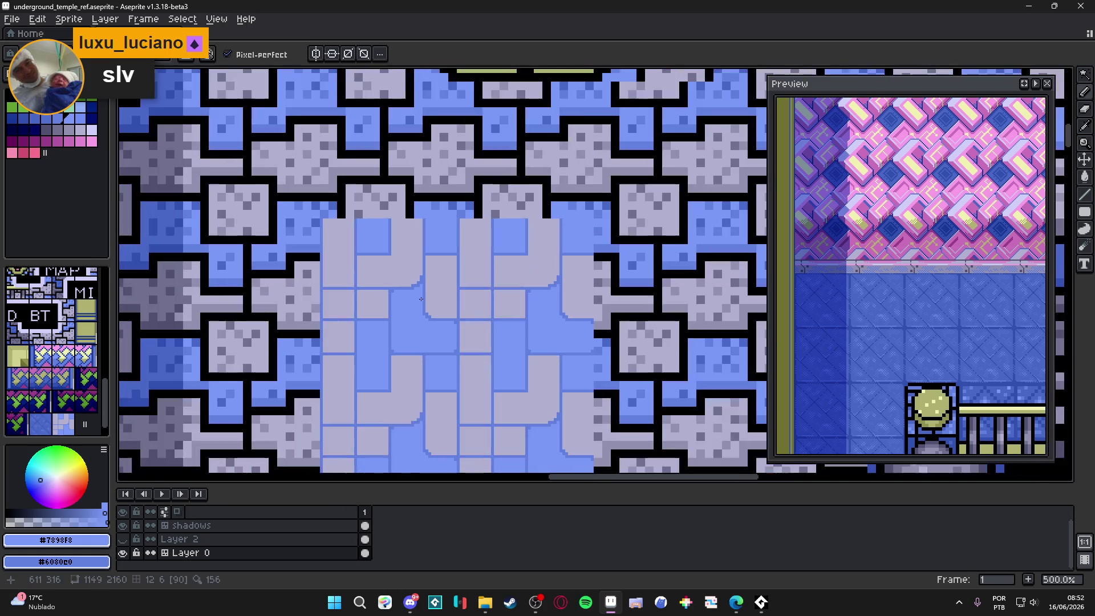
scroll(426, 312, down, 7)
scroll(426, 311, up, 9)
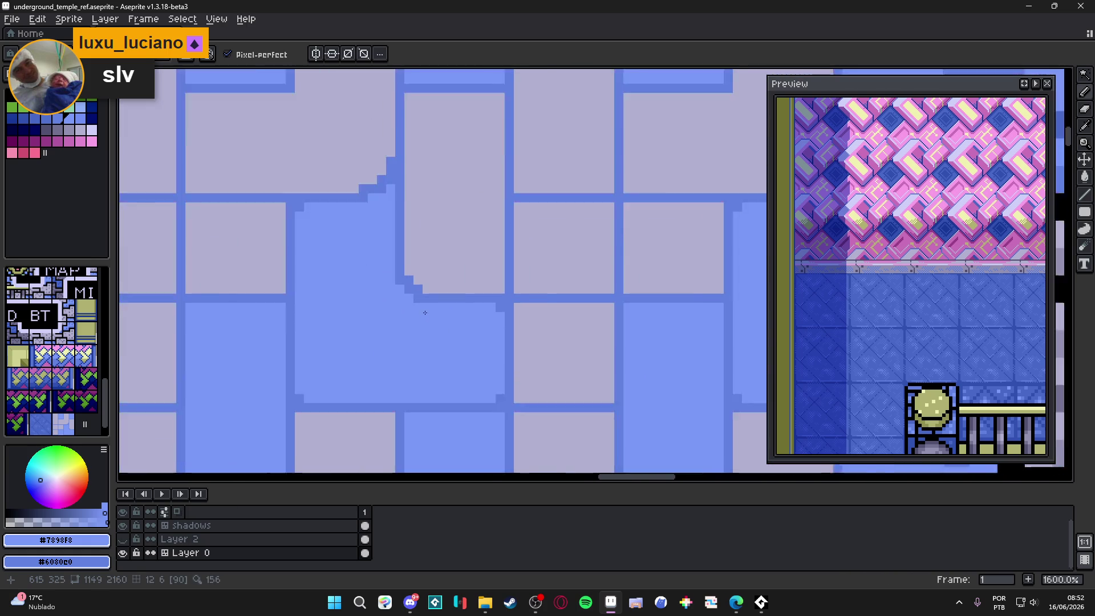
Add more dark blue step pixels and turn the remaining dark outline pixels light blue.
click(388, 263)
alt+click(387, 251)
click(401, 250)
click(428, 278)
alt+click(392, 259)
click(428, 291)
scroll(429, 319, down, 6)
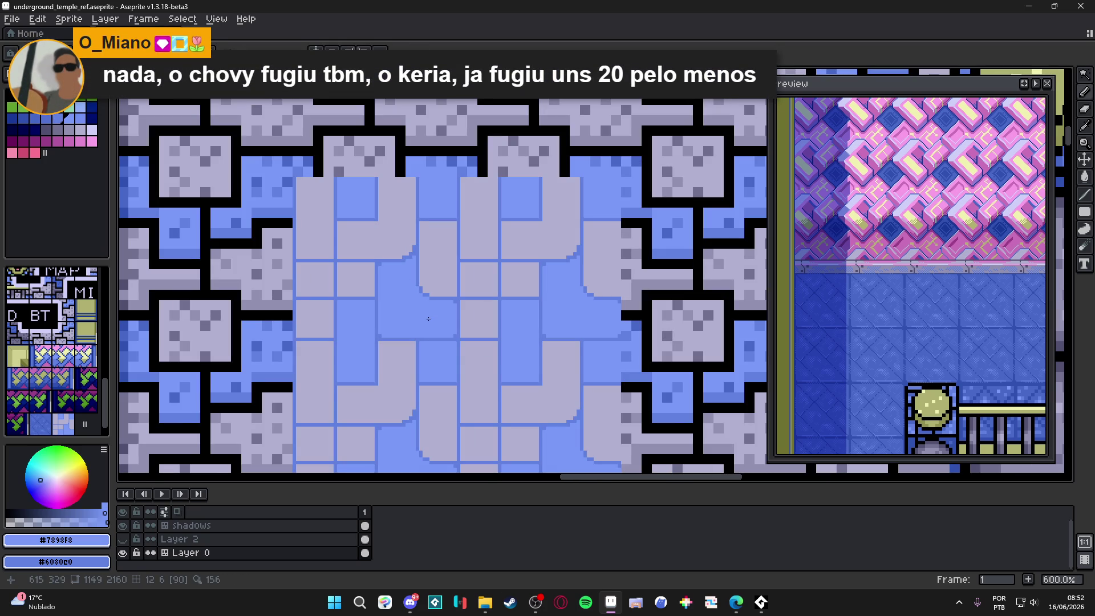
scroll(420, 333, up, 4)
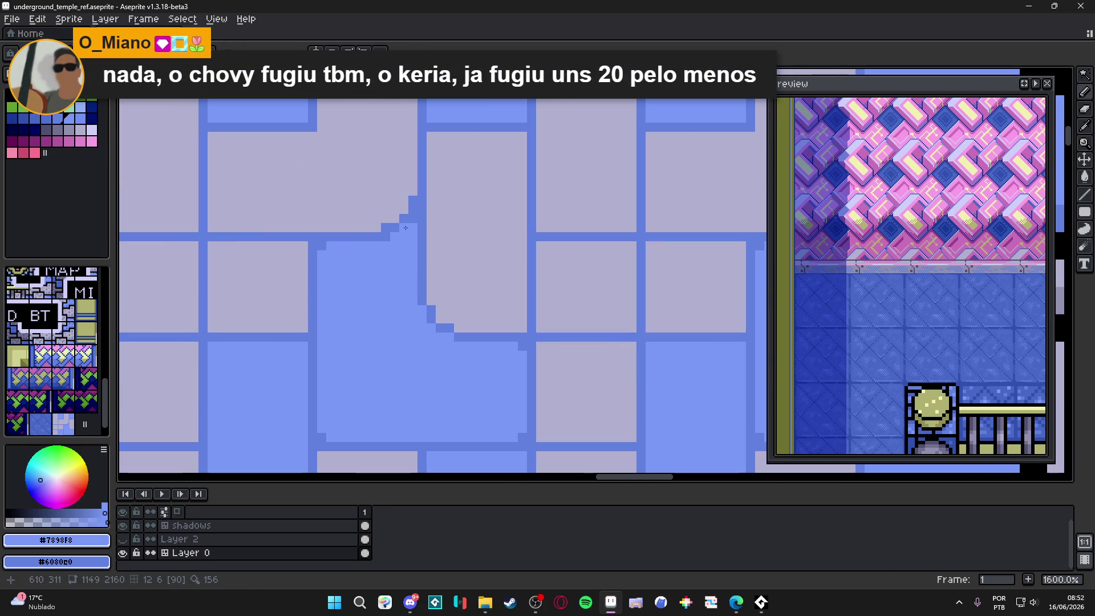
click(388, 237)
scroll(396, 322, down, 4)
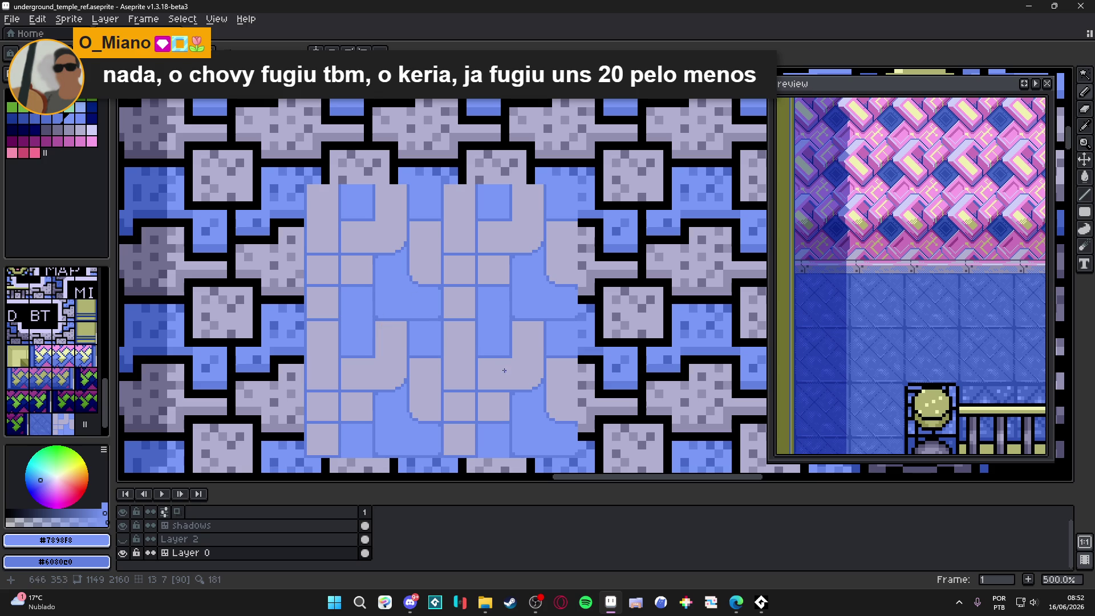
drag(498, 365, 483, 347)
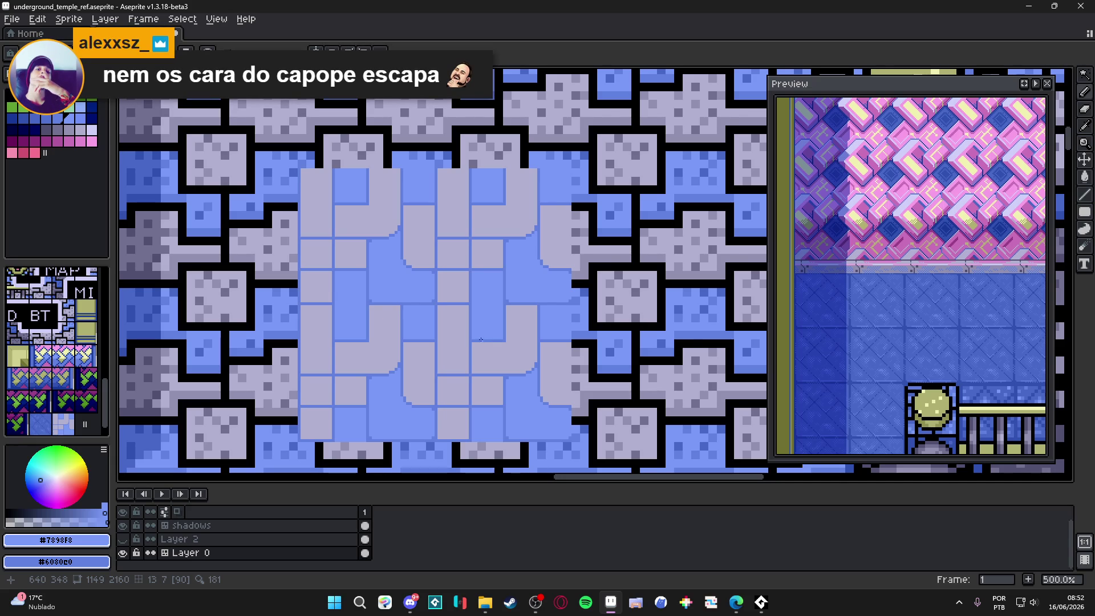
Redraw the dark blue #6080e0 stair edge on the rug tile.
scroll(480, 340, up, 8)
alt+click(474, 349)
click(492, 367)
click(473, 386)
mouse_move(474, 383)
mouse_down()
mouse_move(492, 386)
mouse_move(510, 367)
mouse_up()
Lighten three stair pixels with light blue #7898f8.
alt+click(489, 317)
click(491, 349)
click(474, 367)
click(510, 349)
scroll(496, 319, down, 2)
scroll(500, 308, up, 1)
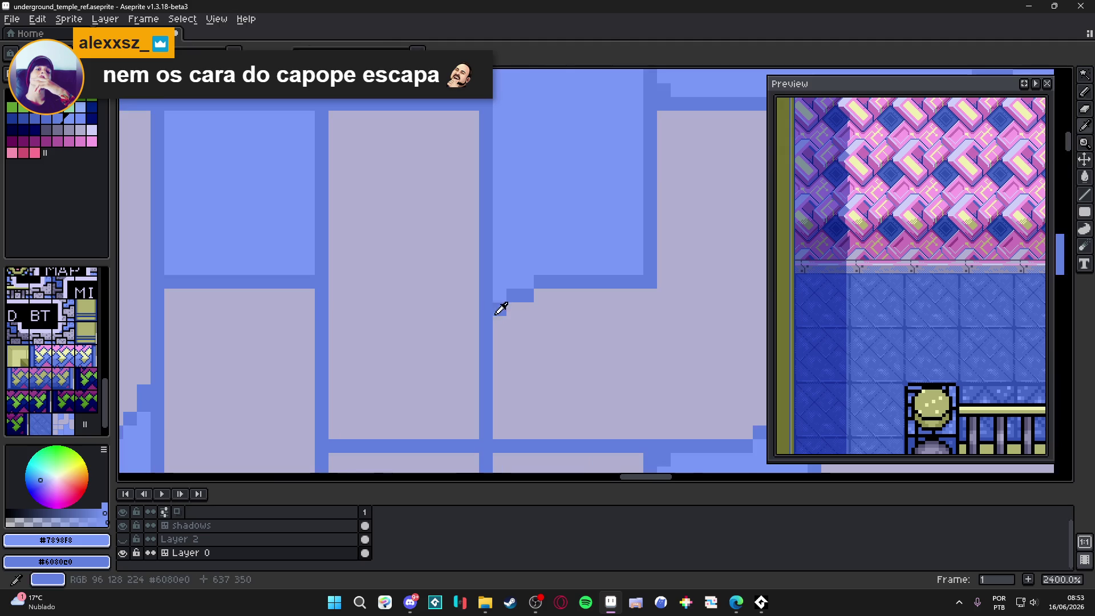
Extend the diagonal edge up-right and smooth it with light blue pixels.
click(500, 323)
click(513, 308)
click(541, 295)
click(541, 282)
click(513, 296)
click(500, 308)
Alternate sampling dark blue #6080e0 and light blue #7898f8 from the tile.
alt+click(501, 328)
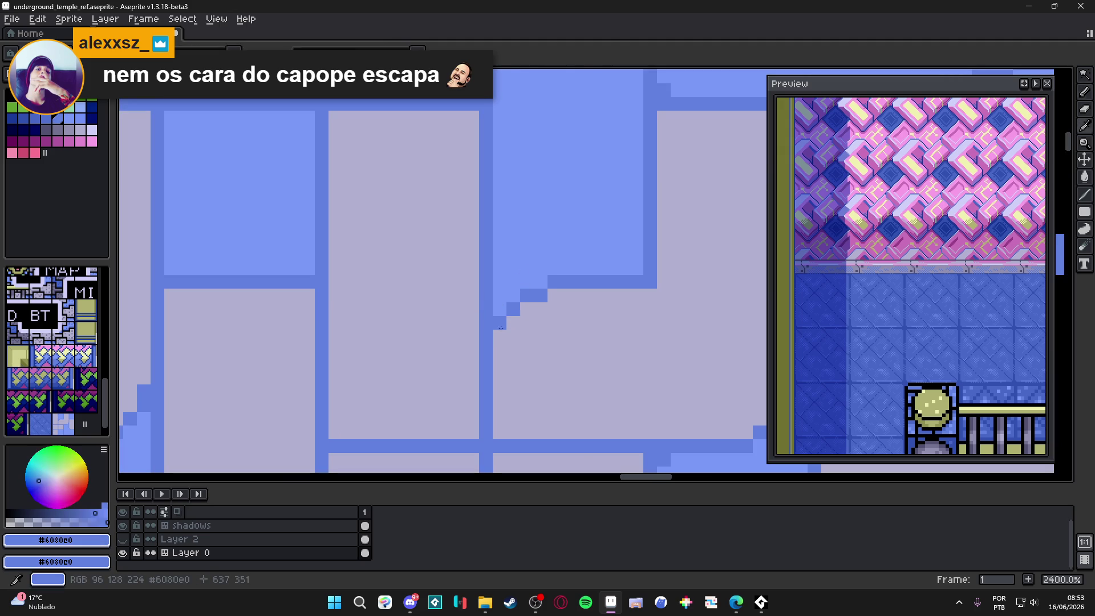
scroll(501, 328, down, 6)
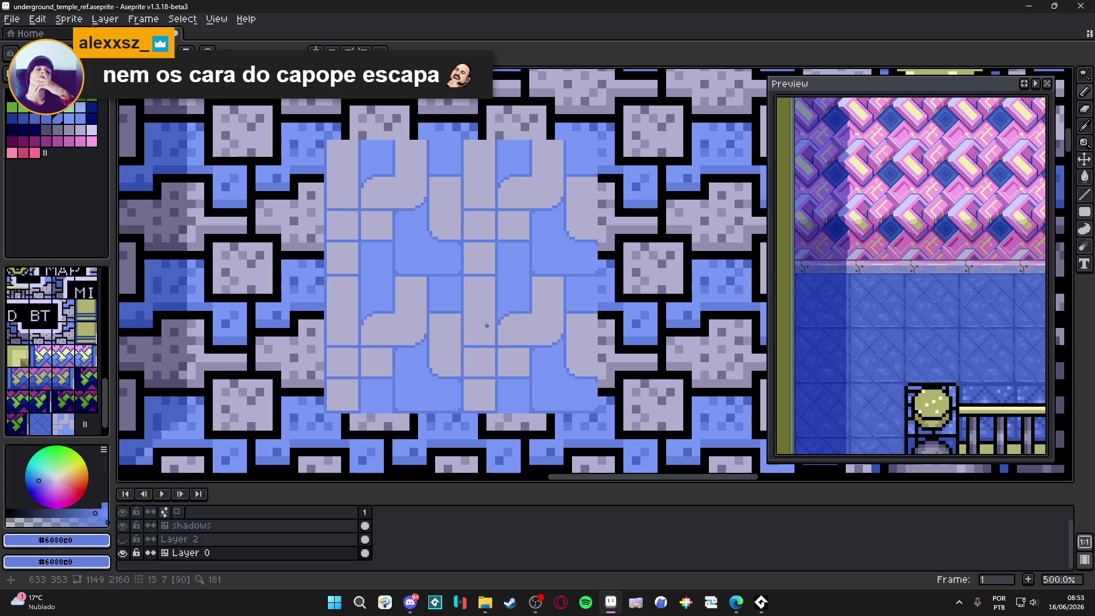
scroll(486, 325, up, 5)
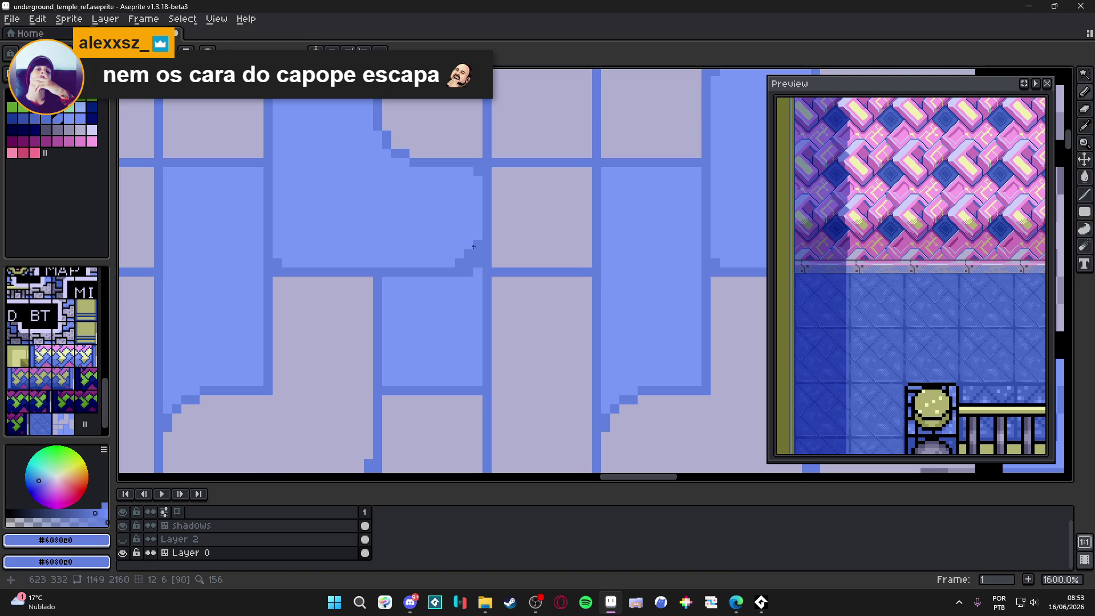
alt+click(473, 270)
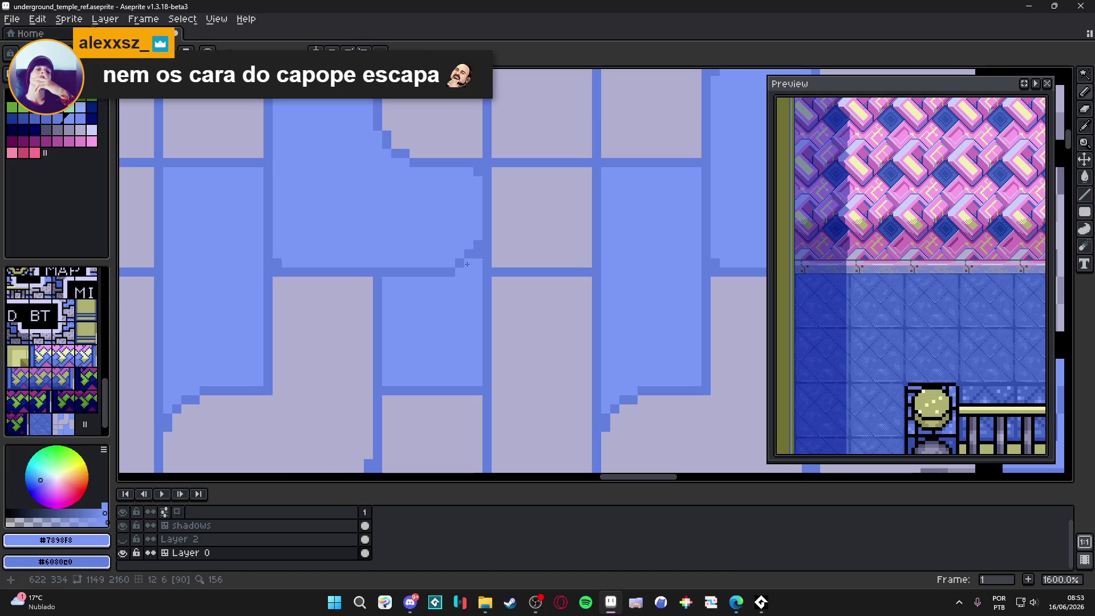
alt+click(474, 247)
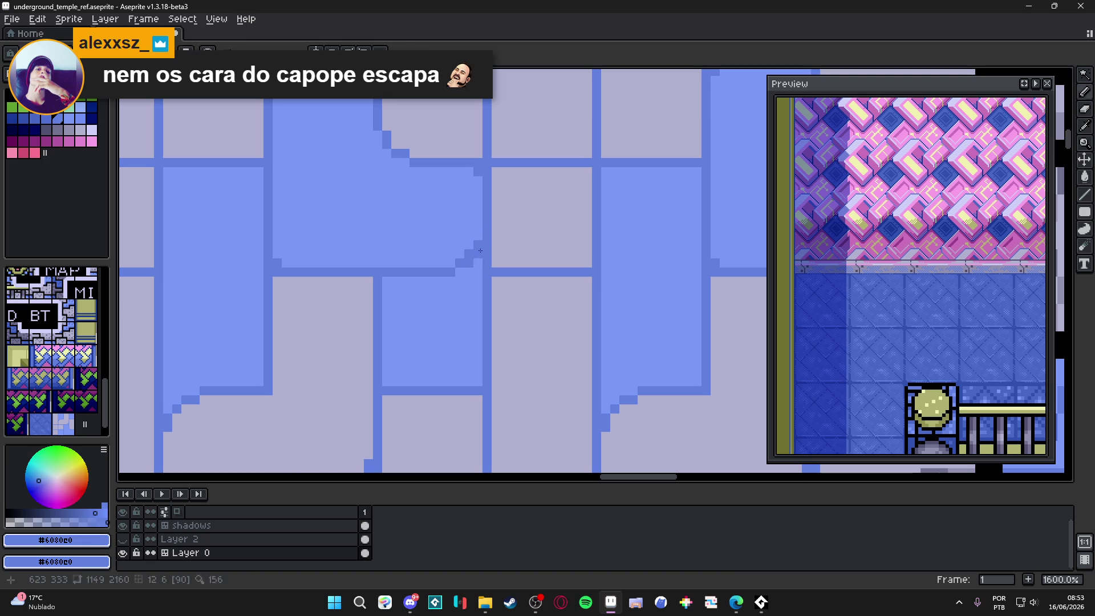
alt+click(456, 270)
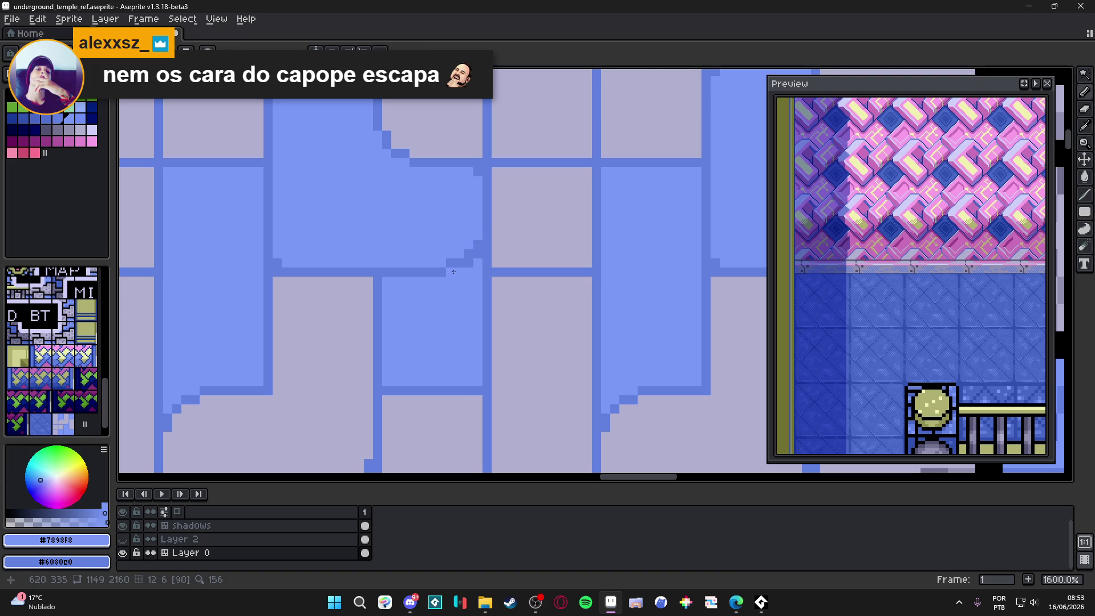
alt+click(485, 243)
Zoom in and out over the tile, sampling light blue #7898f8 and pale grey #b0b0d0.
scroll(482, 268, down, 4)
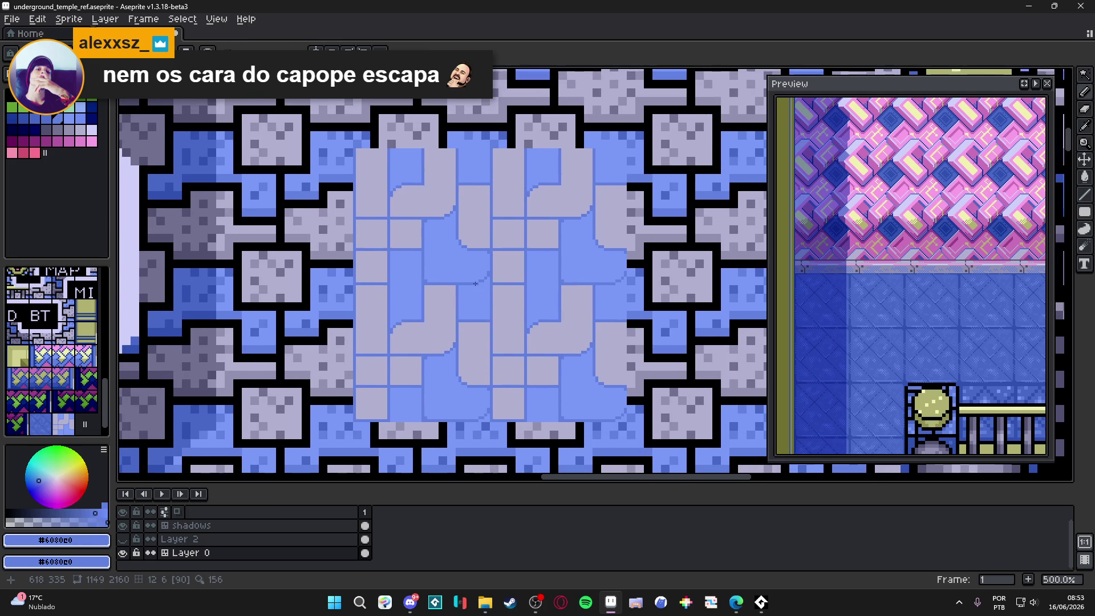
scroll(475, 283, up, 2)
scroll(502, 295, down, 1)
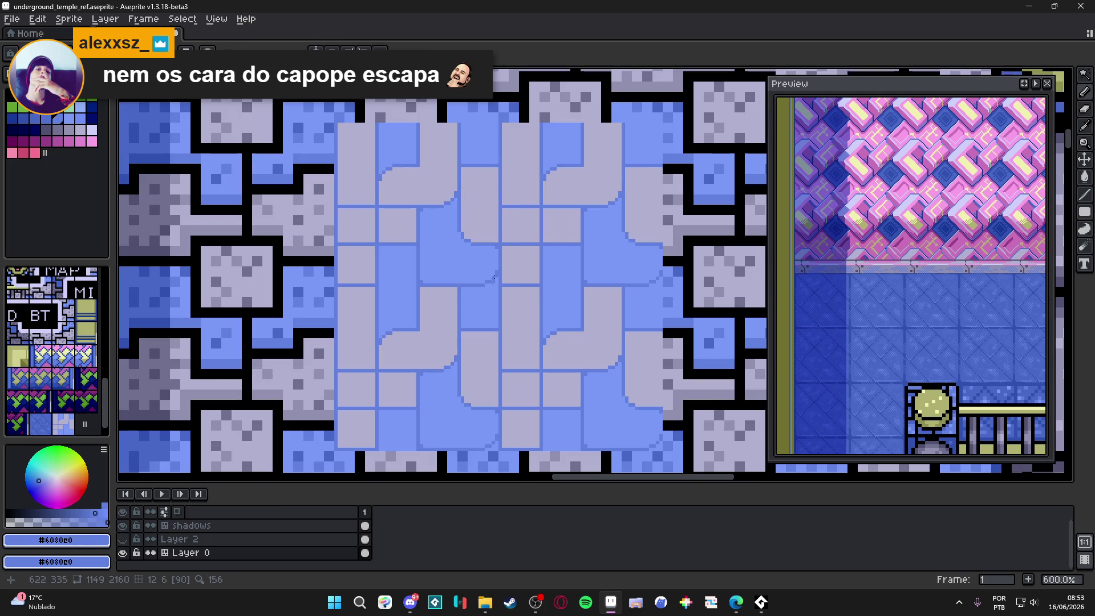
scroll(502, 252, up, 5)
alt+click(502, 253)
scroll(489, 325, down, 4)
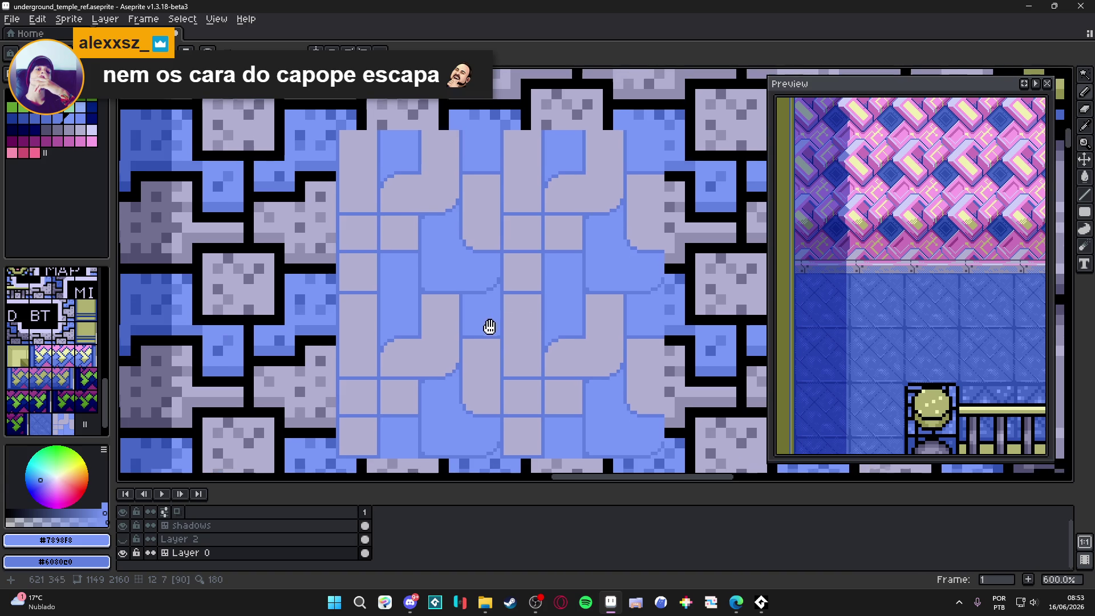
scroll(427, 295, up, 5)
alt+click(428, 295)
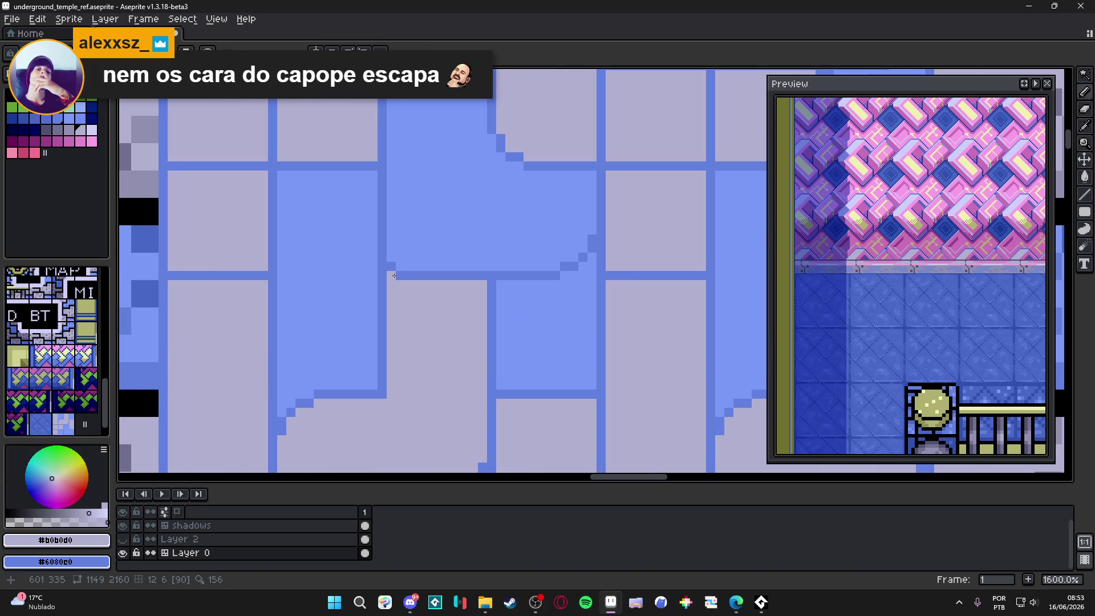
scroll(409, 323, down, 5)
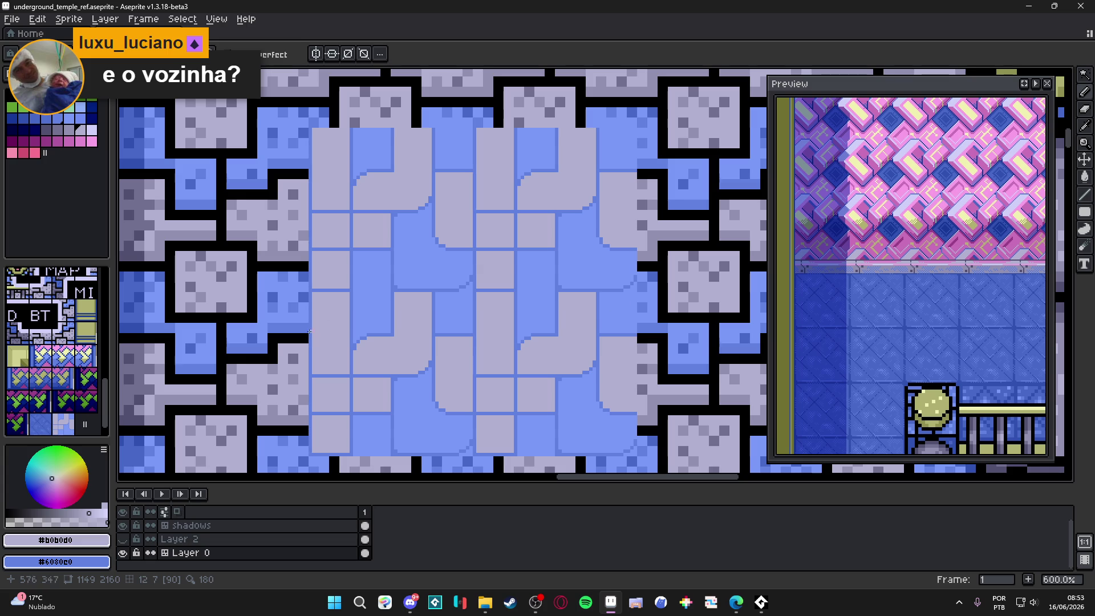
scroll(351, 307, up, 3)
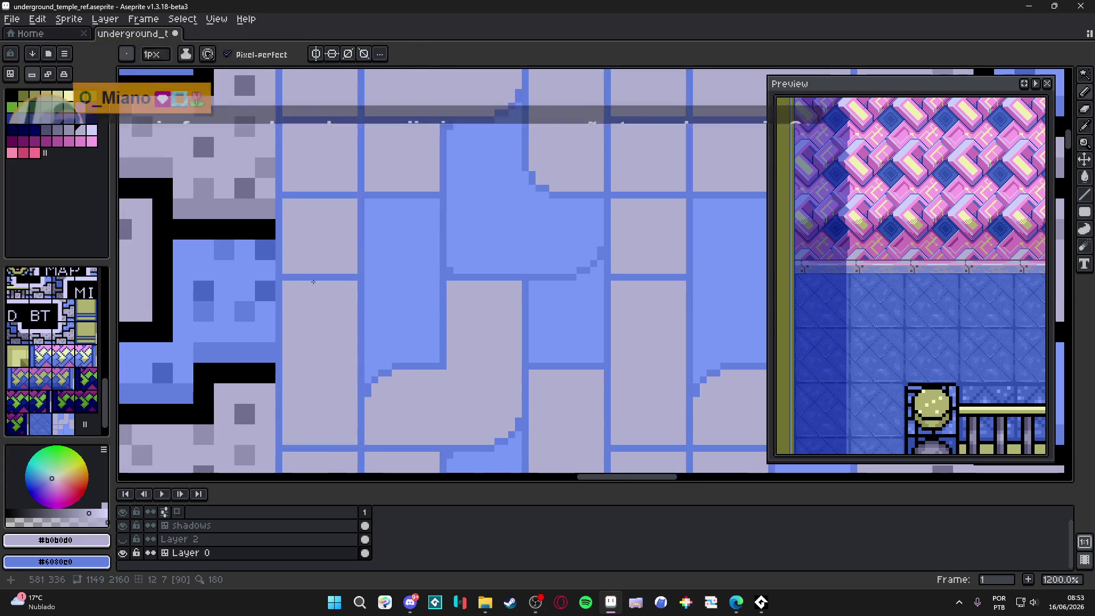
Undo the stray grid stroke and pick the blue for the grid lines.
key(ctrl+z)
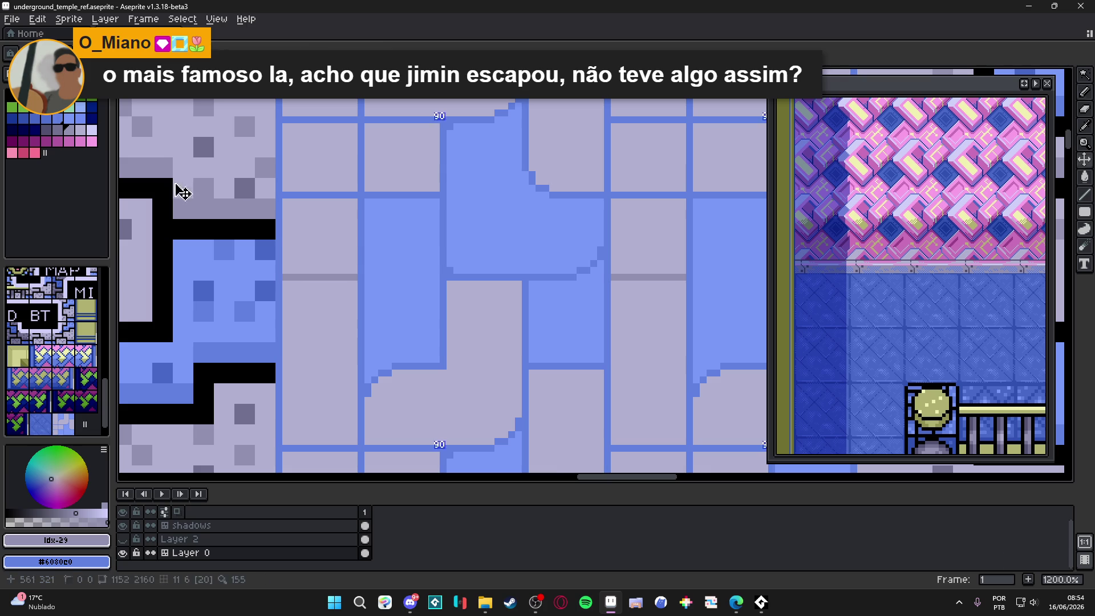
click(88, 110)
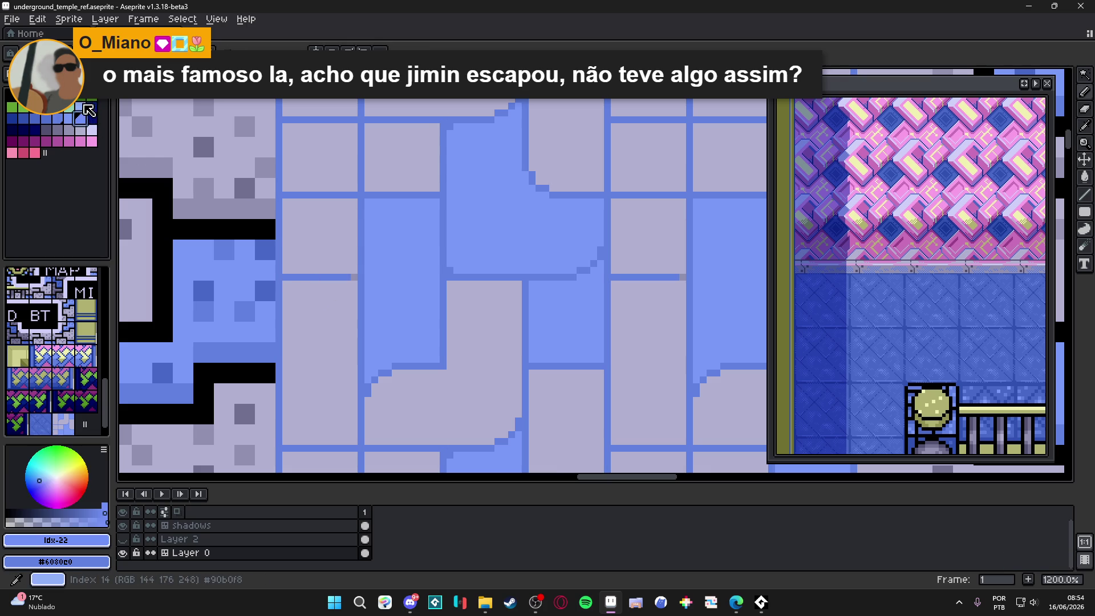
click(88, 110)
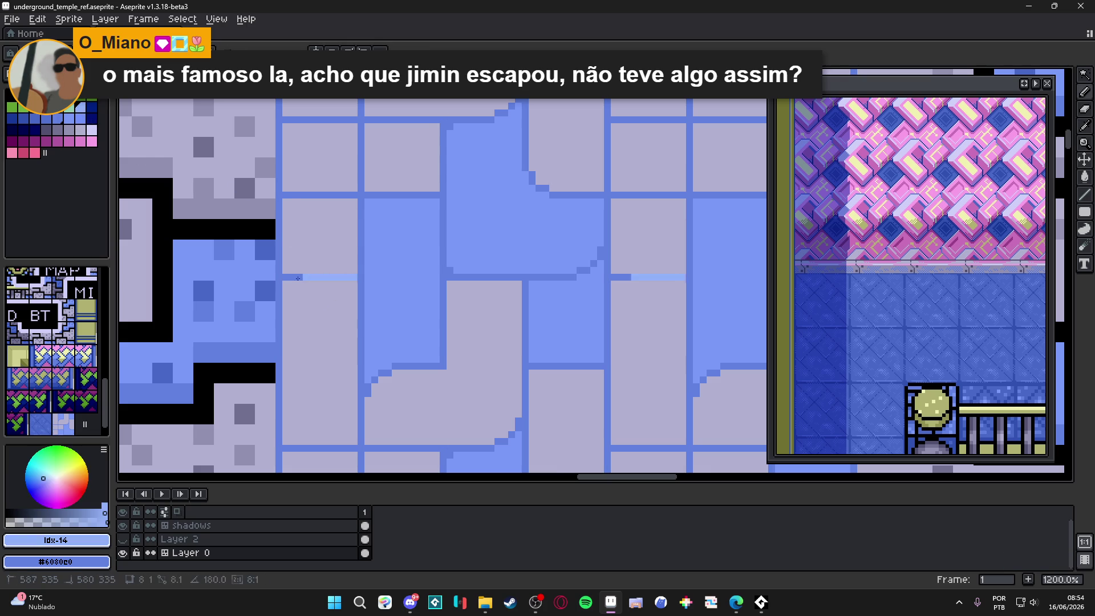
scroll(322, 306, down, 4)
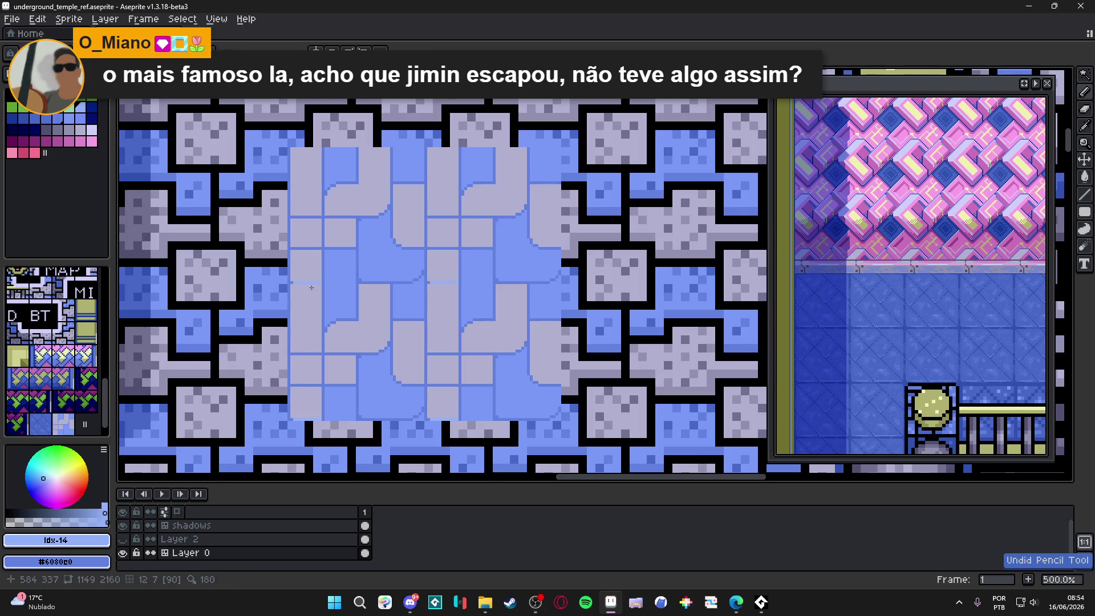
scroll(319, 302, up, 4)
click(303, 278)
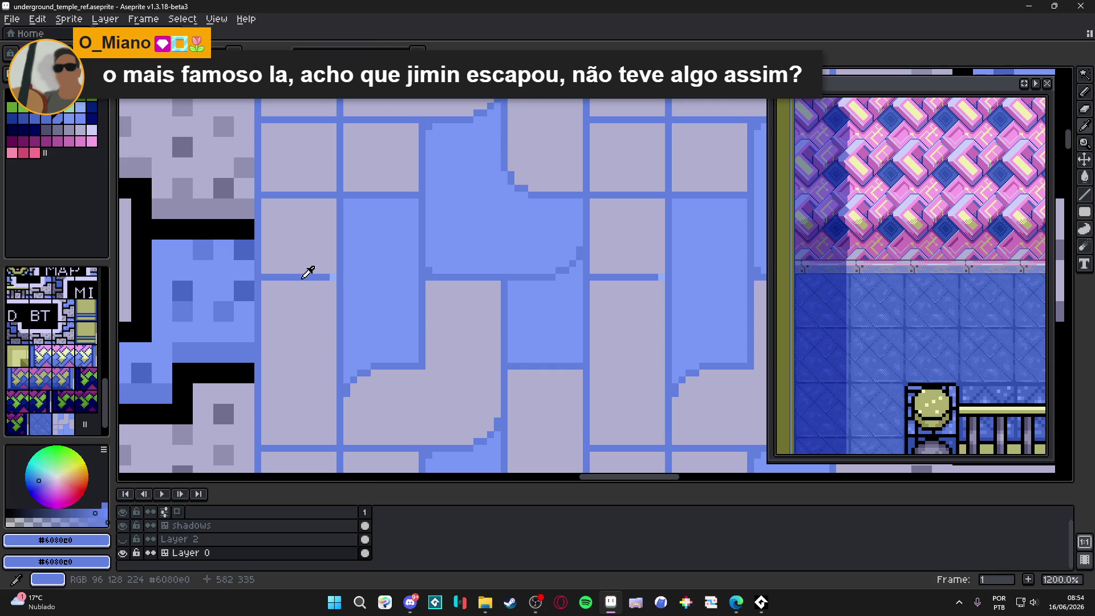
Brighten the rug tile's horizontal grid lines and a short vertical segment.
click(331, 274)
drag(332, 274, 265, 274)
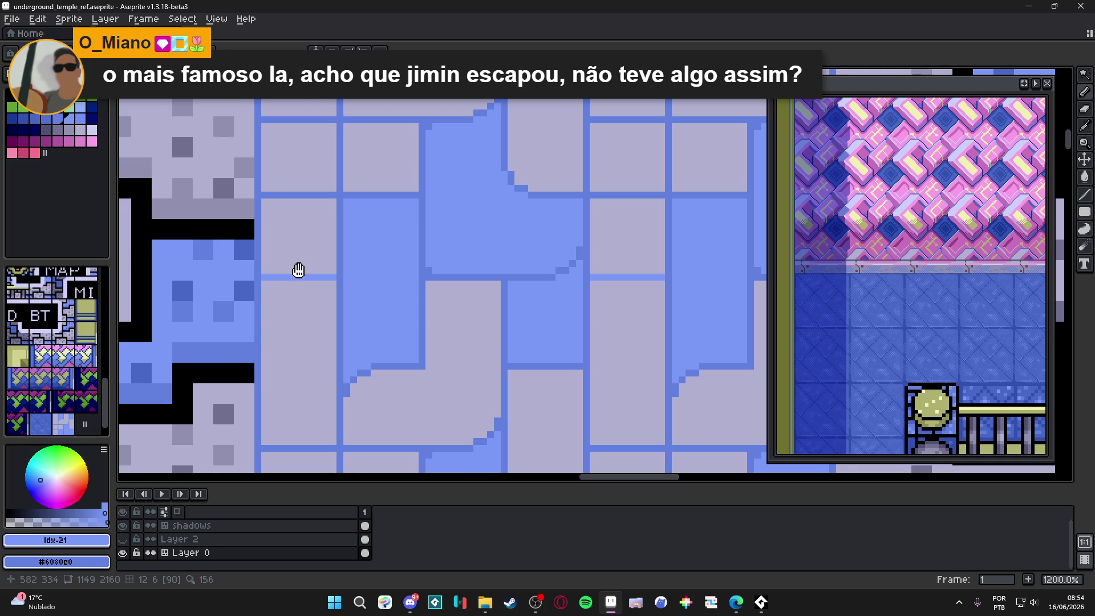
scroll(298, 268, up, 3)
scroll(298, 268, left, 1)
mouse_move(354, 251)
mouse_down()
mouse_move(281, 249)
mouse_move(351, 250)
mouse_up()
key(ctrl+z)
drag(282, 174, 435, 176)
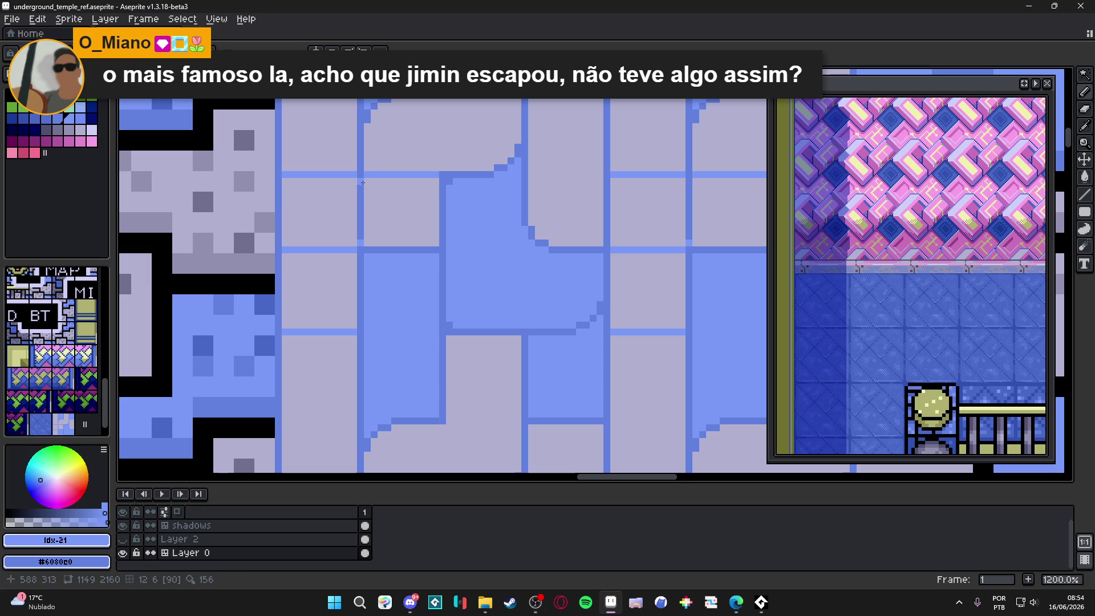
shift+click(357, 129)
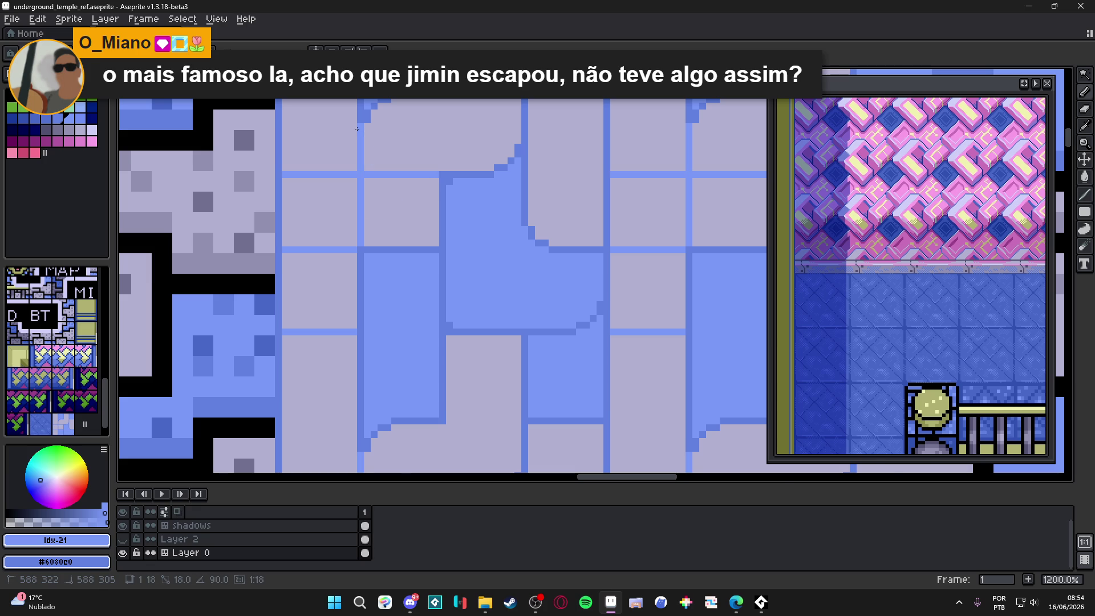
scroll(365, 172, down, 5)
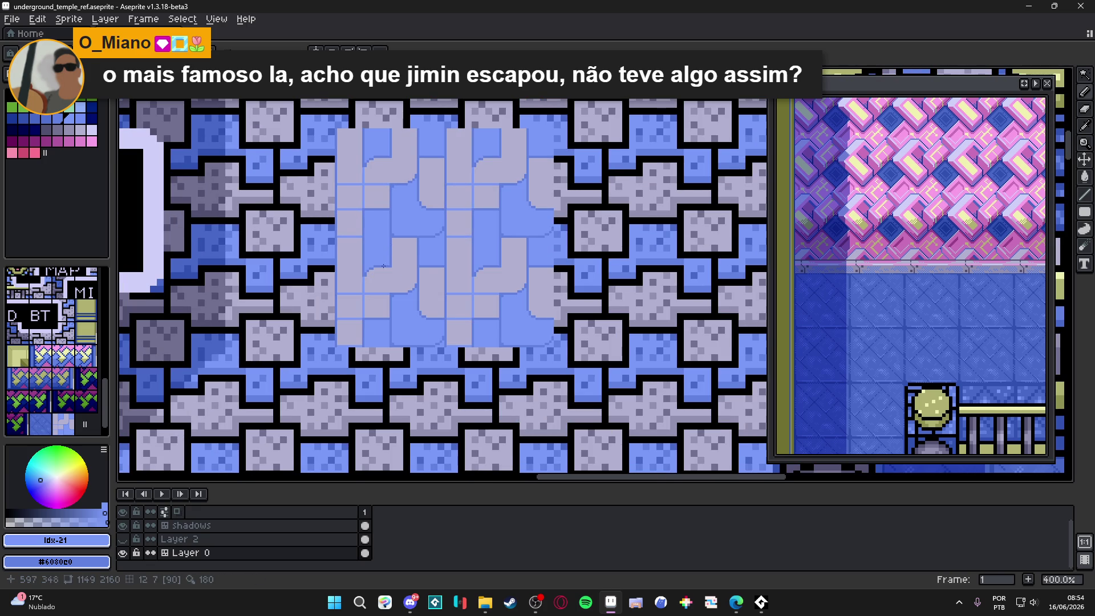
scroll(377, 270, down, 2)
scroll(371, 280, up, 5)
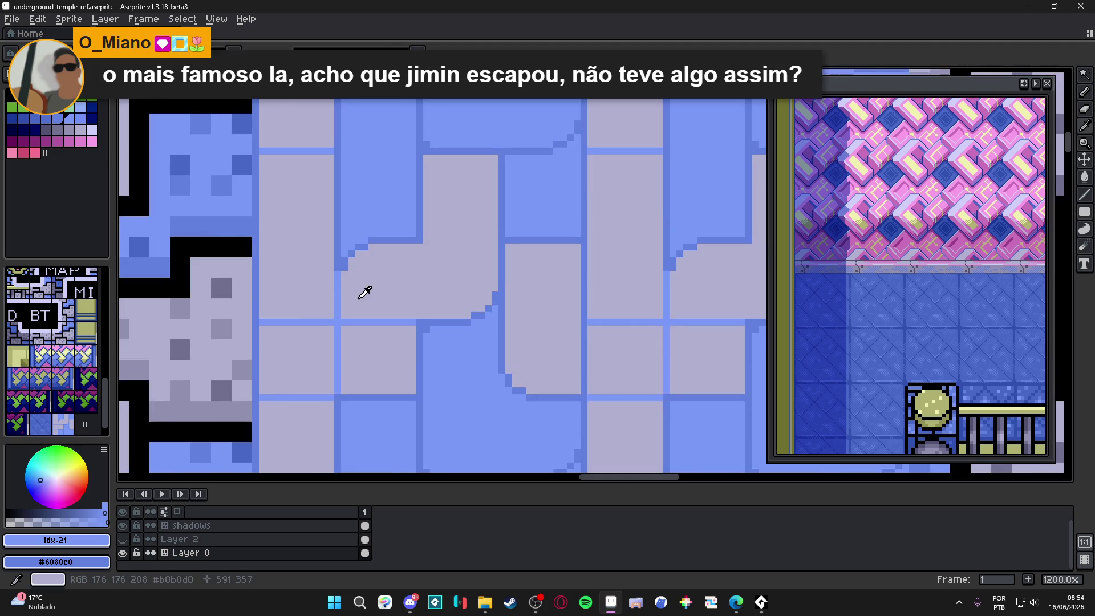
Add dark-blue pixels at a shape corner and along the curved edge.
alt+click(365, 291)
click(81, 107)
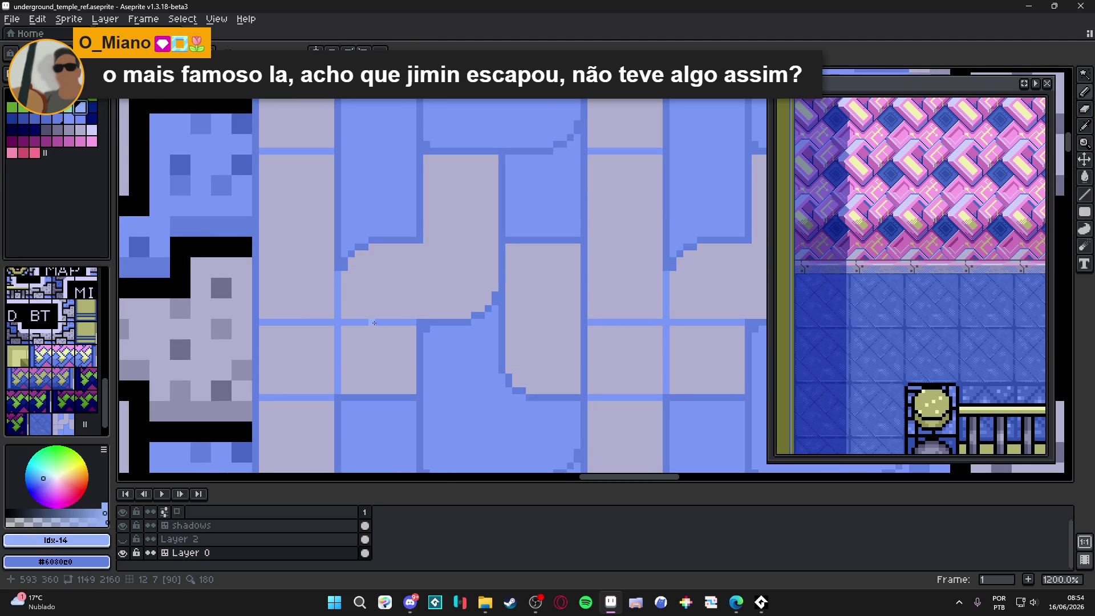
scroll(374, 323, up, 1)
alt+click(434, 321)
click(331, 259)
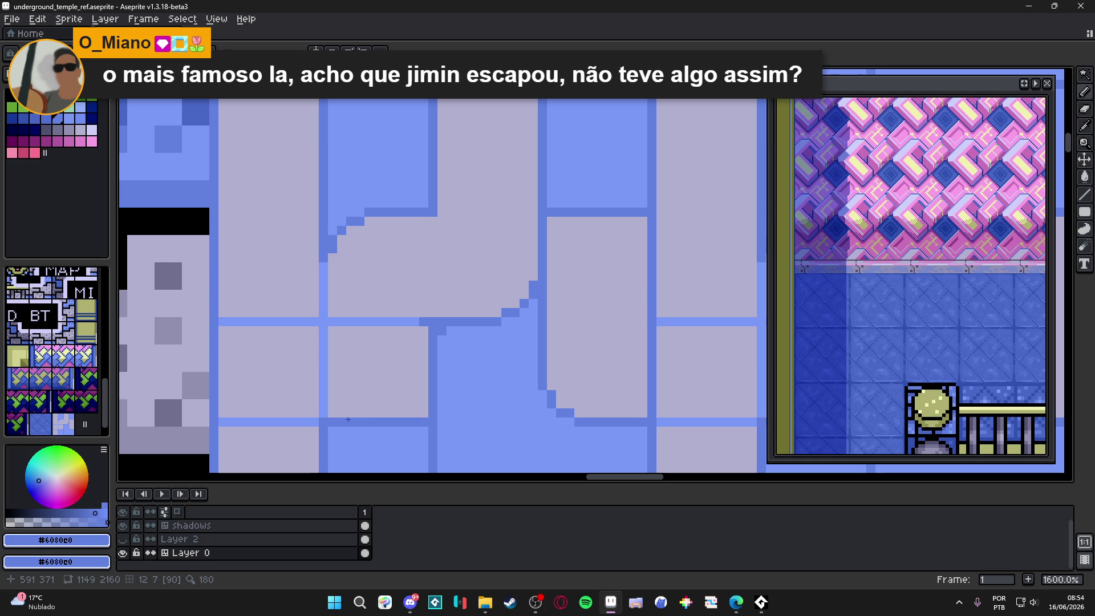
click(310, 422)
click(303, 432)
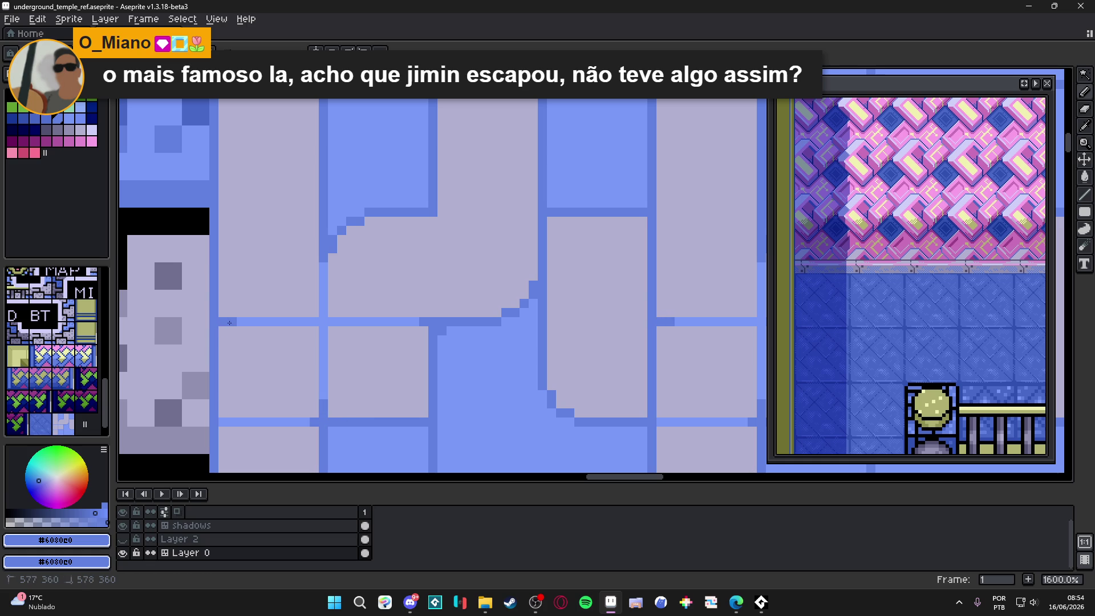
scroll(280, 336, down, 4)
scroll(258, 236, up, 3)
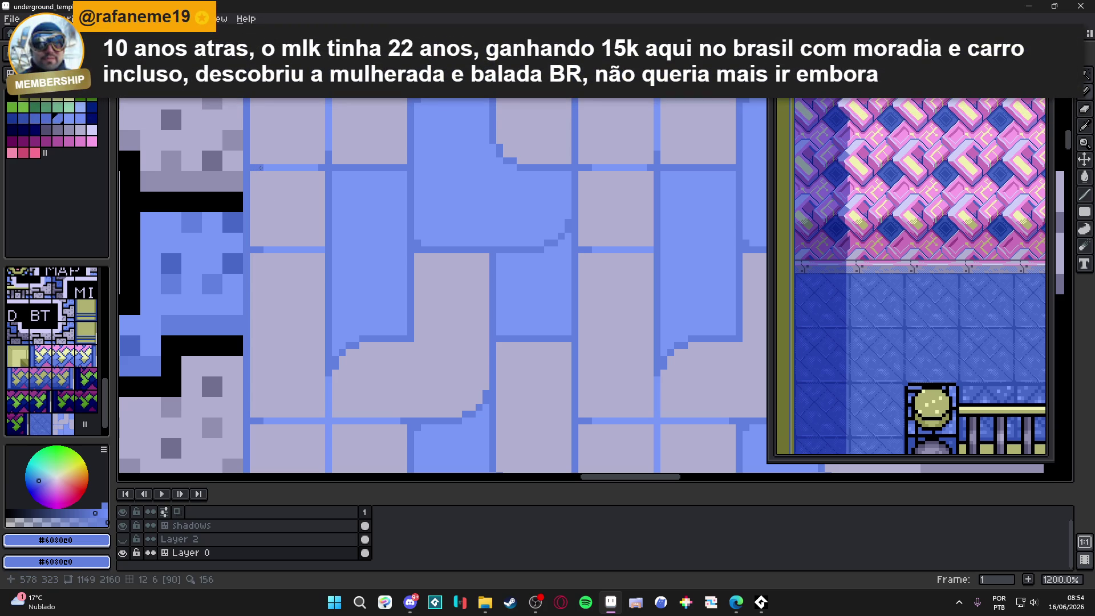
Add dark-blue pixels beside the vertical line and at the line intersection.
click(254, 182)
scroll(254, 188, down, 2)
scroll(347, 204, up, 2)
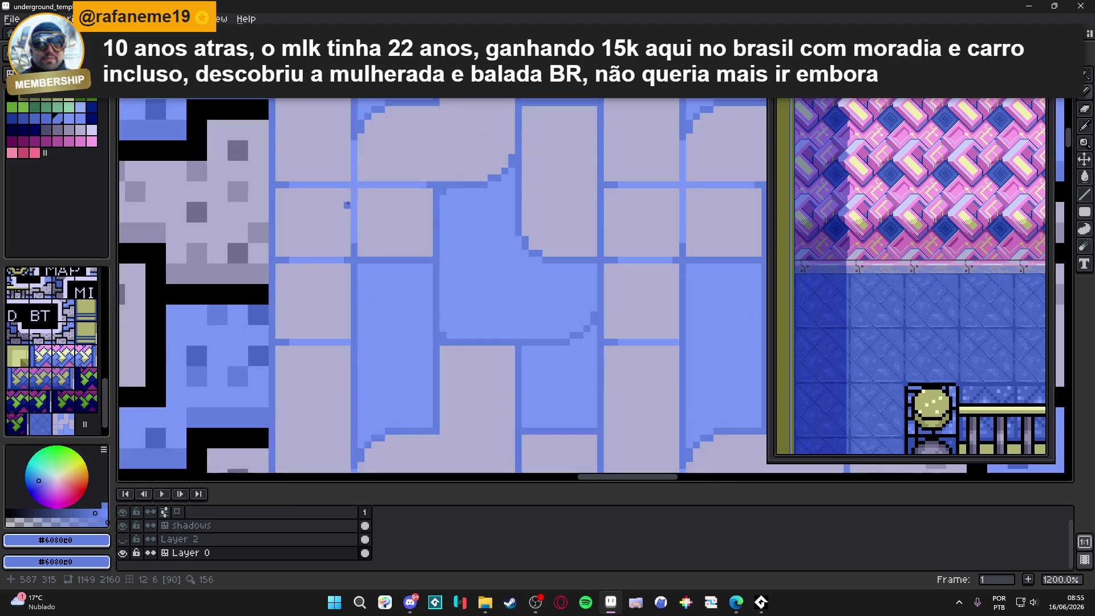
scroll(347, 205, up, 1)
click(340, 205)
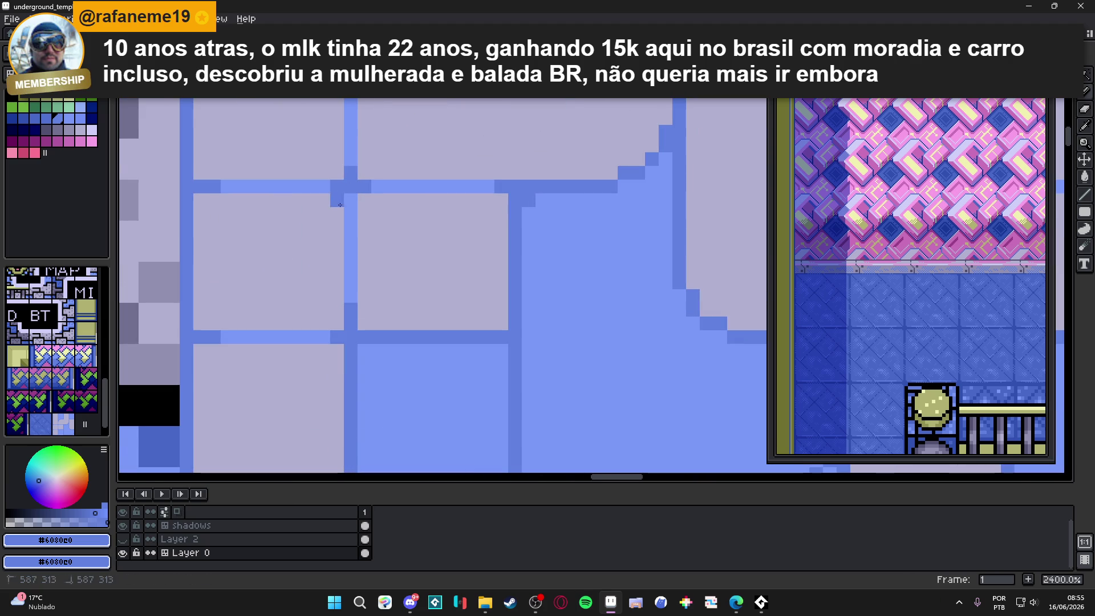
scroll(359, 233, down, 6)
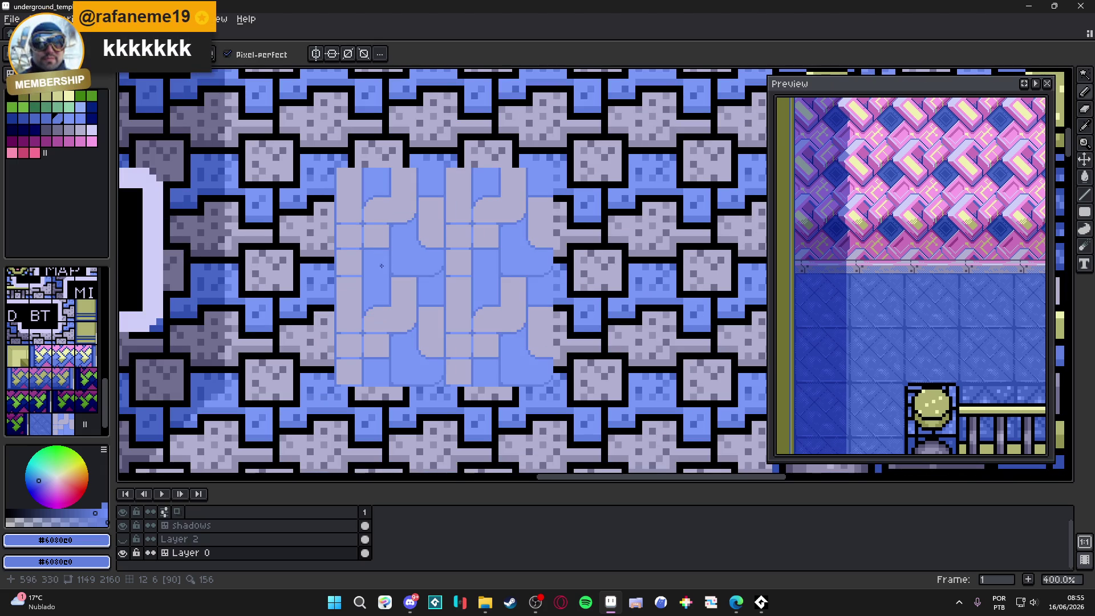
scroll(442, 349, down, 1)
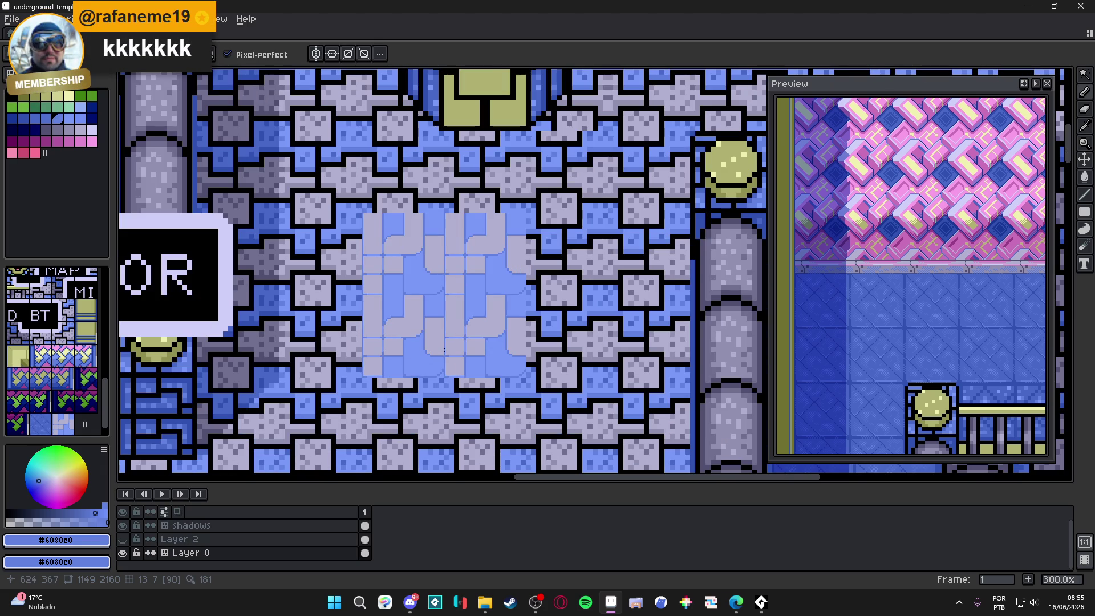
scroll(444, 350, down, 1)
scroll(411, 313, up, 7)
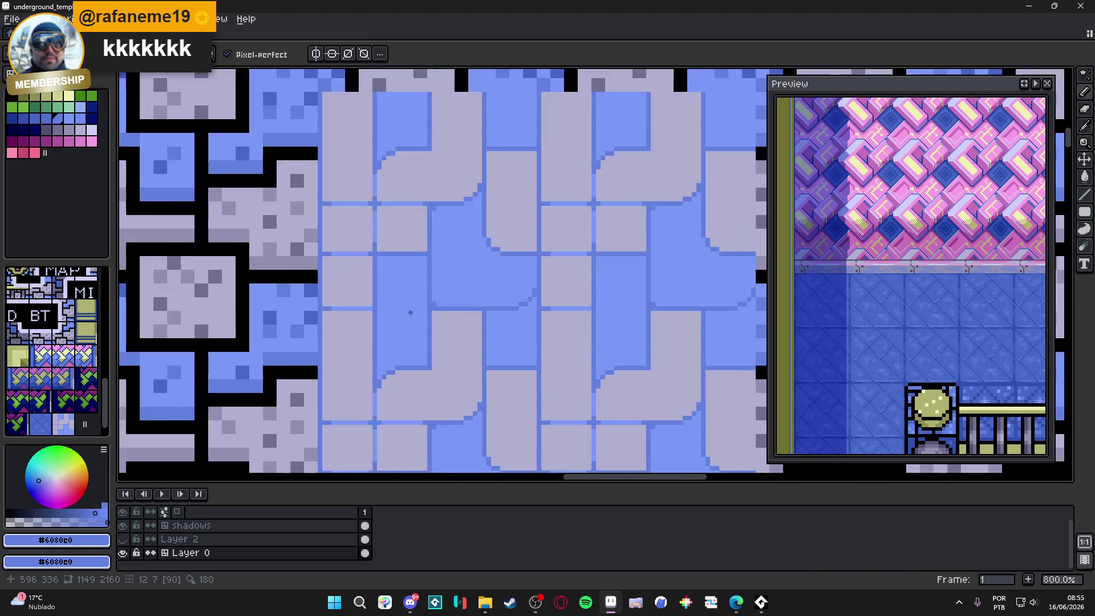
scroll(411, 312, down, 1)
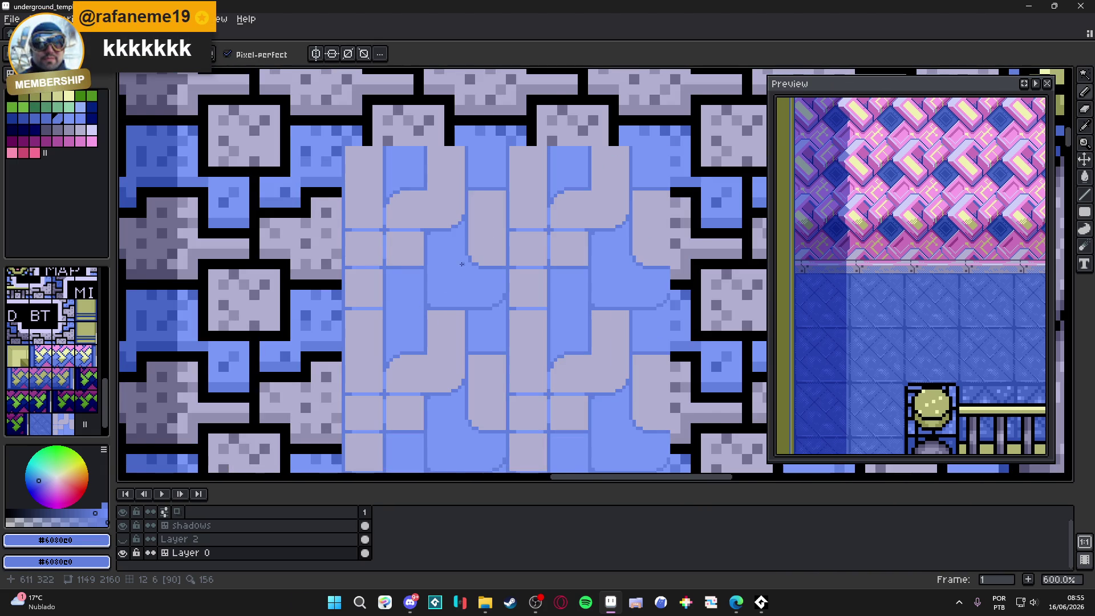
scroll(460, 268, down, 1)
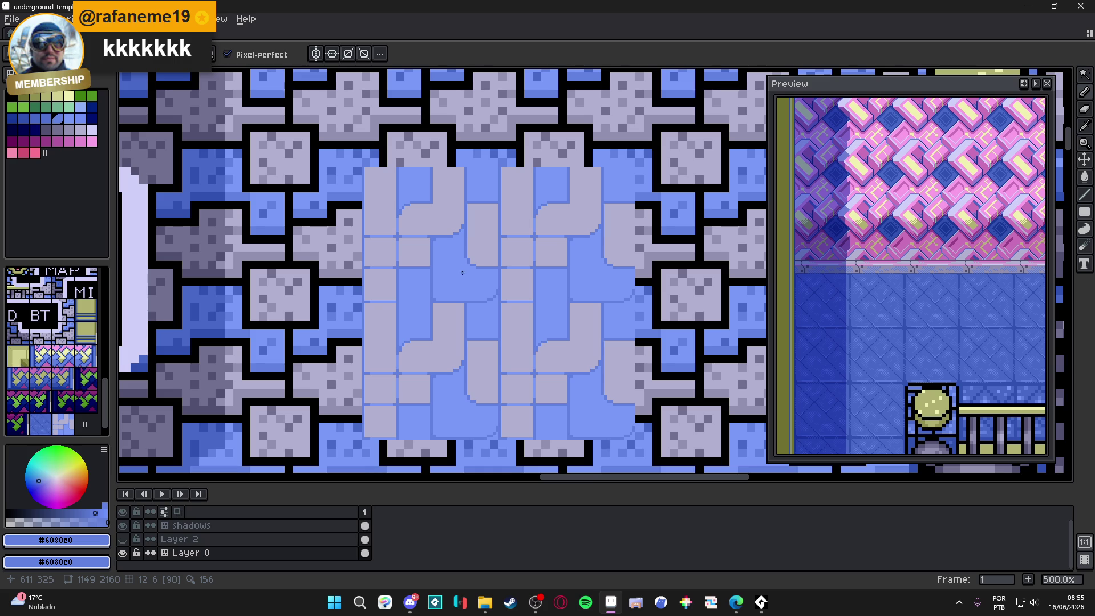
scroll(474, 267, down, 1)
scroll(502, 251, up, 5)
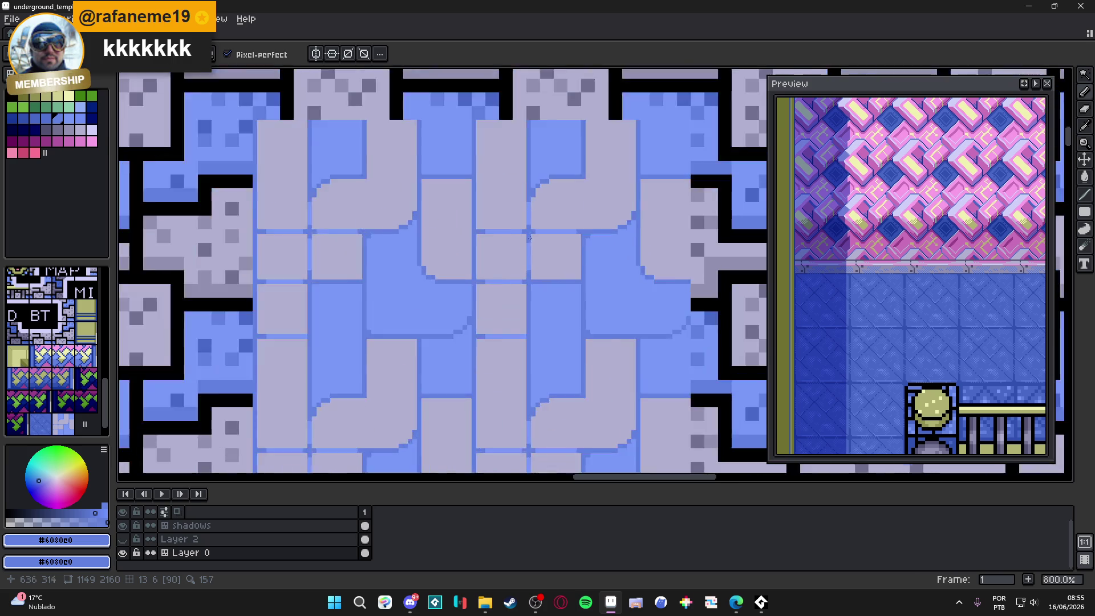
Draw a light-blue #7898f8 line along the tile edge, ending in a dark #6080e0 pixel.
alt+click(536, 234)
click(423, 251)
drag(423, 251, 418, 299)
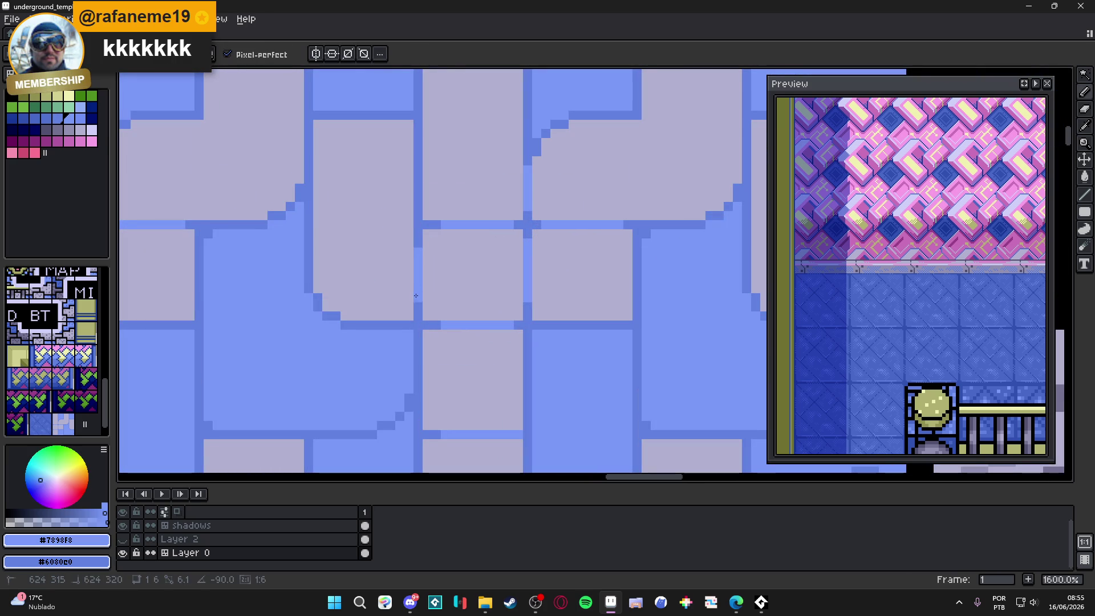
drag(426, 204, 422, 139)
key(alt)
alt+click(422, 134)
click(418, 143)
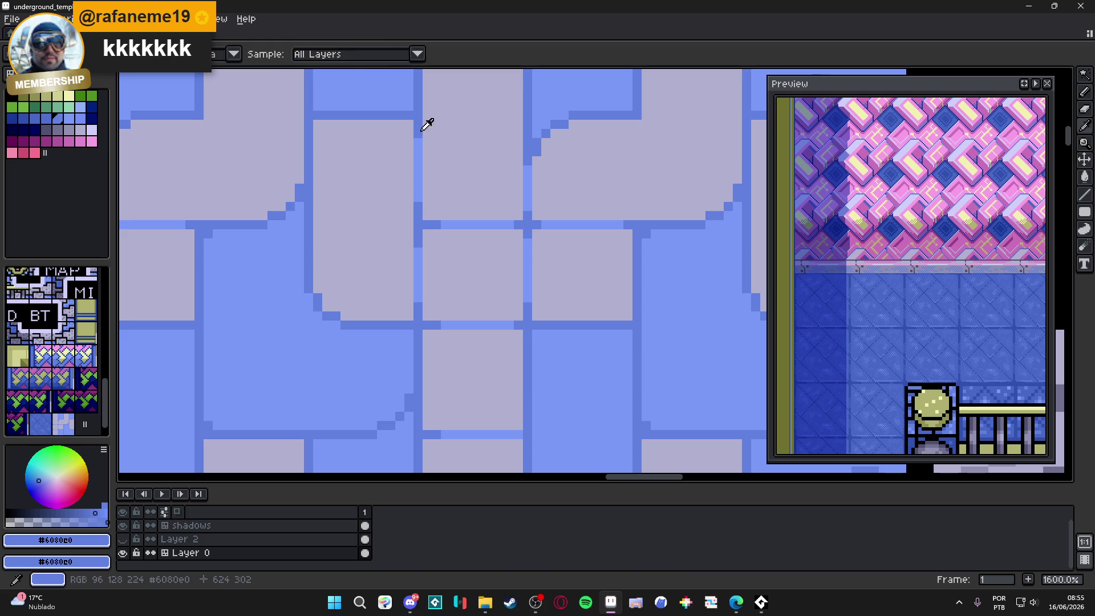
Pencil six darker shading pixels into the rug tile's corner.
scroll(433, 240, down, 1)
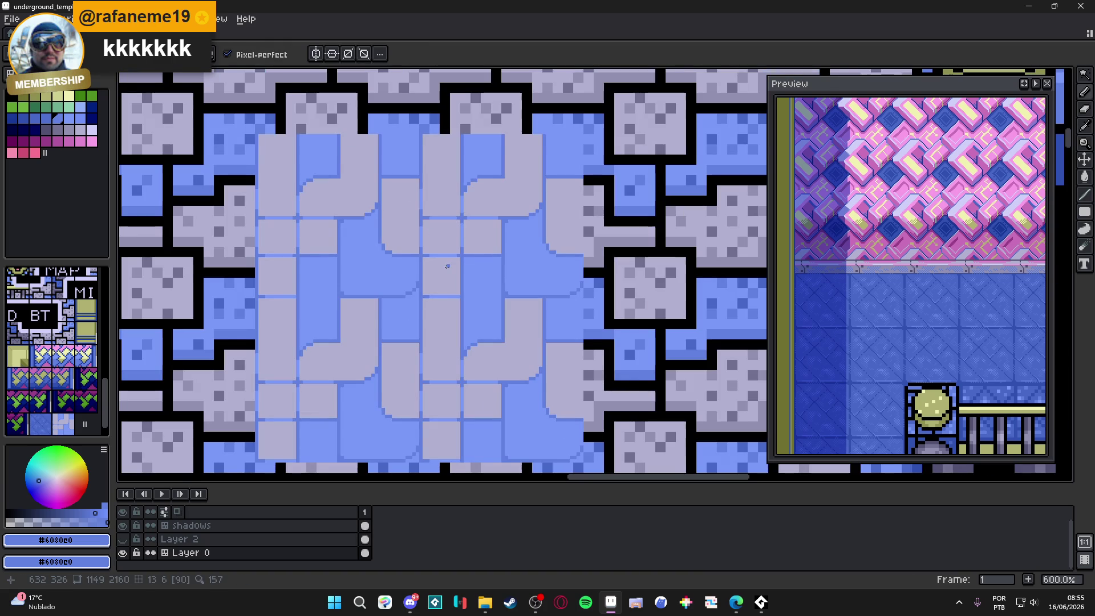
scroll(439, 261, down, 1)
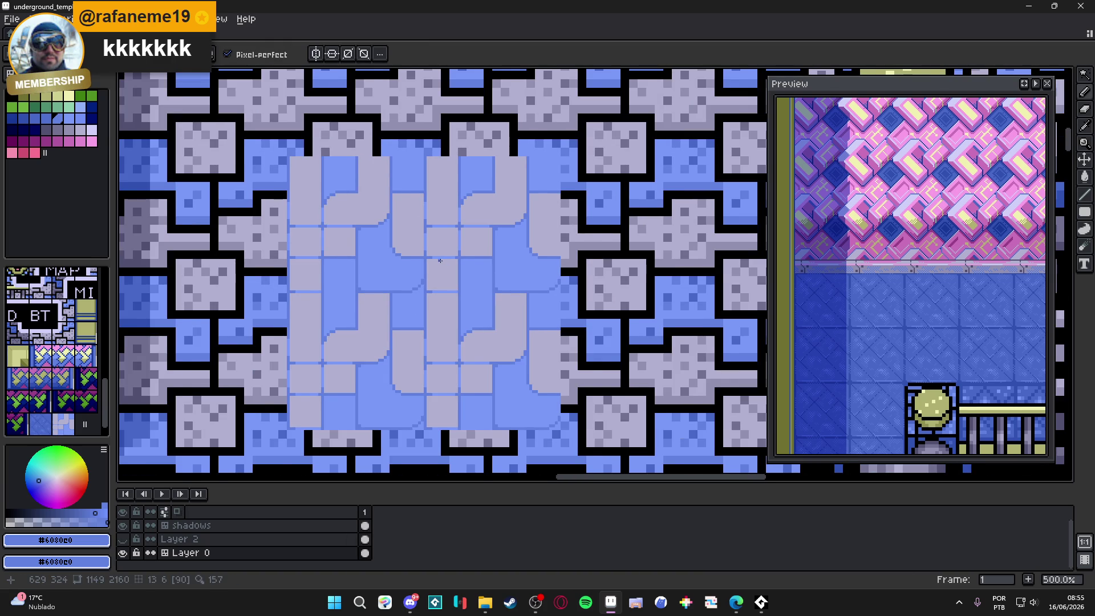
scroll(440, 261, down, 1)
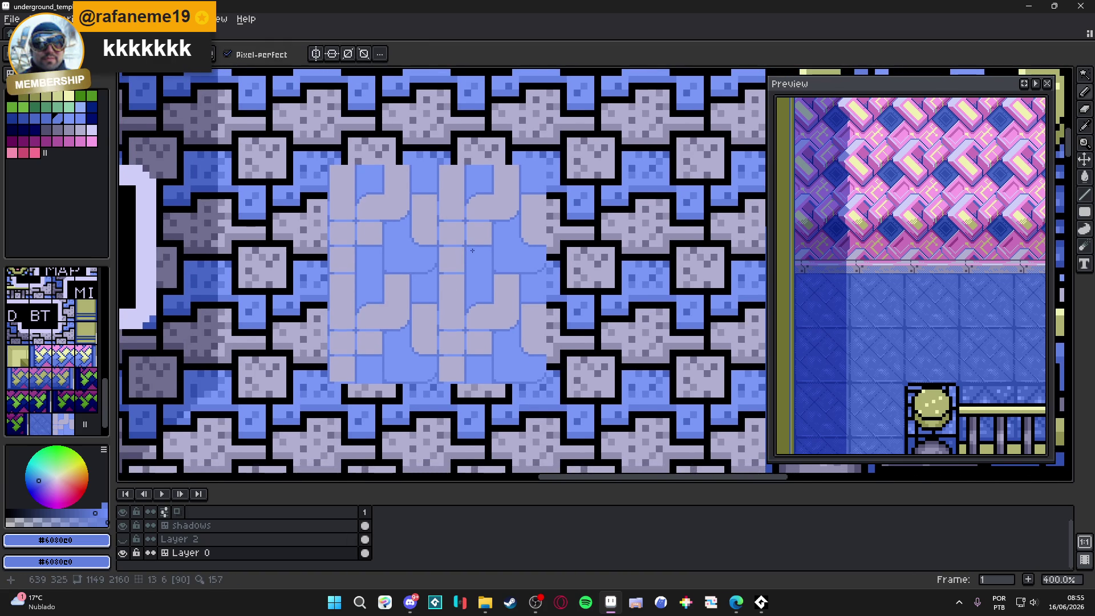
scroll(508, 288, down, 1)
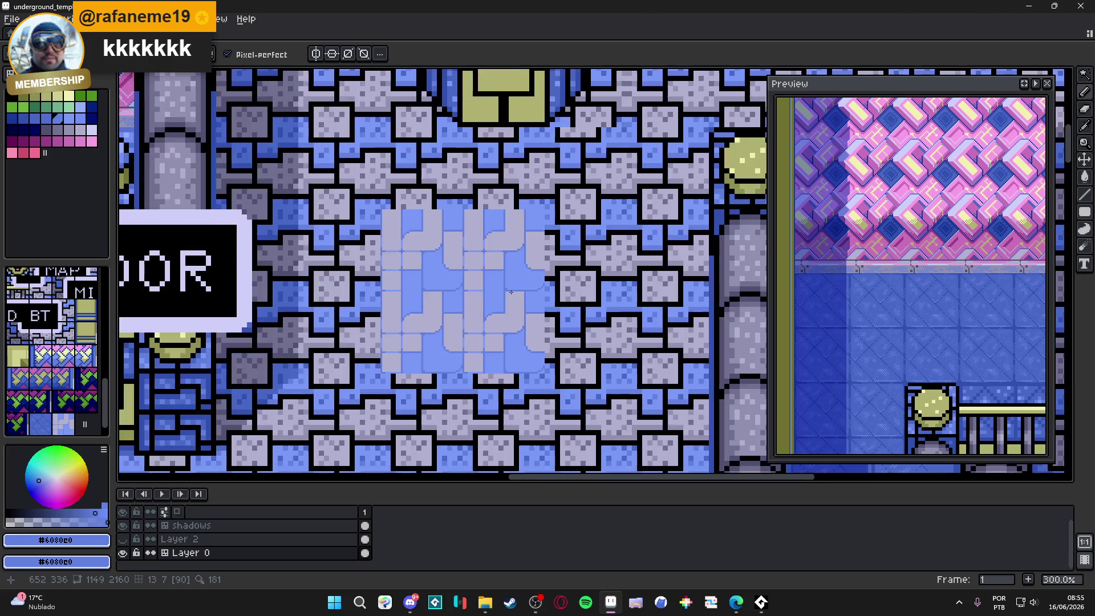
scroll(511, 292, up, 1)
scroll(507, 294, up, 3)
scroll(496, 296, down, 2)
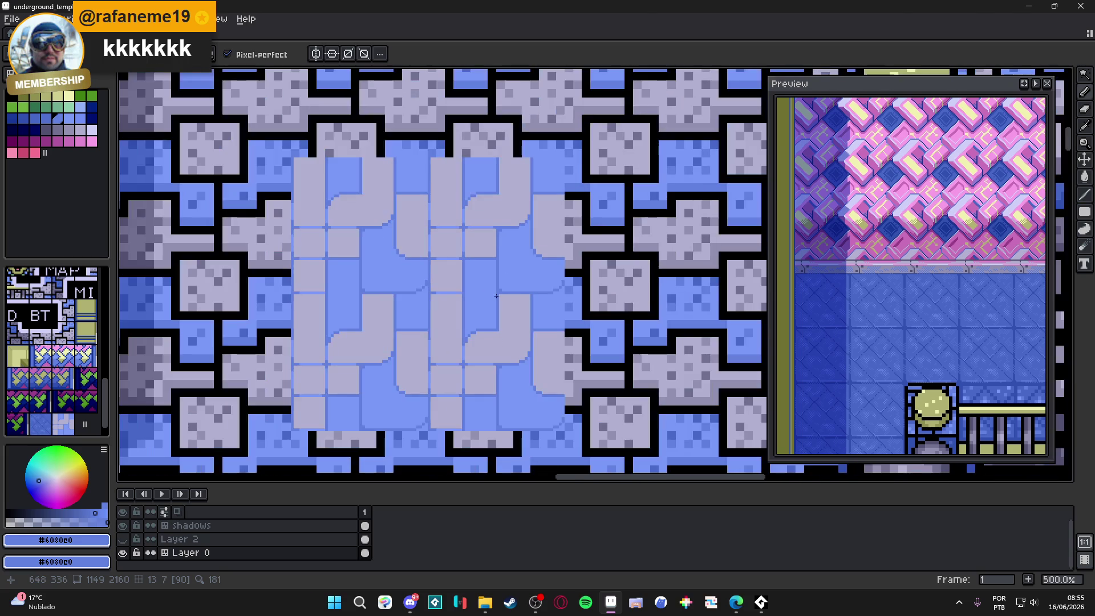
scroll(496, 296, up, 4)
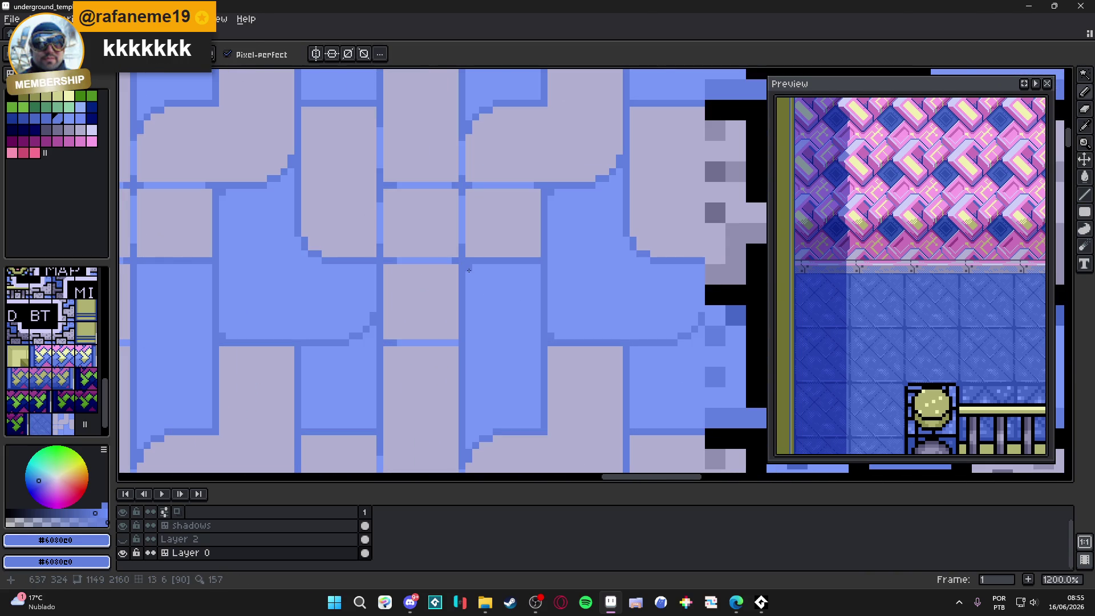
scroll(468, 270, down, 3)
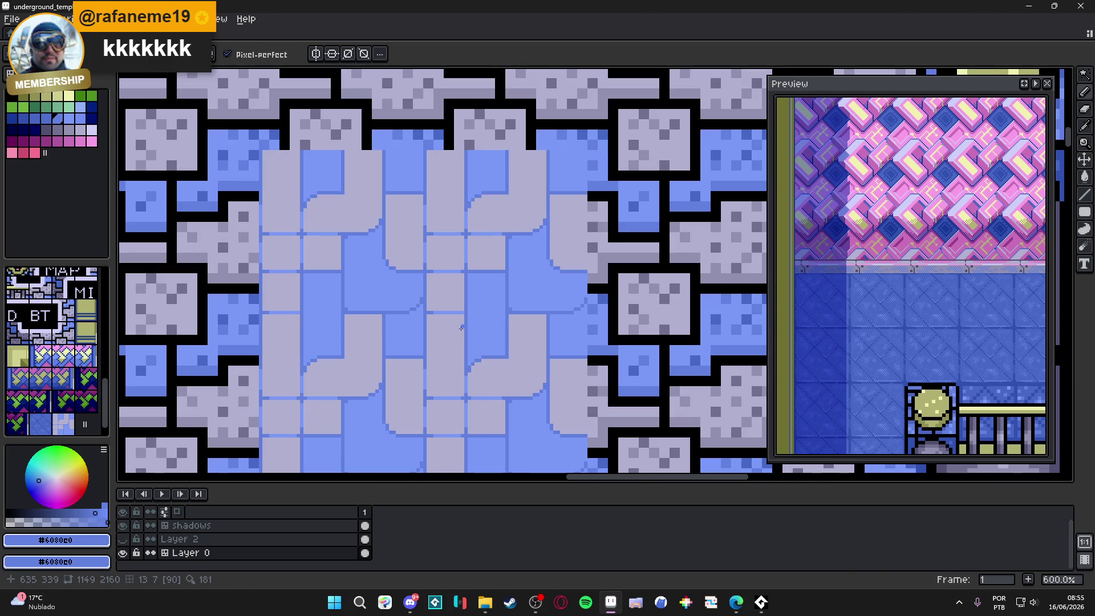
scroll(455, 343, down, 1)
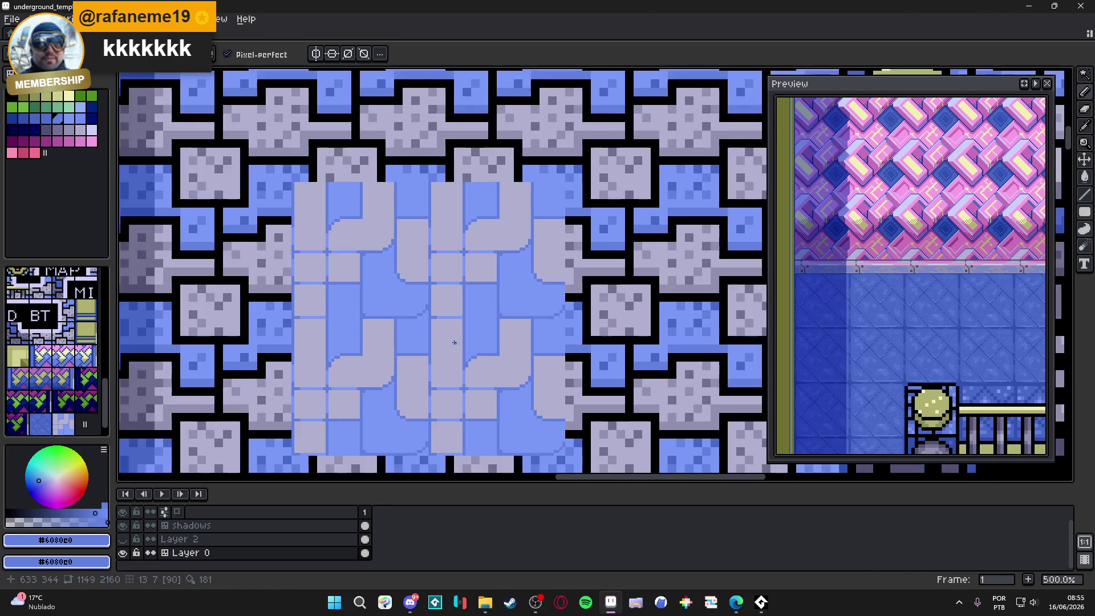
scroll(455, 342, down, 1)
scroll(454, 342, down, 1)
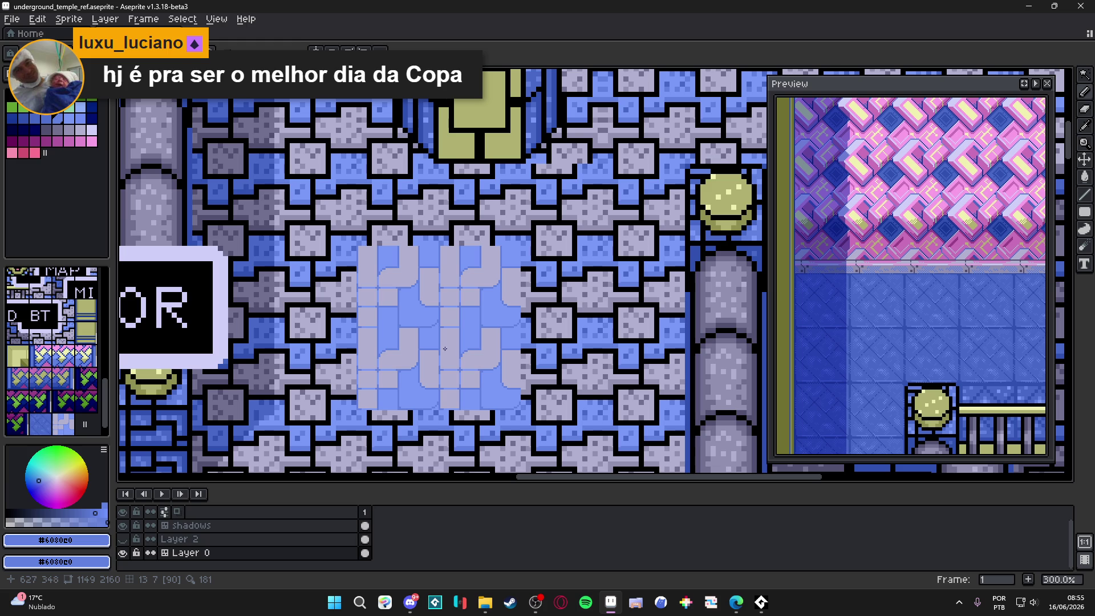
scroll(412, 302, up, 2)
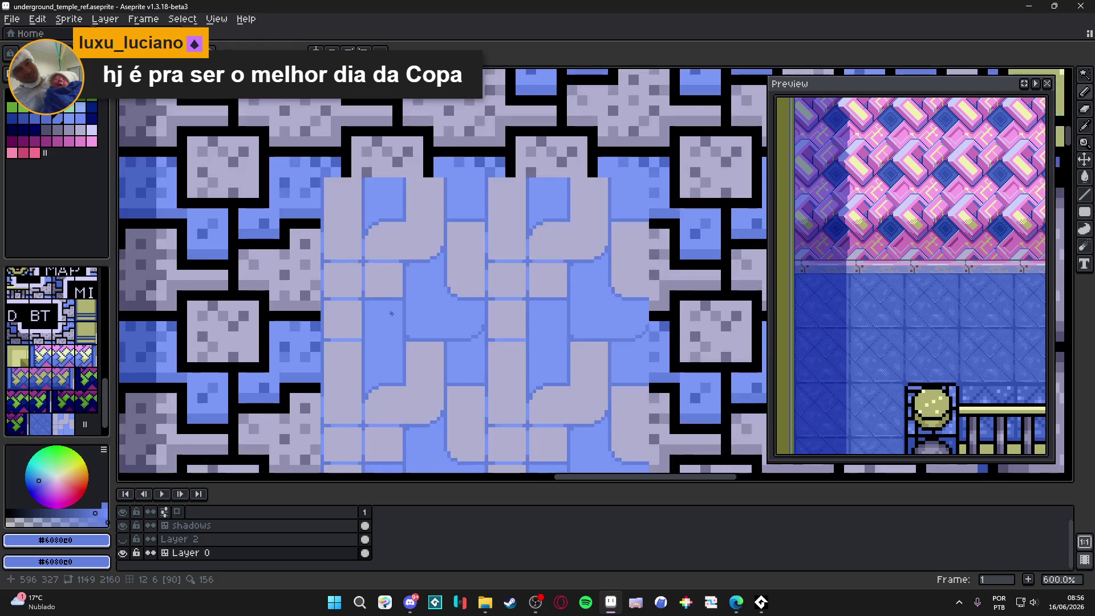
key(b)
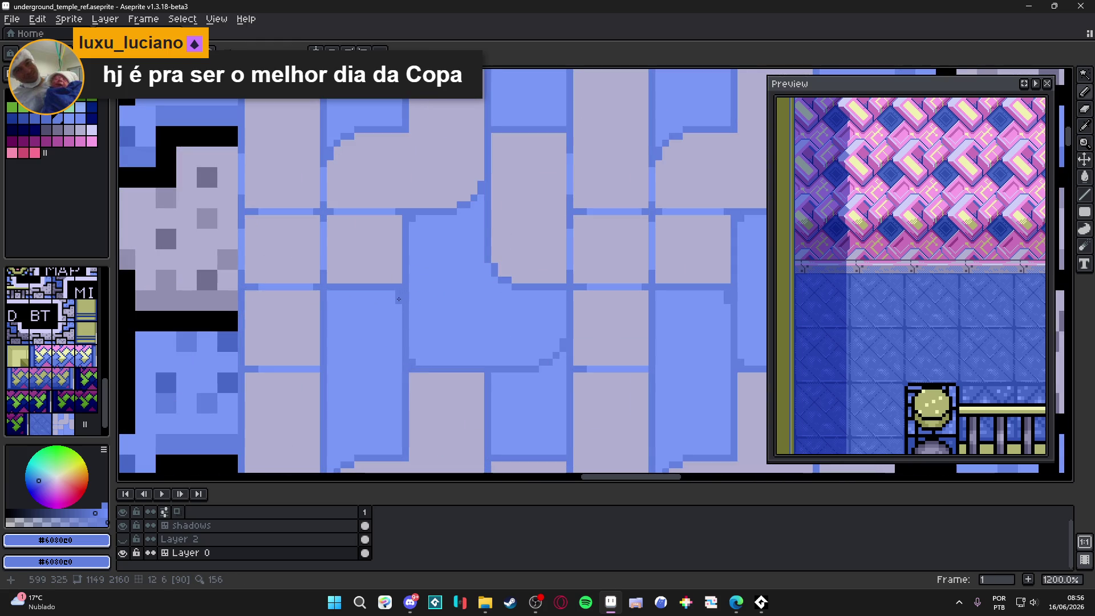
click(398, 308)
click(385, 294)
click(392, 302)
click(378, 294)
click(391, 307)
click(393, 307)
Zoom out and pan to check the shaded rug tile on the temple floor.
scroll(425, 330, down, 2)
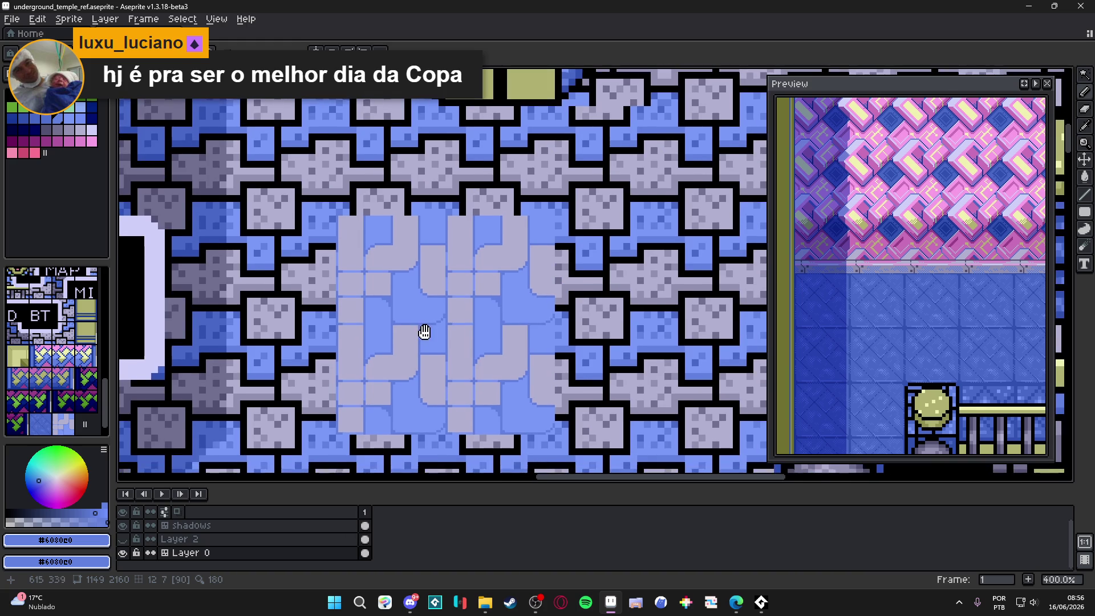
scroll(450, 349, down, 1)
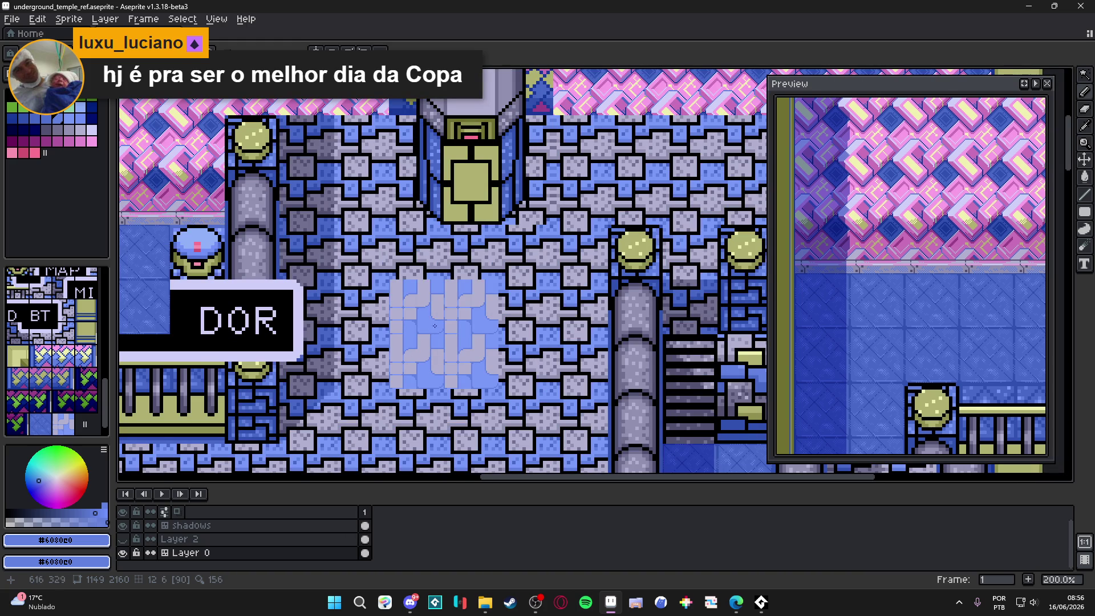
scroll(427, 329, up, 7)
scroll(428, 328, down, 3)
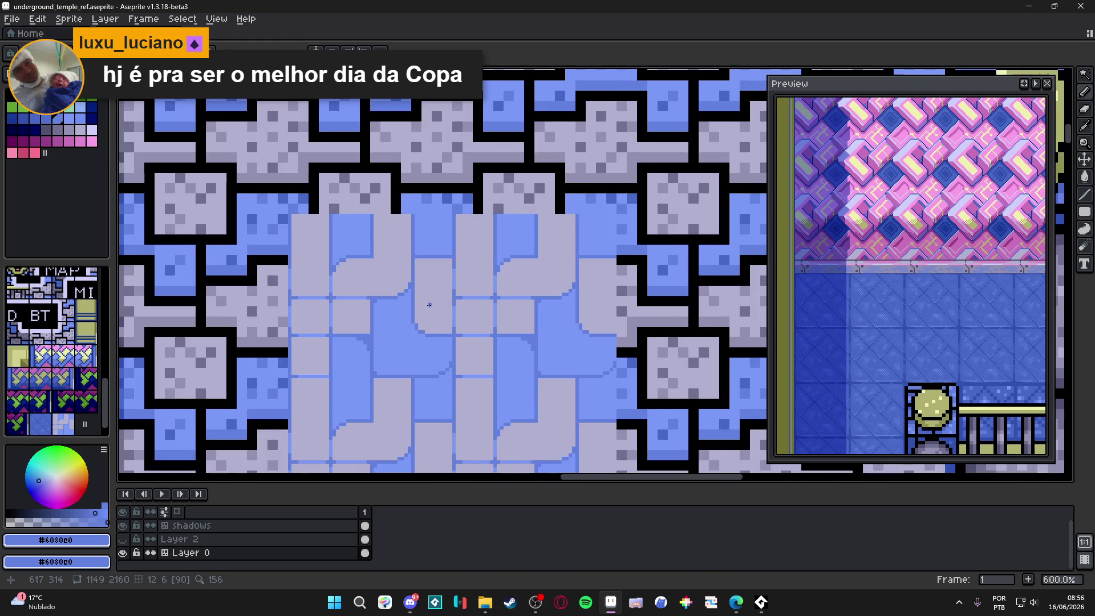
scroll(427, 329, down, 2)
drag(429, 304, 421, 273)
scroll(422, 273, down, 1)
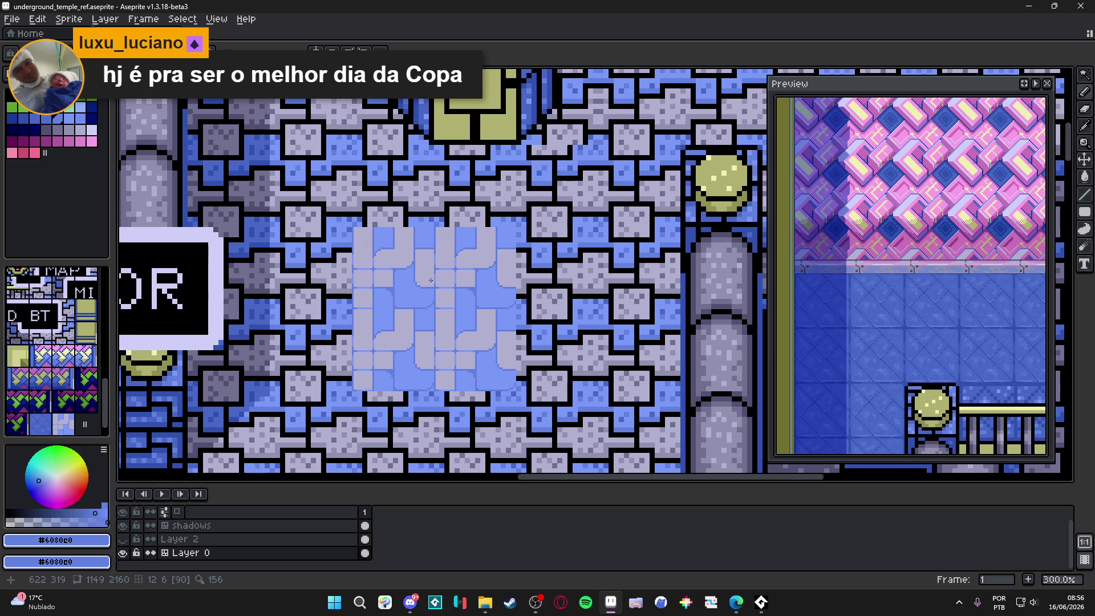
scroll(430, 285, down, 1)
scroll(430, 285, up, 6)
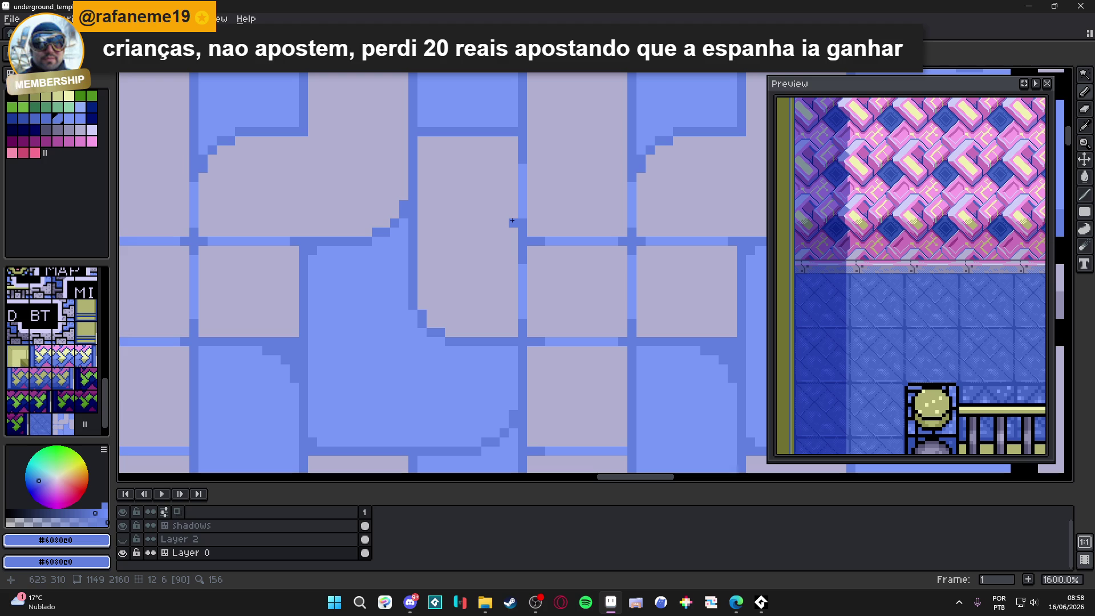
scroll(531, 224, down, 5)
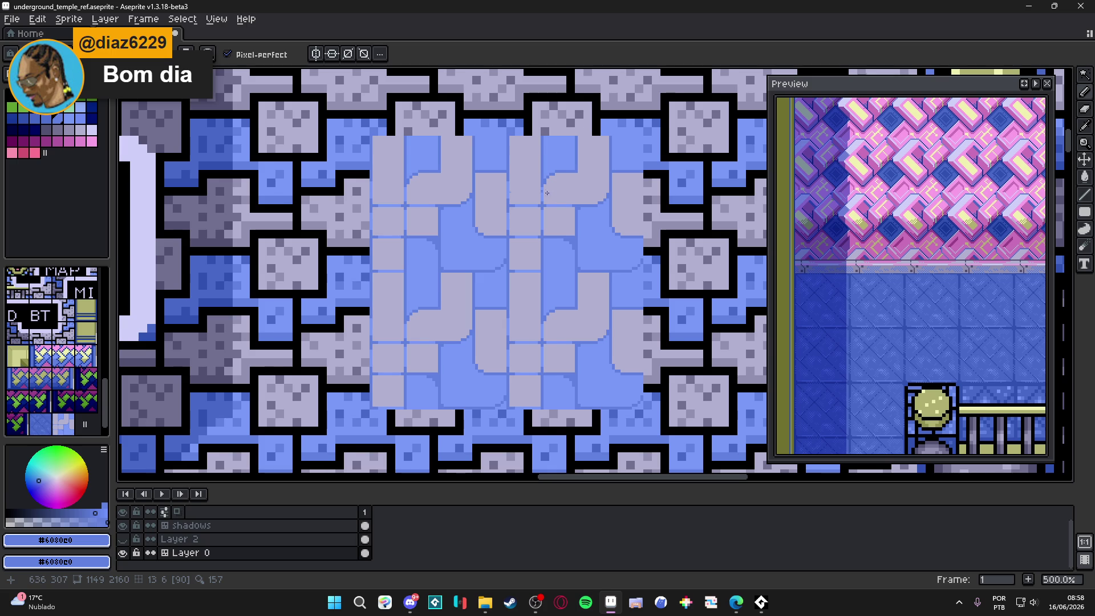
Pick the #9090b0 grey and lavender Idx-29, and place a grey pixel on the rug band.
scroll(513, 217, down, 1)
scroll(519, 257, down, 1)
scroll(513, 256, down, 1)
scroll(496, 240, up, 4)
scroll(492, 233, up, 1)
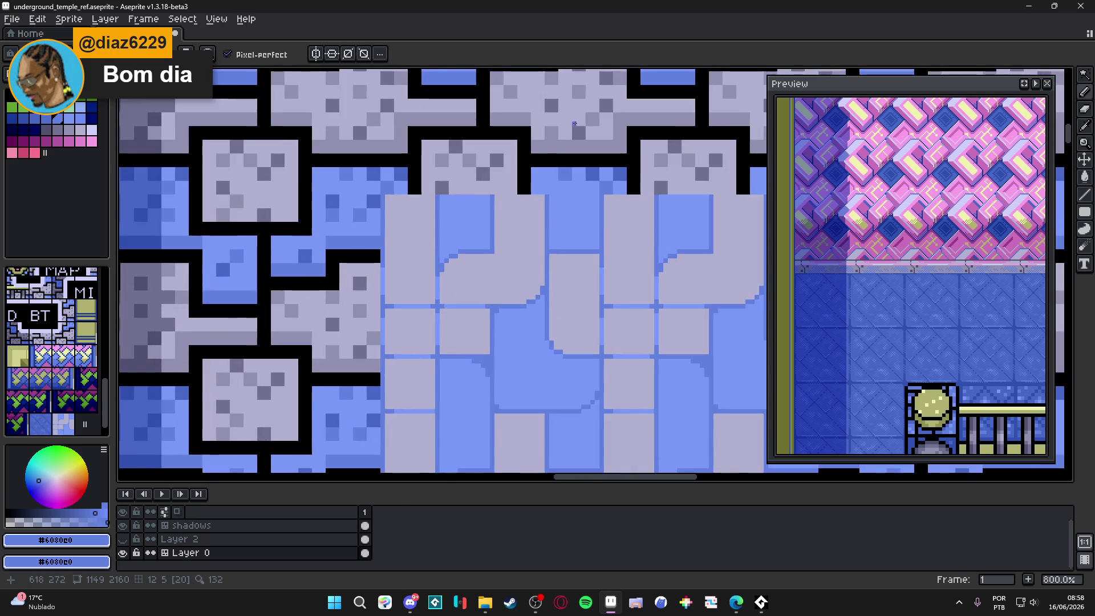
alt+click(505, 245)
scroll(505, 245, up, 2)
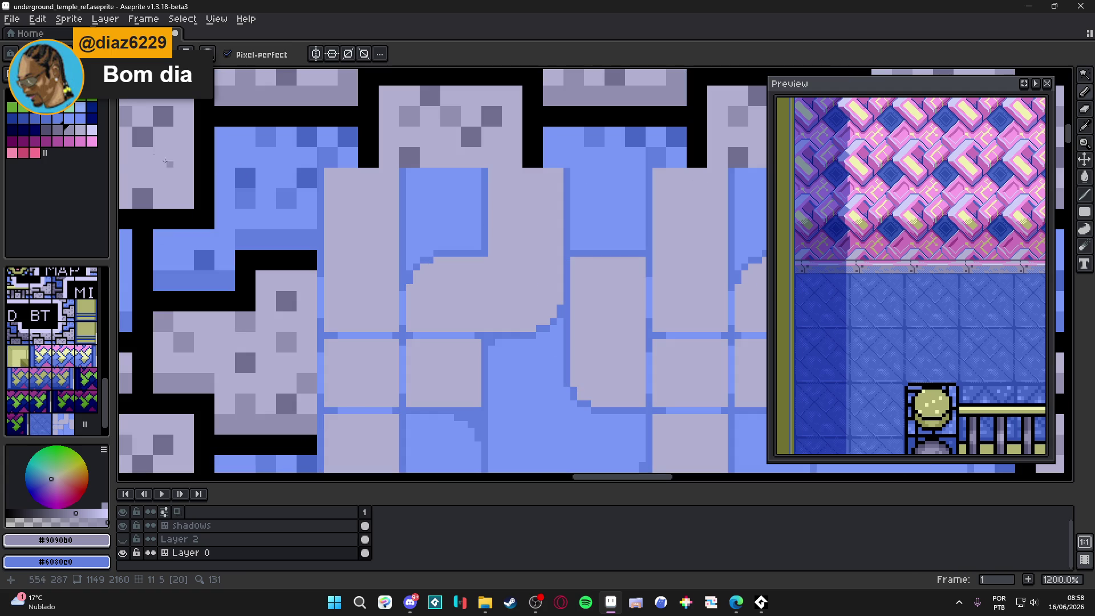
alt+click(525, 225)
alt+click(525, 216)
scroll(527, 247, up, 1)
scroll(522, 228, up, 1)
click(519, 221)
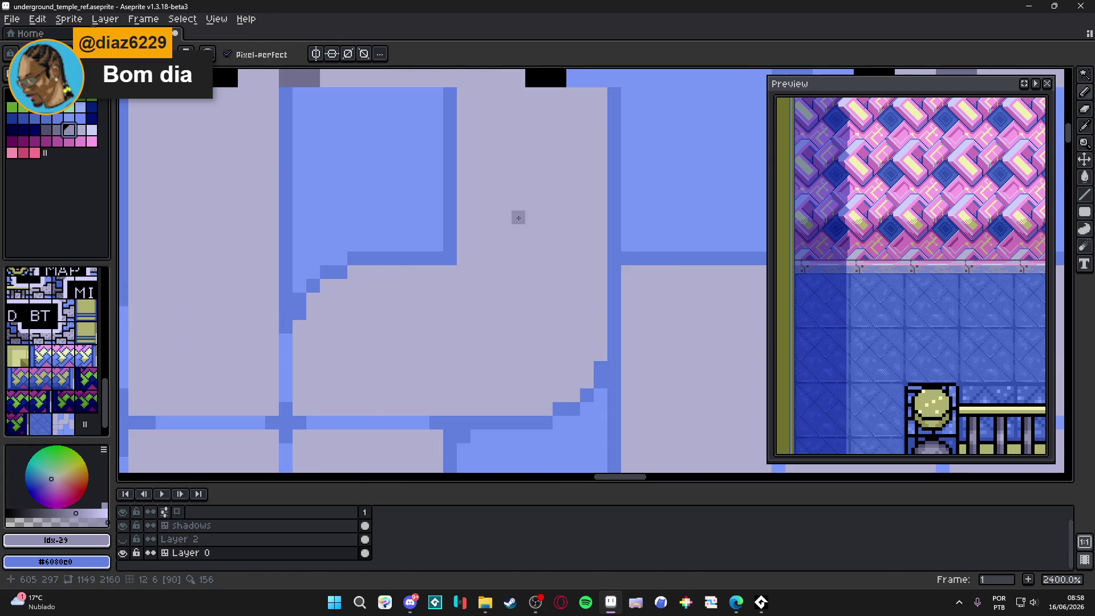
Turn two pixels into a checker brush and stamp dither across the lavender bands.
scroll(518, 220, down, 2)
scroll(518, 220, up, 1)
key(m)
drag(513, 212, 532, 231)
key(ctrl+b)
click(525, 209)
click(546, 202)
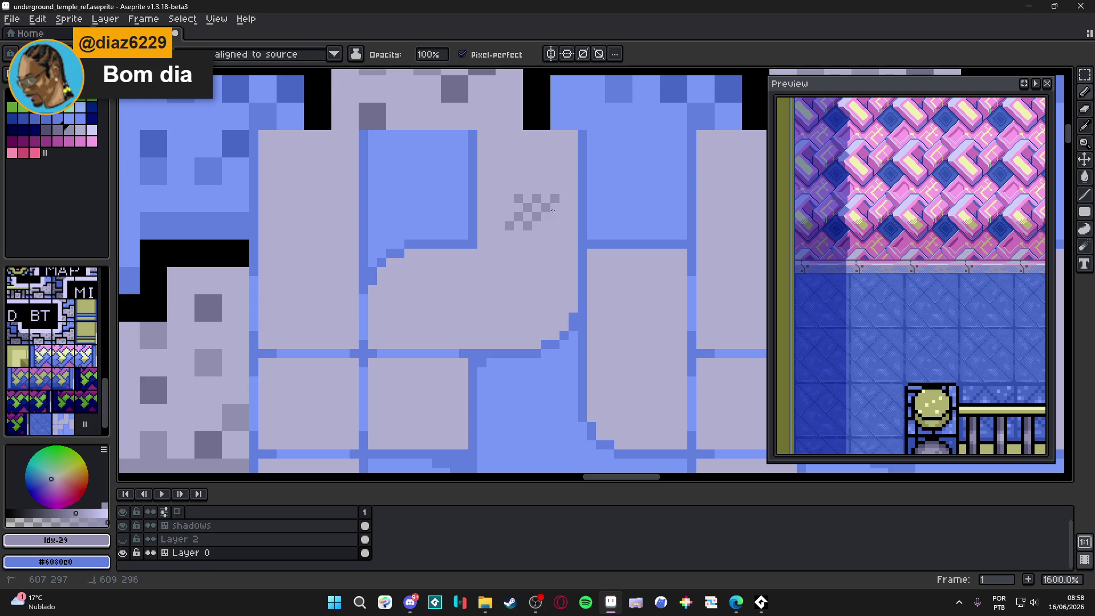
click(529, 230)
mouse_move(546, 241)
mouse_down()
mouse_move(539, 282)
mouse_move(504, 286)
mouse_move(510, 278)
mouse_up()
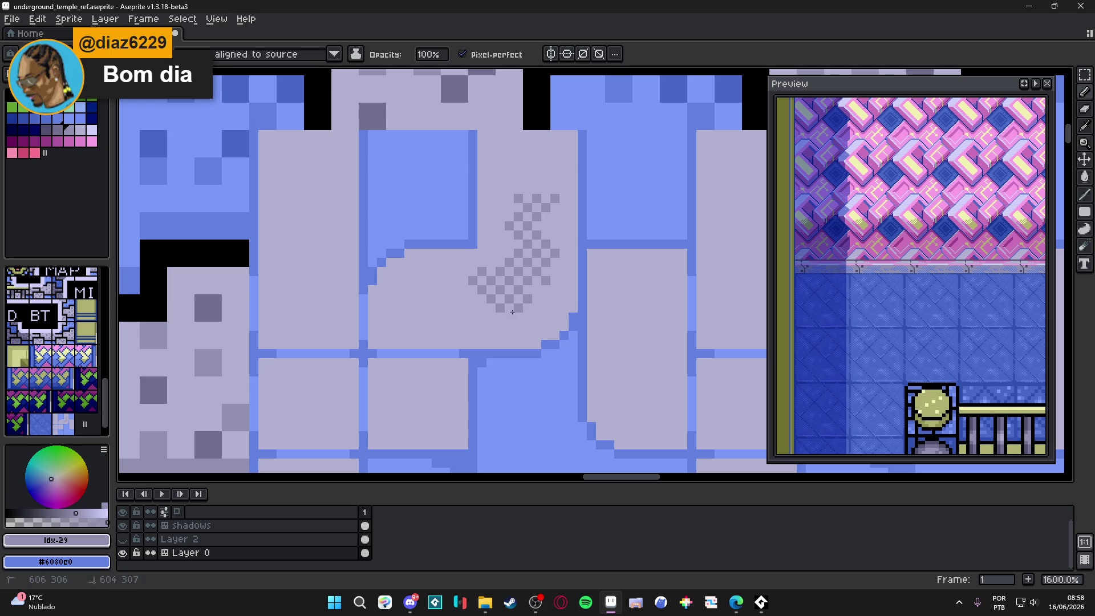
scroll(505, 306, down, 5)
scroll(504, 306, up, 4)
click(471, 303)
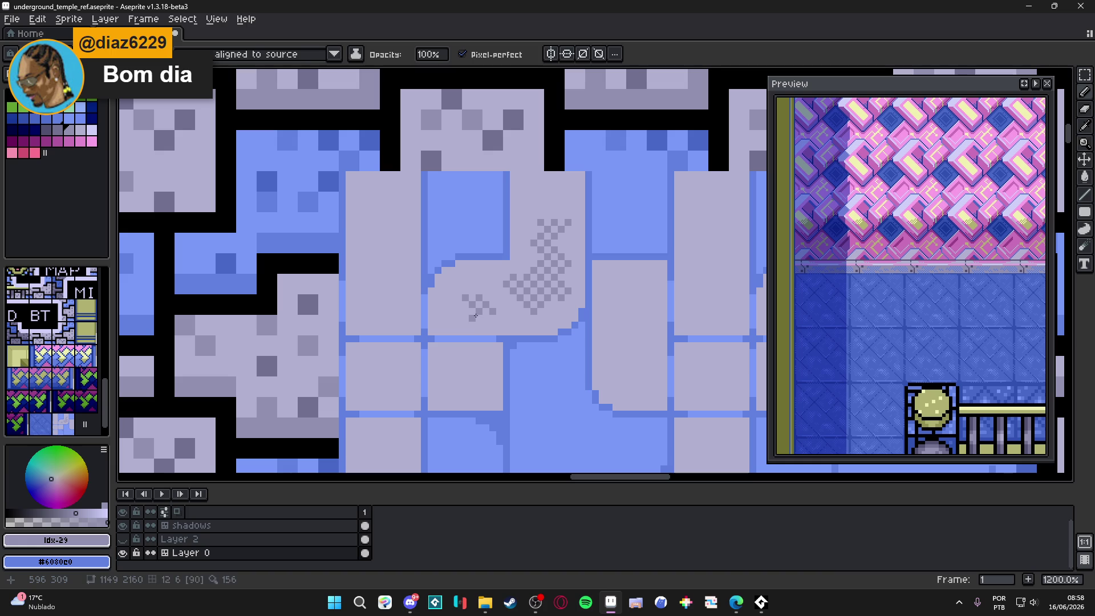
drag(465, 365, 482, 380)
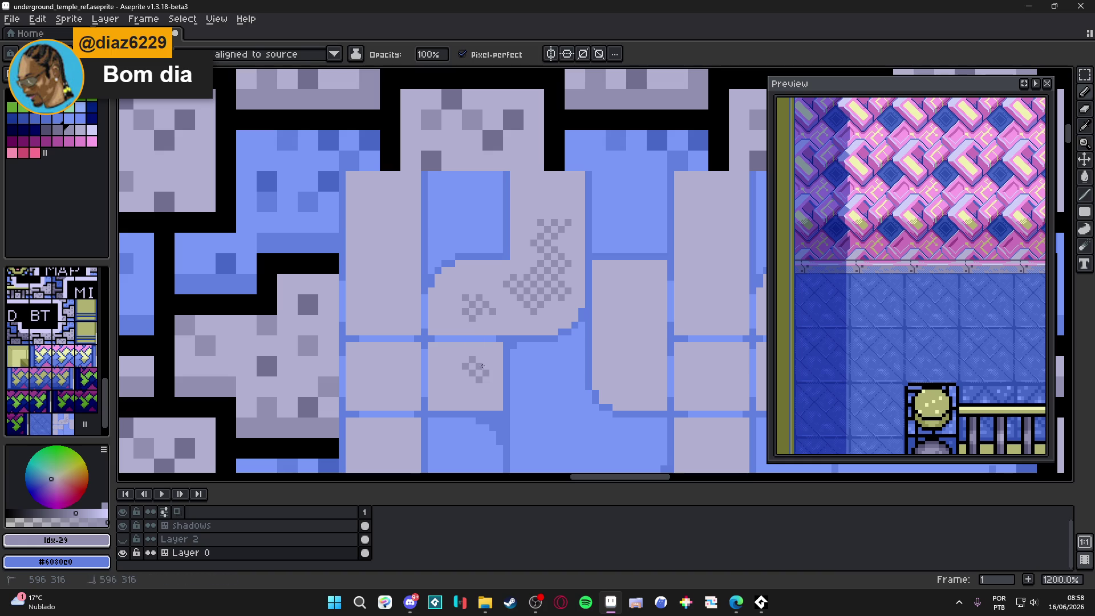
Paint checker dither in #6080e0 and #7898f8 across the rug's blue gaps.
scroll(489, 388, down, 4)
scroll(490, 390, down, 3)
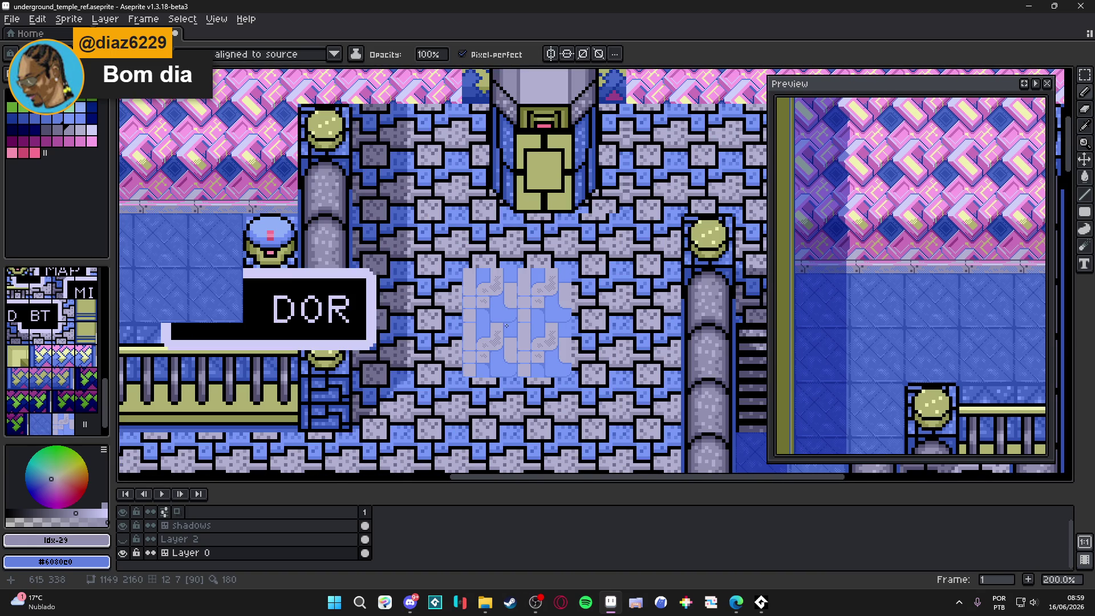
scroll(512, 286, up, 5)
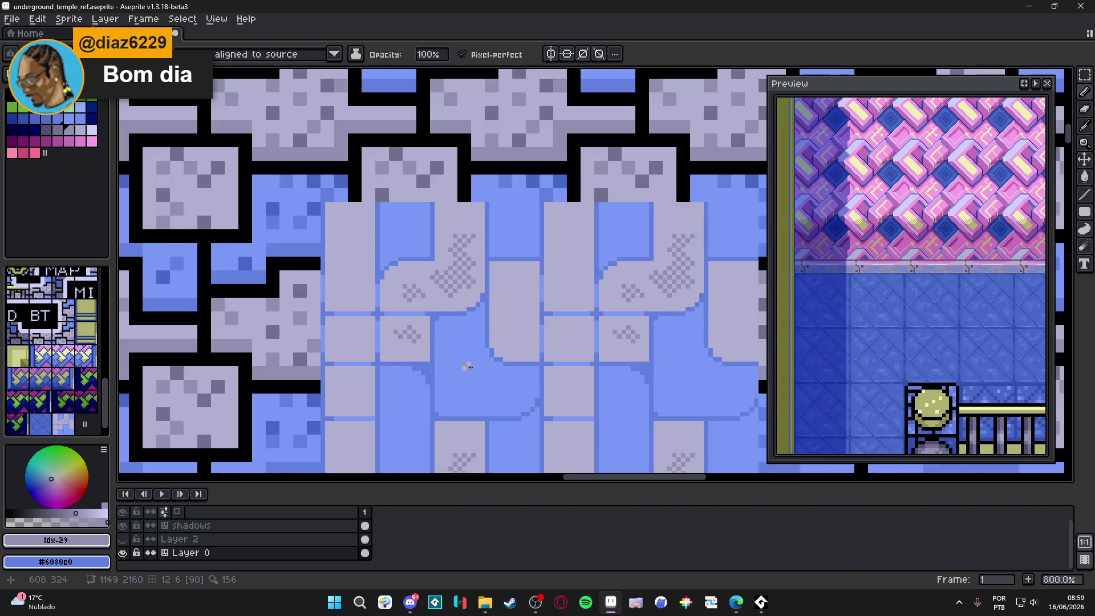
scroll(479, 360, up, 2)
alt+click(473, 335)
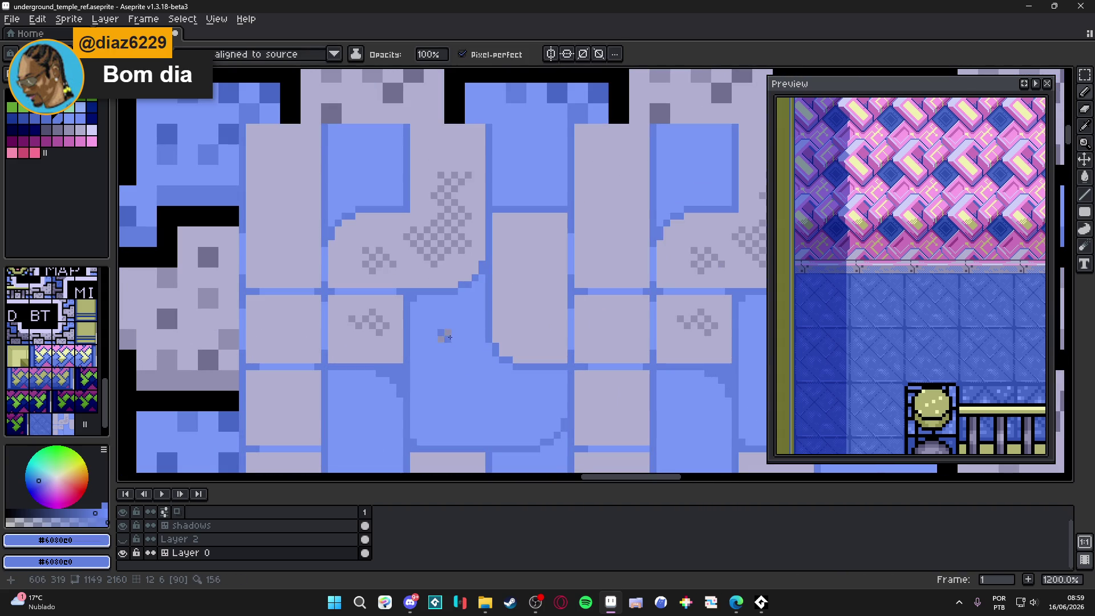
right_click(456, 330)
mouse_move(467, 337)
mouse_down()
mouse_move(451, 322)
mouse_move(468, 341)
mouse_move(452, 361)
mouse_move(485, 396)
mouse_move(510, 402)
mouse_up()
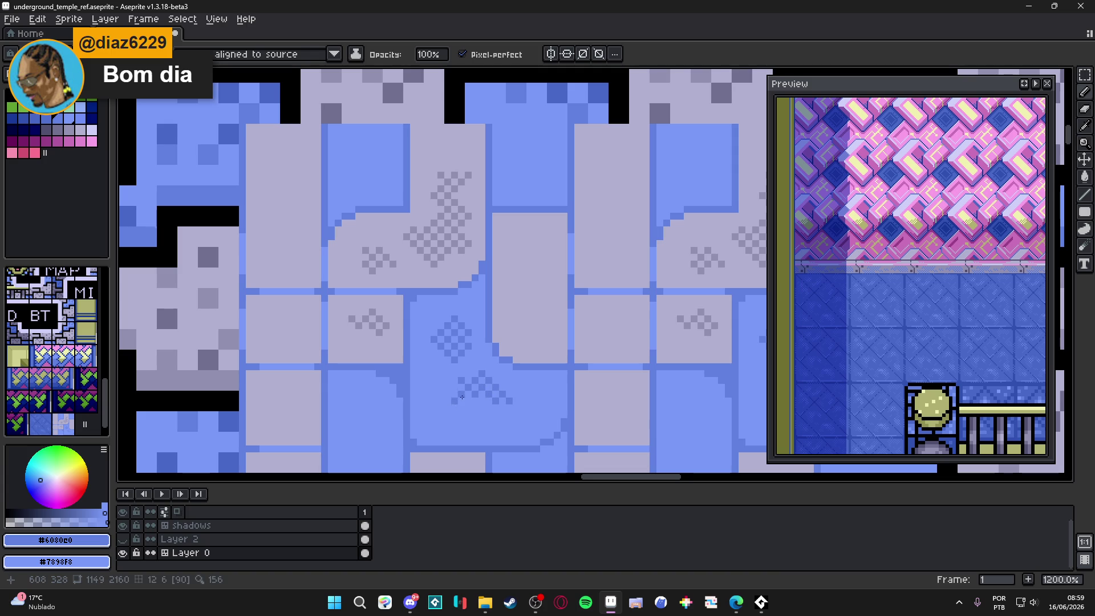
scroll(476, 396, down, 3)
scroll(477, 396, down, 3)
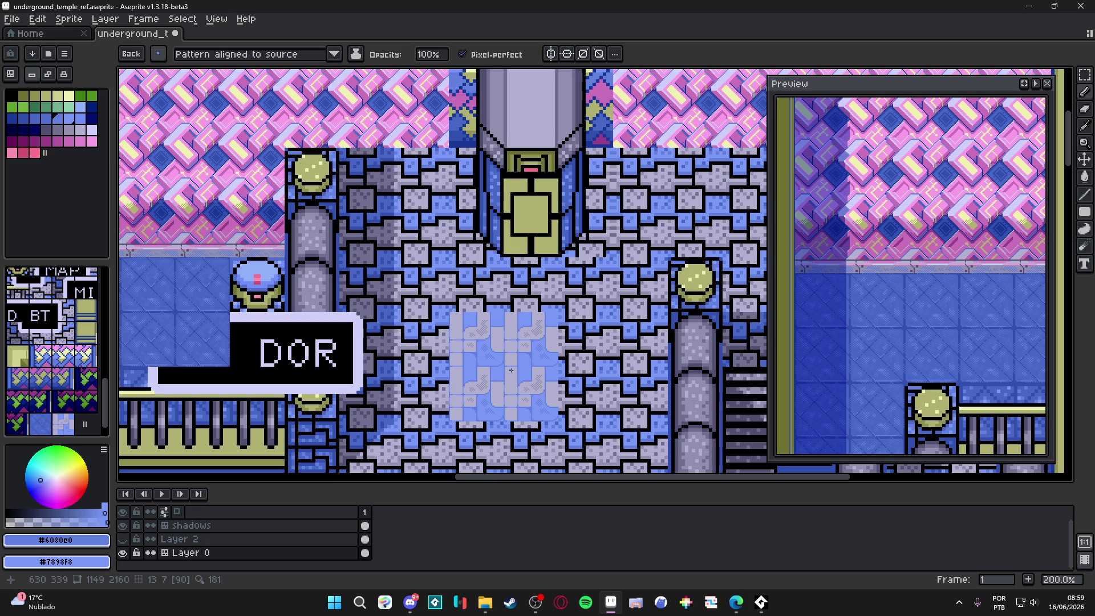
scroll(511, 371, up, 8)
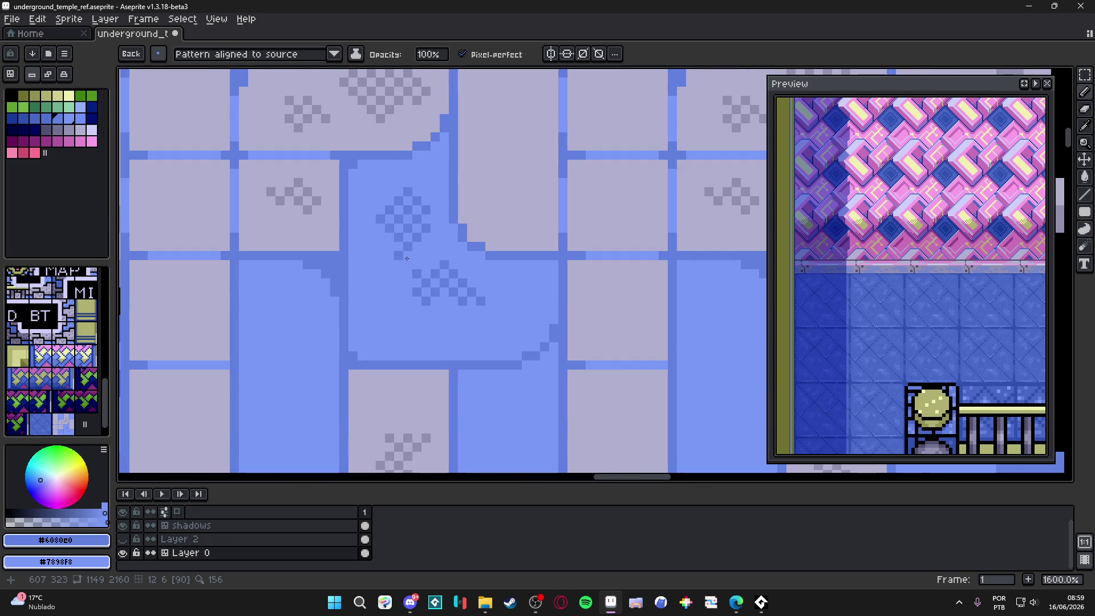
mouse_move(385, 265)
mouse_down()
mouse_move(373, 294)
mouse_move(399, 326)
mouse_move(407, 282)
mouse_move(375, 306)
mouse_move(439, 325)
mouse_move(505, 314)
mouse_move(490, 292)
mouse_move(476, 284)
mouse_move(471, 302)
mouse_move(487, 365)
mouse_move(464, 369)
mouse_move(466, 390)
mouse_move(432, 355)
mouse_move(451, 355)
mouse_up()
scroll(486, 326, down, 2)
scroll(487, 342, up, 2)
drag(496, 327, 503, 338)
scroll(503, 338, down, 5)
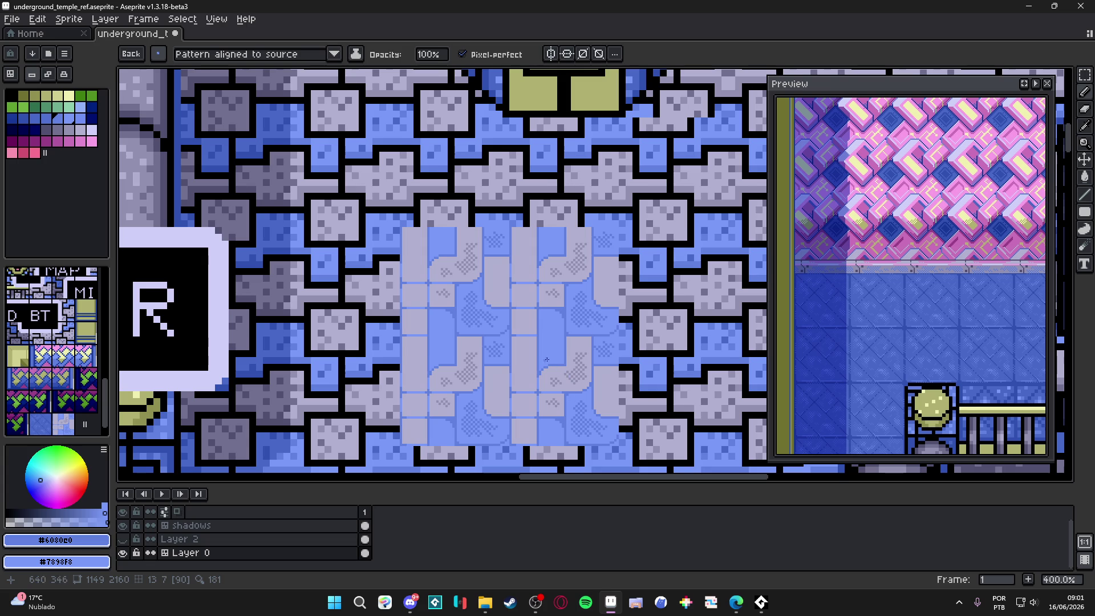
Eyedropper the rug's blue and lavender as the two drawing colours, undoing a stray test stroke.
scroll(528, 302, down, 2)
scroll(485, 314, up, 4)
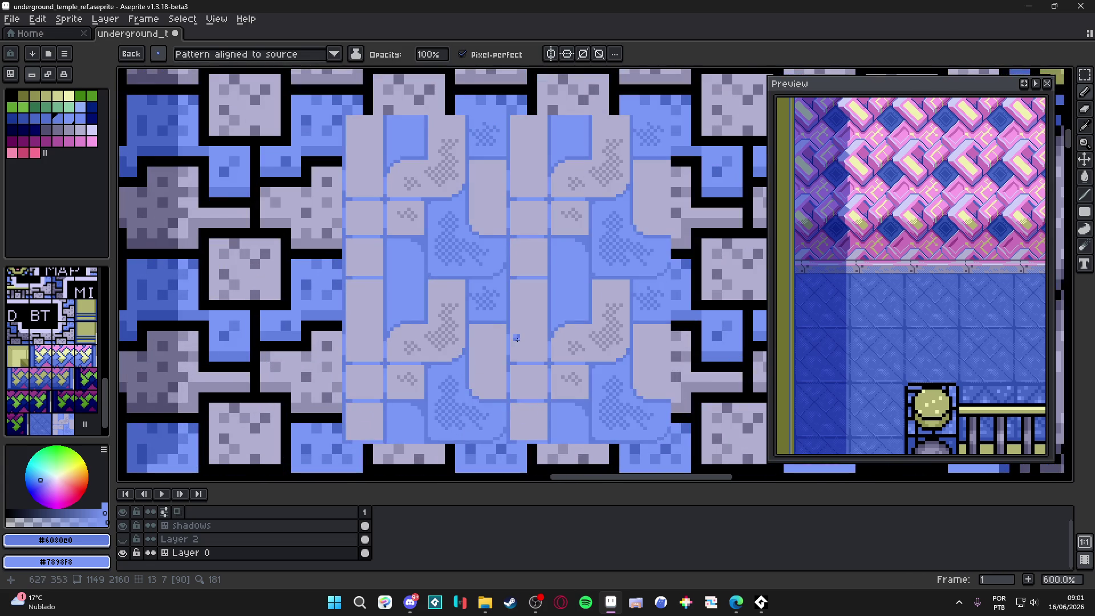
scroll(496, 334, up, 3)
alt+click(490, 345)
alt+right_click(460, 348)
click(446, 346)
mouse_move(411, 328)
mouse_down()
mouse_move(436, 336)
mouse_move(427, 346)
mouse_up()
key(ctrl+z)
key(ctrl+z)
key(ctrl+z)
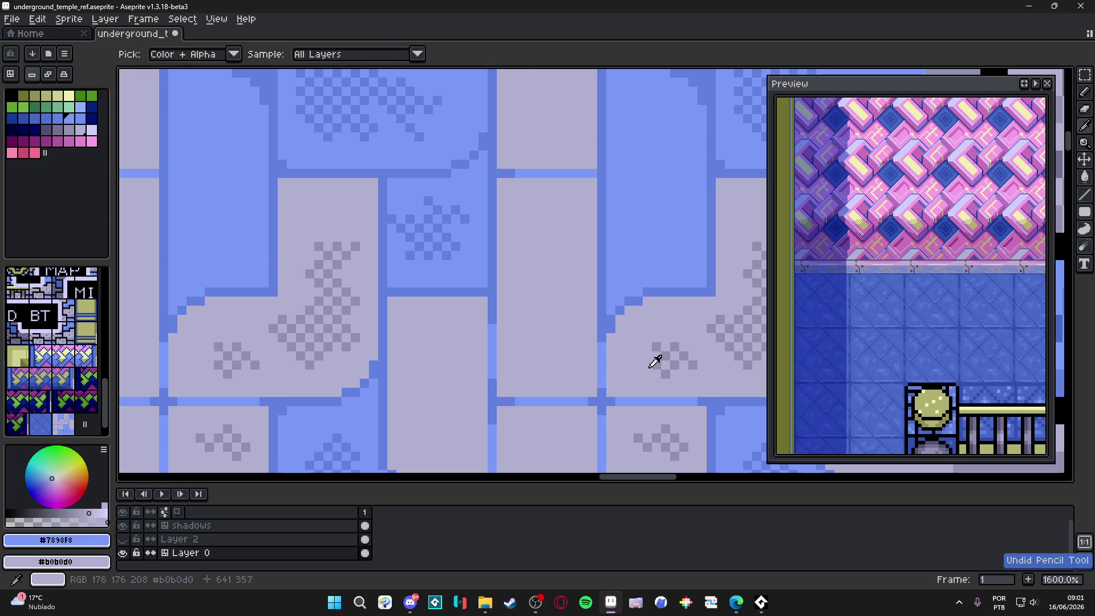
Switch to grey and pencil a checker-dither chevron with small checker shapes onto the lavender strand.
alt+click(660, 349)
drag(529, 301, 537, 305)
key(ctrl+z)
mouse_move(528, 209)
mouse_down()
mouse_move(547, 255)
mouse_move(528, 245)
mouse_up()
drag(547, 255, 556, 282)
mouse_move(511, 246)
mouse_down()
mouse_move(528, 258)
mouse_move(538, 305)
mouse_up()
click(533, 324)
click(561, 352)
click(560, 317)
click(543, 352)
Add more grey checker dither to the right, middle and top lavender strands.
scroll(542, 355, down, 1)
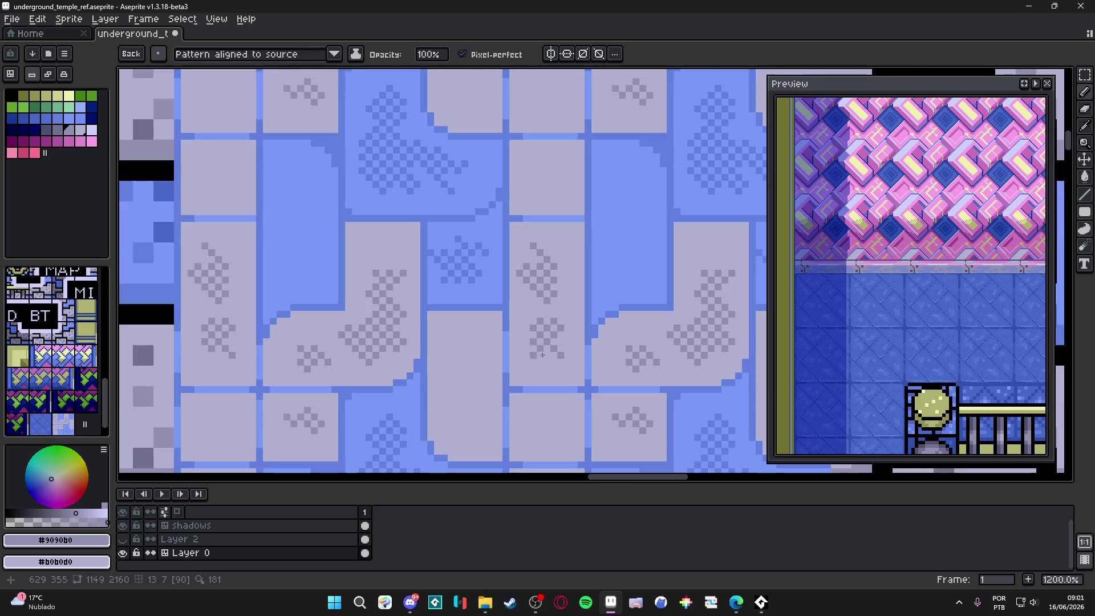
mouse_move(536, 162)
mouse_down()
mouse_move(549, 170)
mouse_move(517, 165)
mouse_move(539, 192)
mouse_move(551, 174)
mouse_move(569, 275)
mouse_up()
mouse_move(466, 202)
mouse_down()
mouse_move(473, 209)
mouse_move(486, 189)
mouse_up()
mouse_move(464, 134)
mouse_down()
mouse_move(494, 147)
mouse_move(481, 135)
mouse_move(493, 113)
mouse_move(503, 127)
mouse_up()
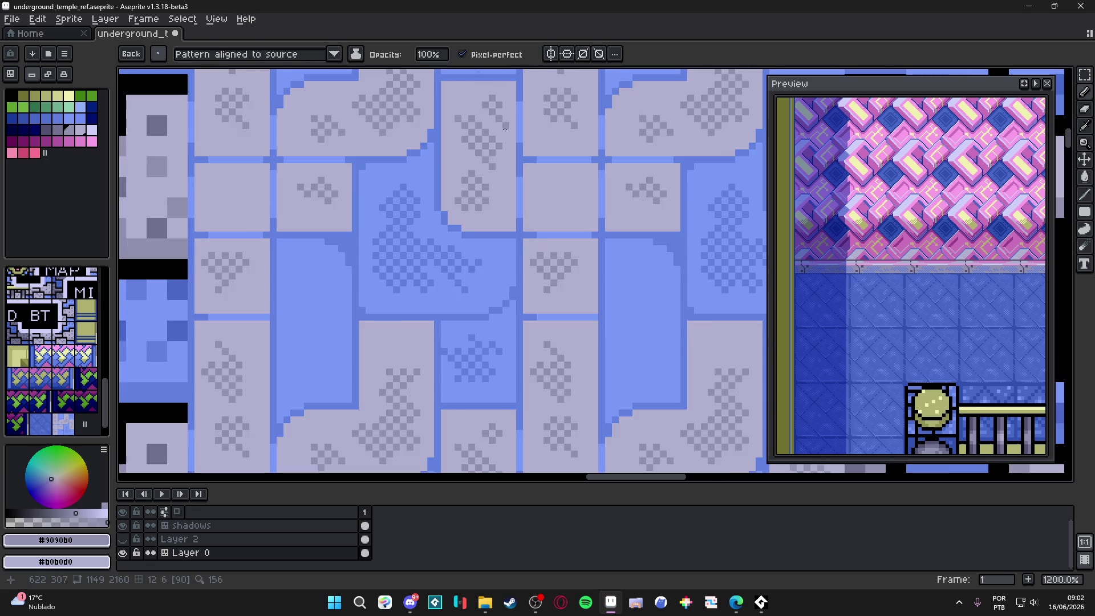
drag(559, 194, 536, 165)
click(536, 164)
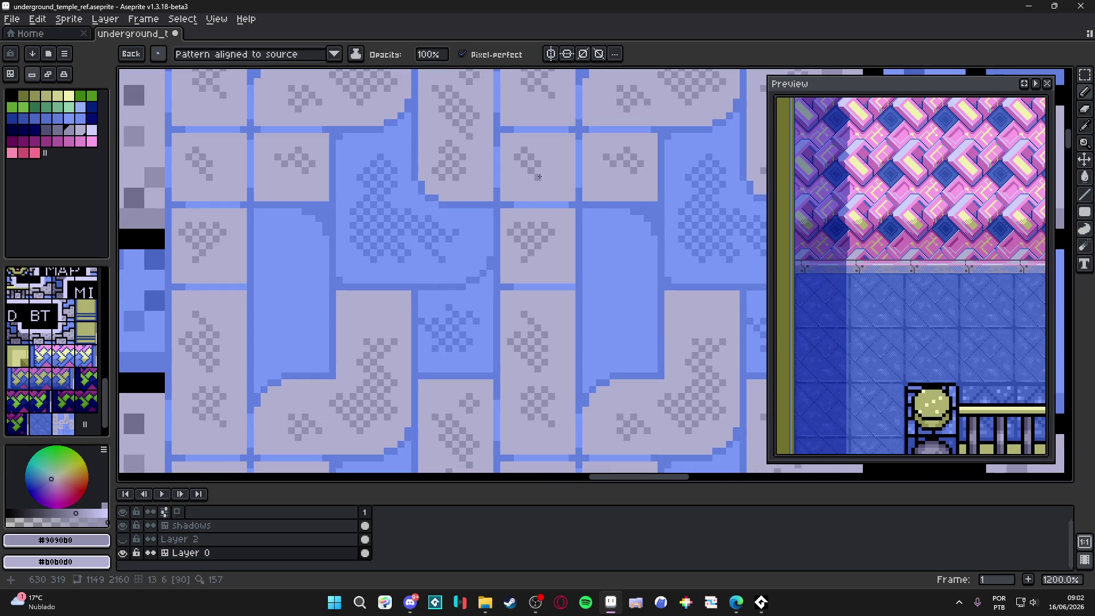
scroll(536, 185, down, 3)
scroll(551, 314, down, 2)
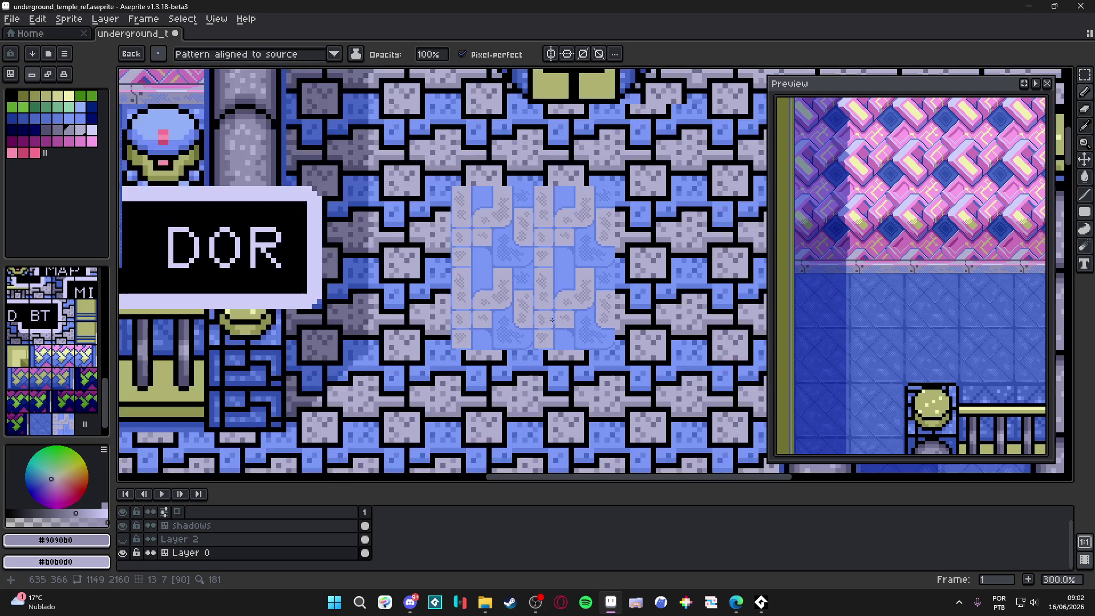
scroll(562, 296, down, 1)
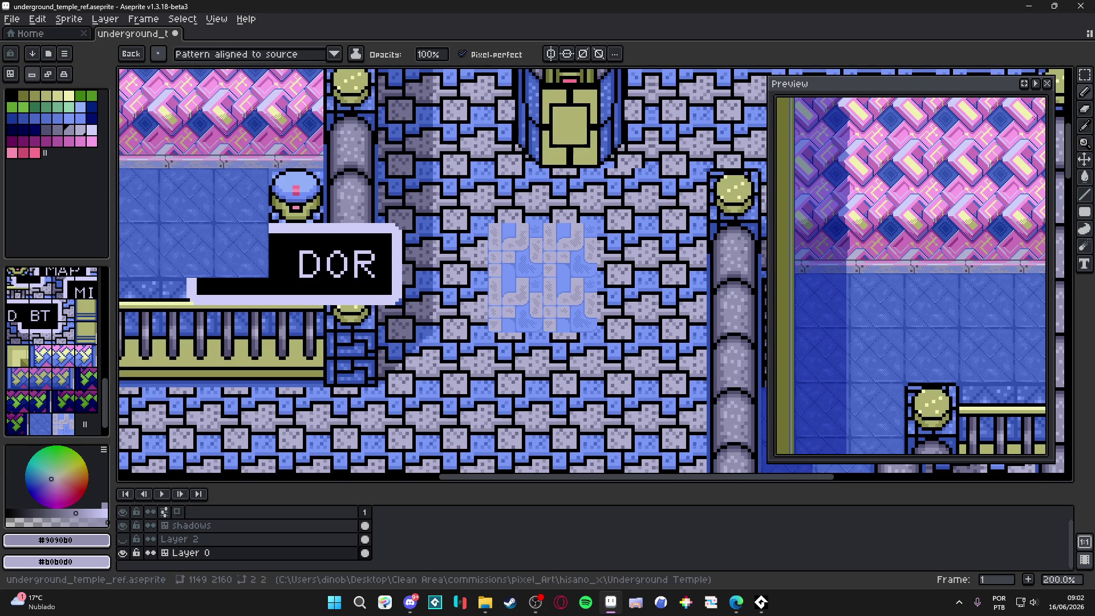
scroll(510, 360, down, 2)
scroll(510, 359, up, 2)
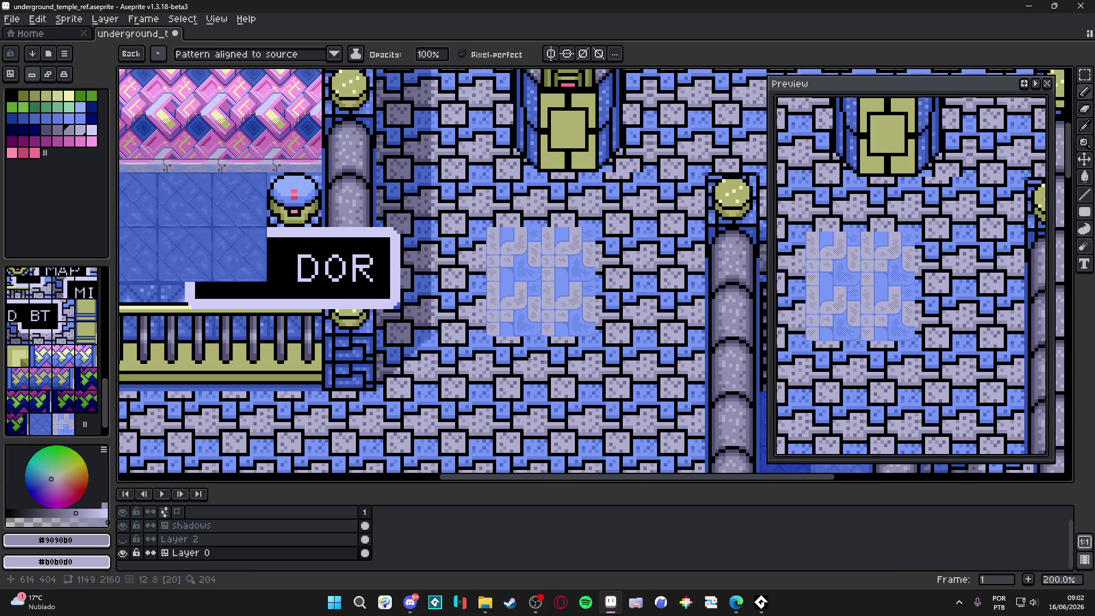
scroll(530, 360, up, 7)
scroll(588, 323, down, 1)
scroll(588, 323, up, 1)
scroll(543, 288, down, 1)
scroll(543, 289, up, 1)
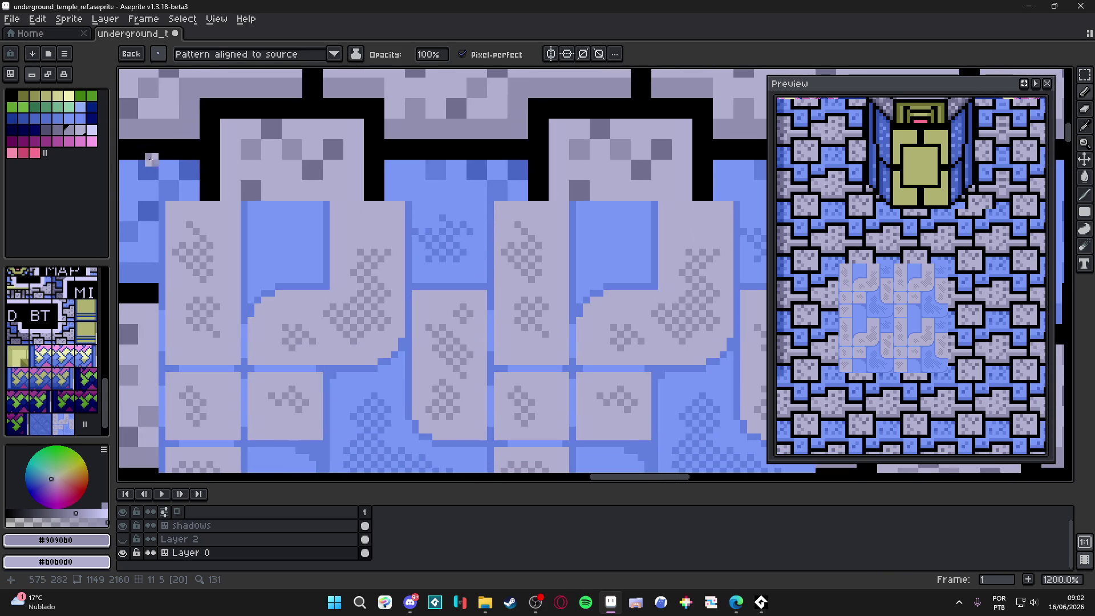
click(87, 128)
scroll(531, 292, down, 4)
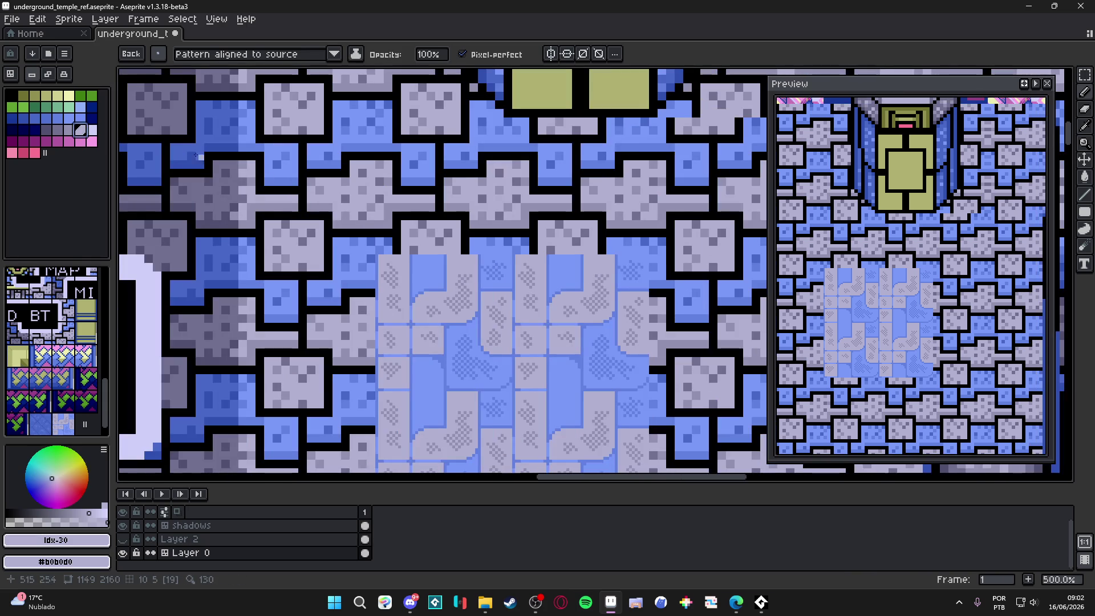
key(bracketright)
key(g)
click(526, 296)
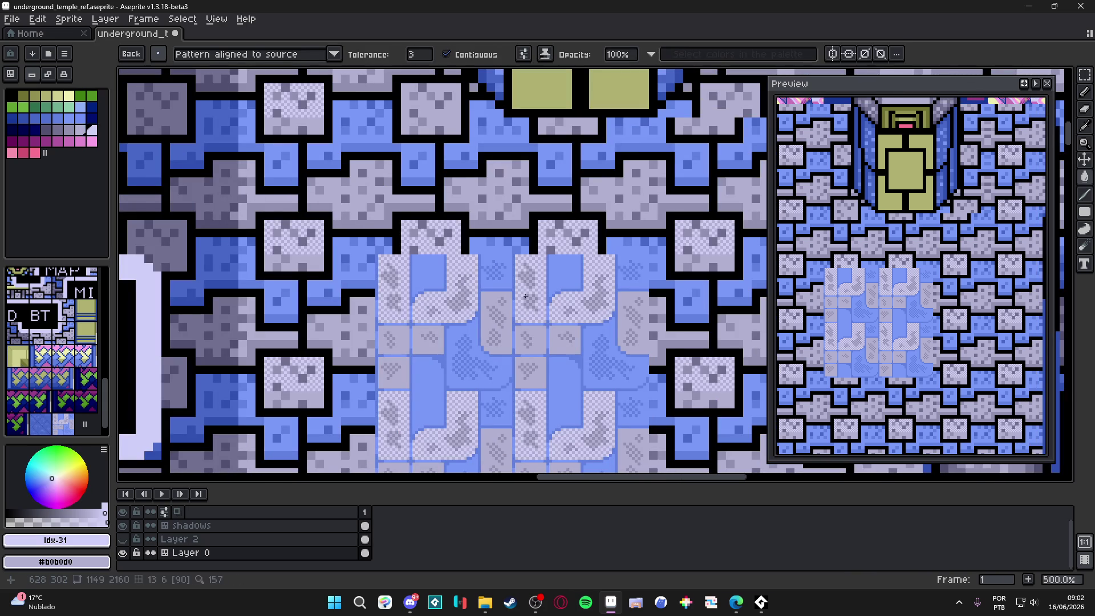
key(ctrl+z)
click(533, 295)
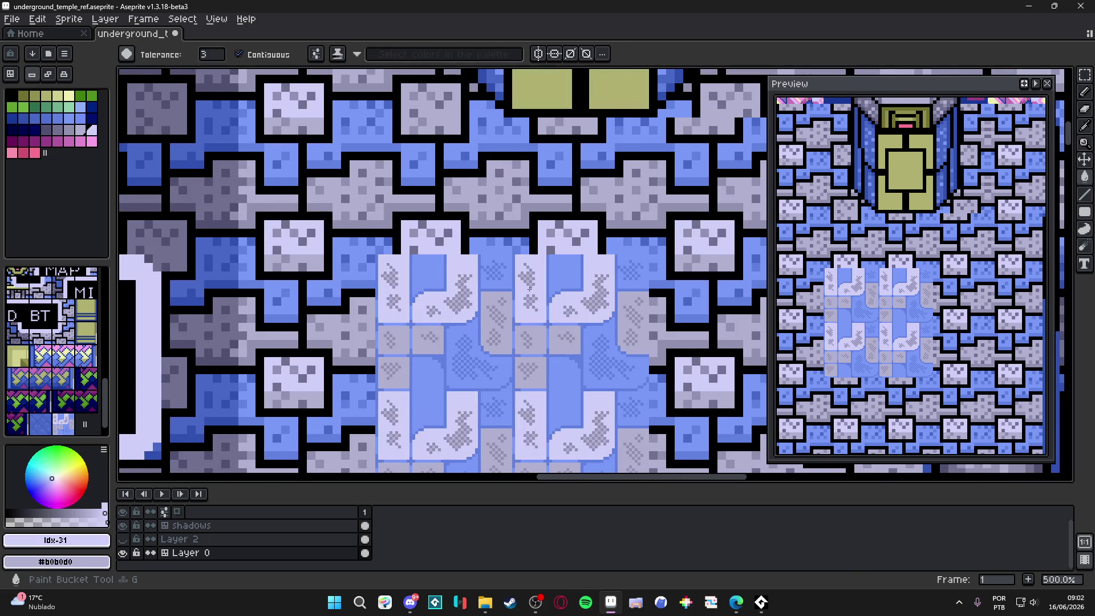
scroll(533, 294, down, 3)
key(b)
scroll(533, 294, up, 4)
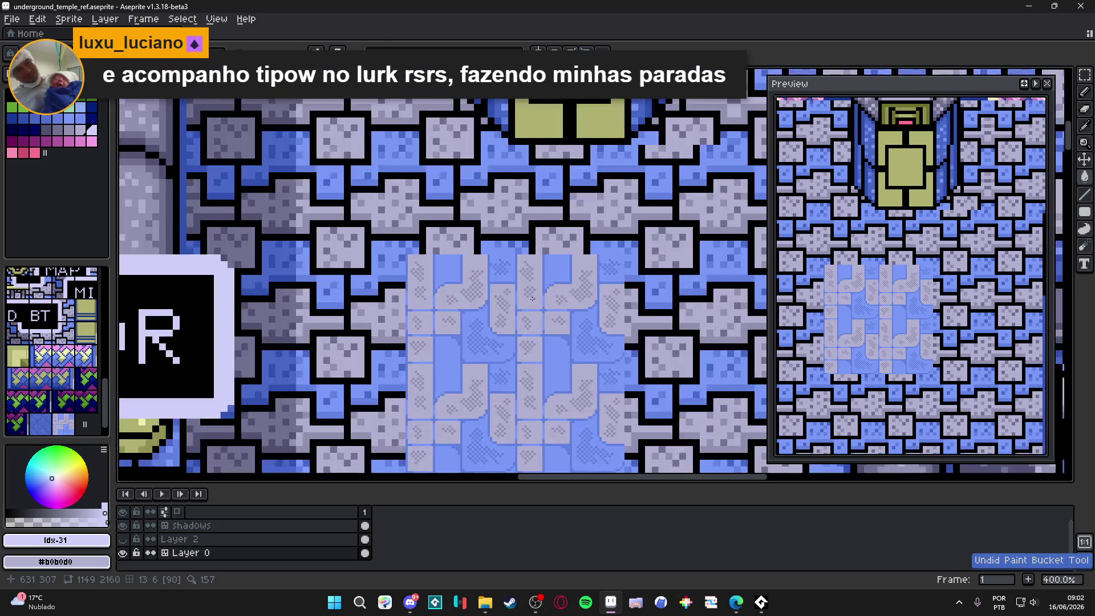
scroll(532, 298, down, 2)
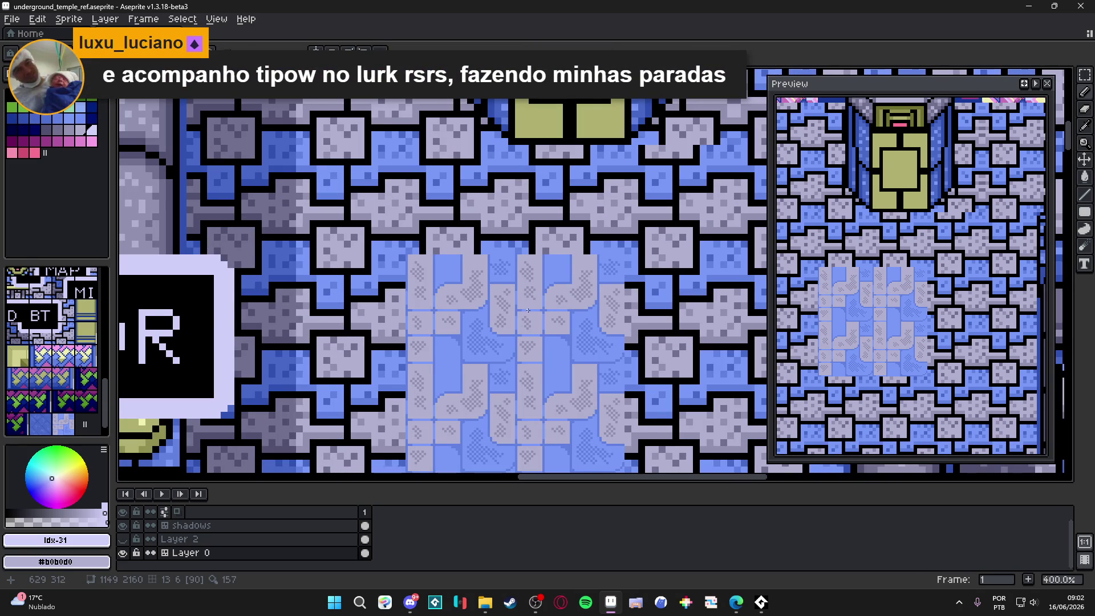
scroll(528, 311, down, 1)
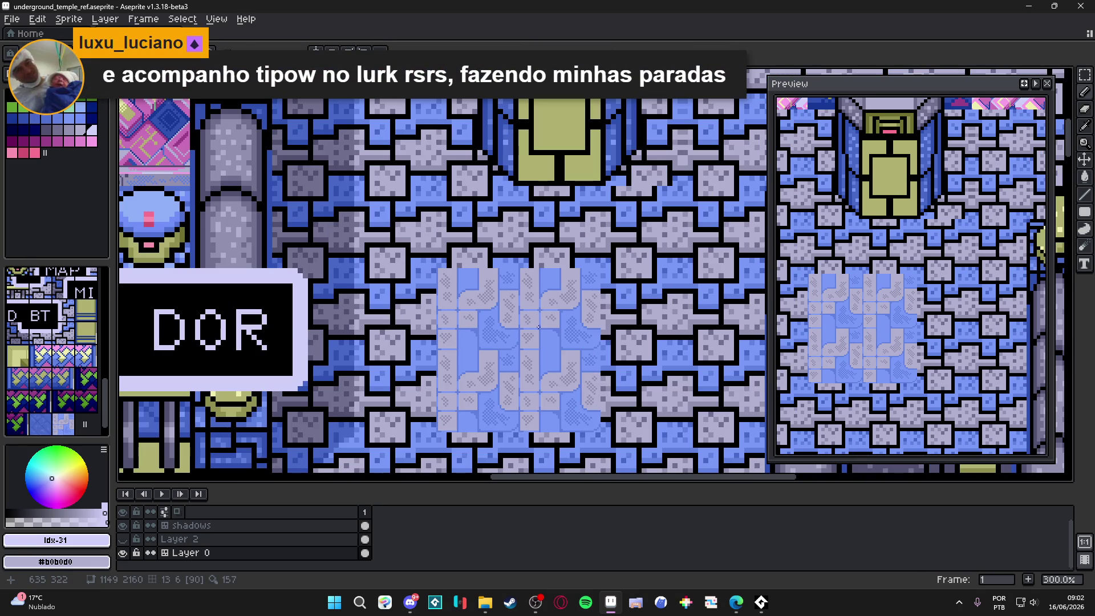
scroll(538, 327, down, 1)
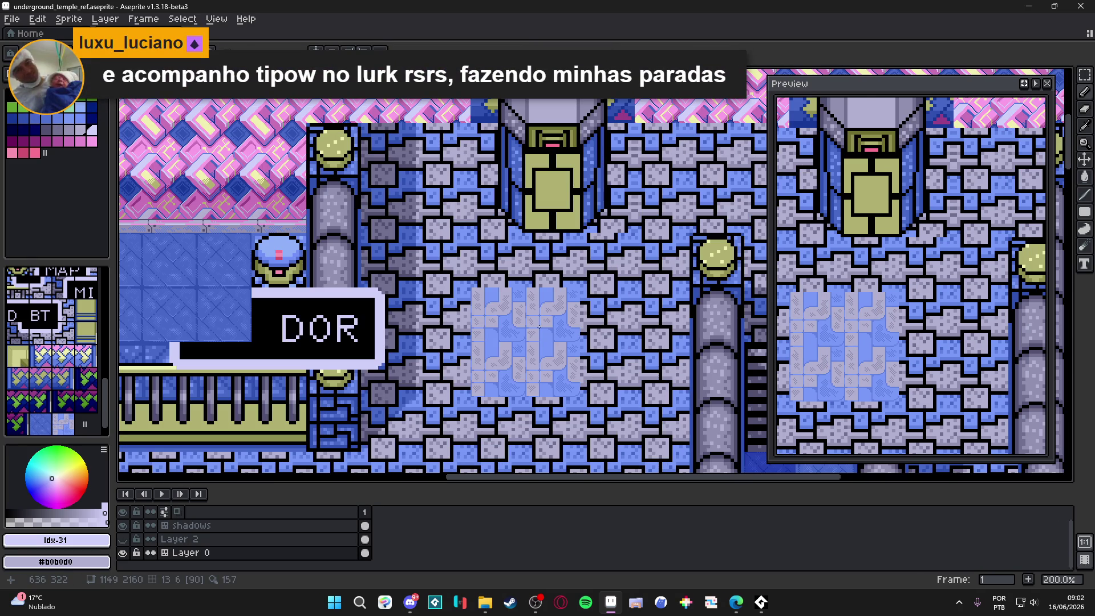
scroll(538, 326, down, 1)
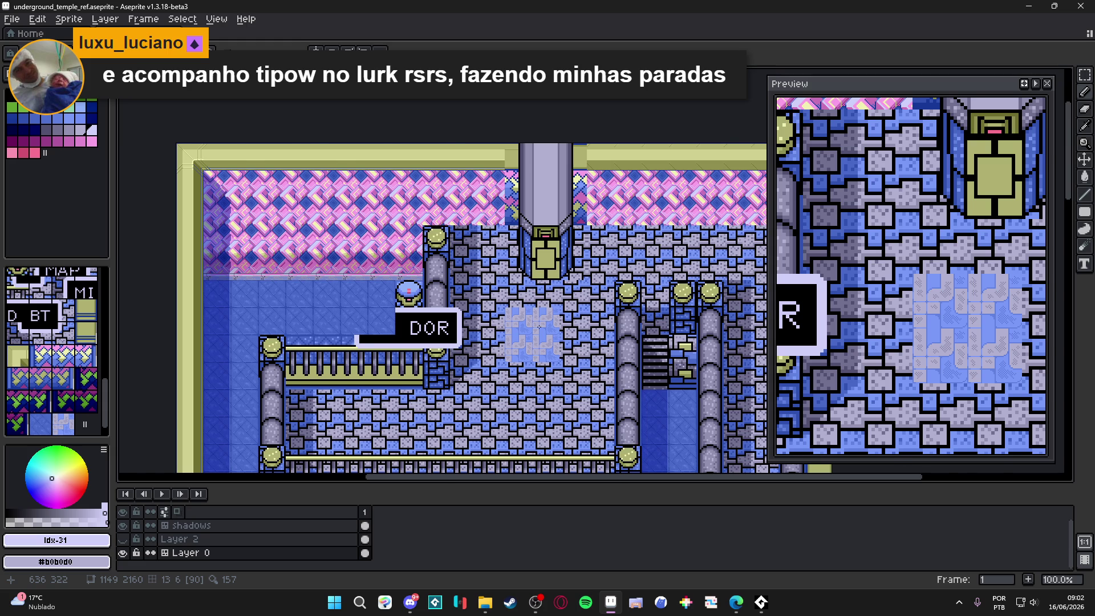
scroll(538, 327, up, 1)
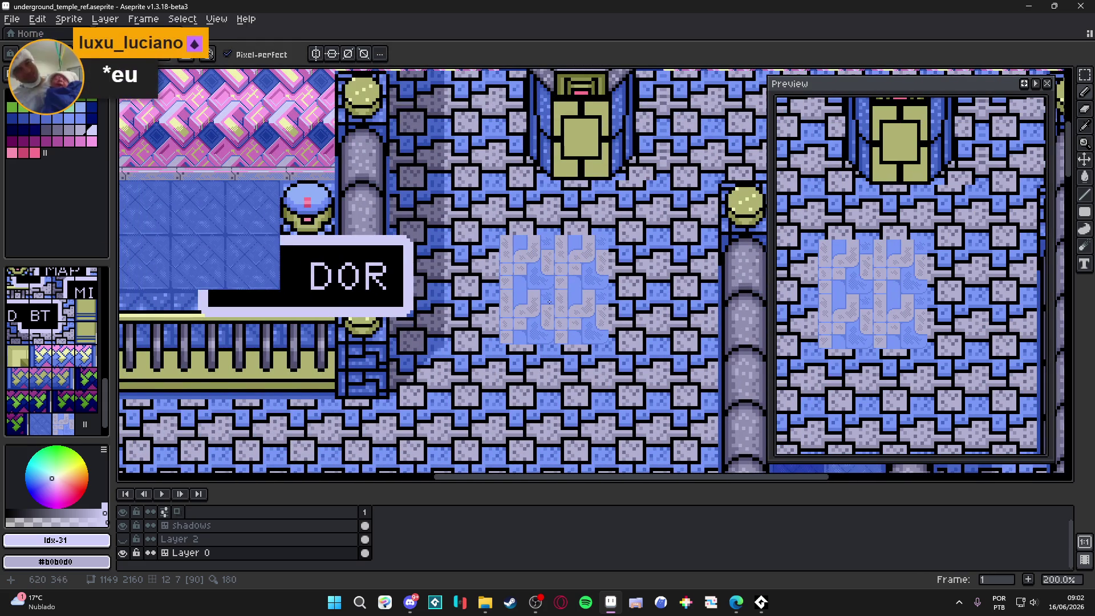
scroll(550, 302, up, 4)
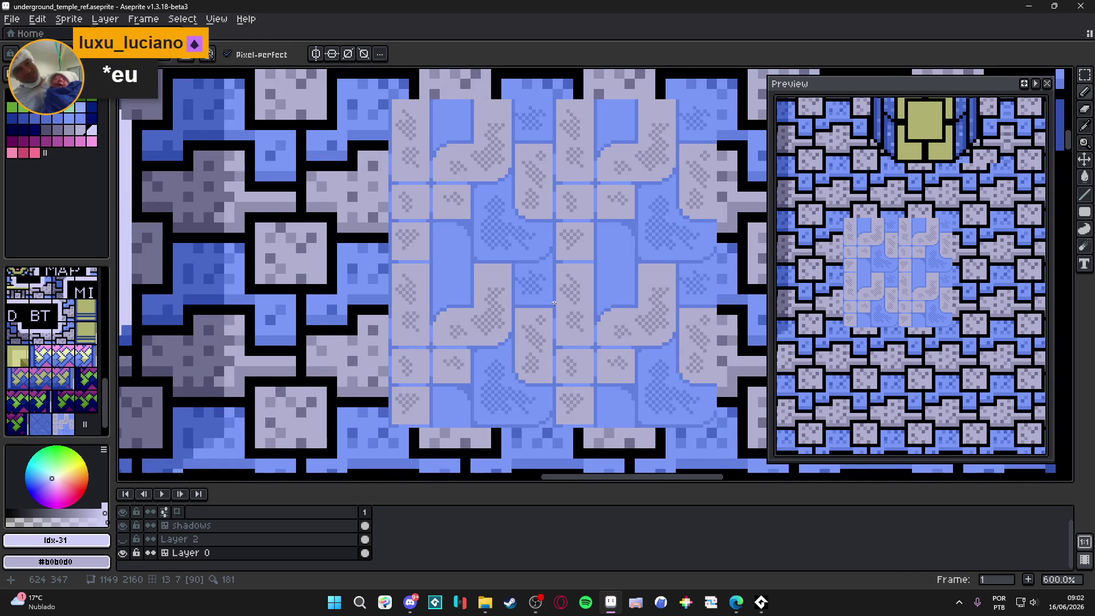
scroll(555, 303, down, 2)
scroll(554, 303, down, 2)
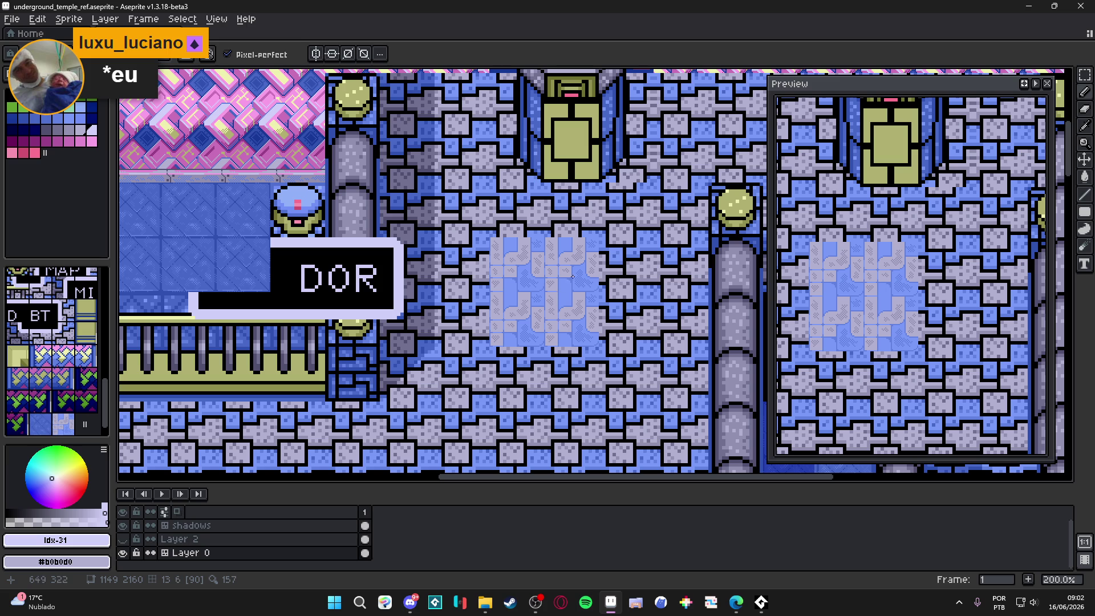
scroll(573, 276, up, 10)
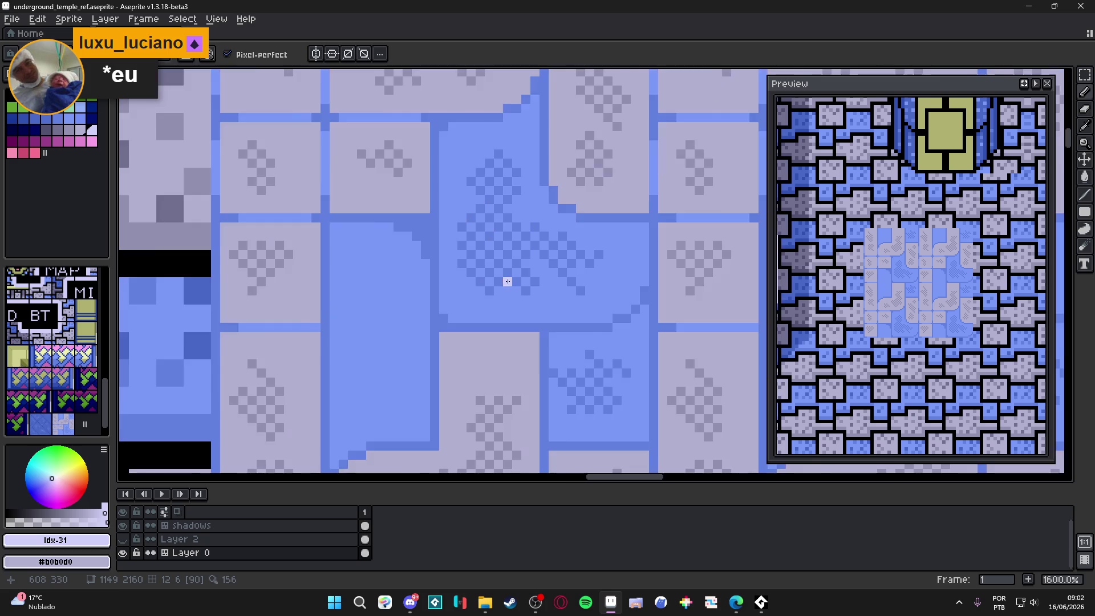
Pencil dark checker-dither pixels in rows below the earlier ones on the strand.
key(m)
key(b)
mouse_move(301, 227)
mouse_down()
mouse_move(317, 240)
mouse_move(316, 267)
mouse_up()
drag(288, 240, 329, 281)
drag(274, 254, 316, 295)
drag(329, 308, 356, 309)
drag(288, 295, 302, 336)
click(343, 295)
mouse_move(343, 294)
mouse_down()
mouse_move(383, 251)
mouse_move(429, 287)
mouse_up()
Extend the dark checker pattern diagonally down-right along the strand.
mouse_move(374, 315)
mouse_down()
mouse_move(401, 343)
mouse_move(375, 342)
mouse_move(429, 397)
mouse_up()
click(361, 301)
click(415, 356)
click(347, 342)
click(361, 356)
click(374, 369)
click(423, 370)
click(436, 383)
drag(415, 329, 442, 356)
click(360, 384)
click(347, 397)
Choose the lighter blue palette colour and draw two one-pixel light-blue highlight lines above the dark band.
scroll(362, 396, down, 9)
scroll(472, 314, up, 1)
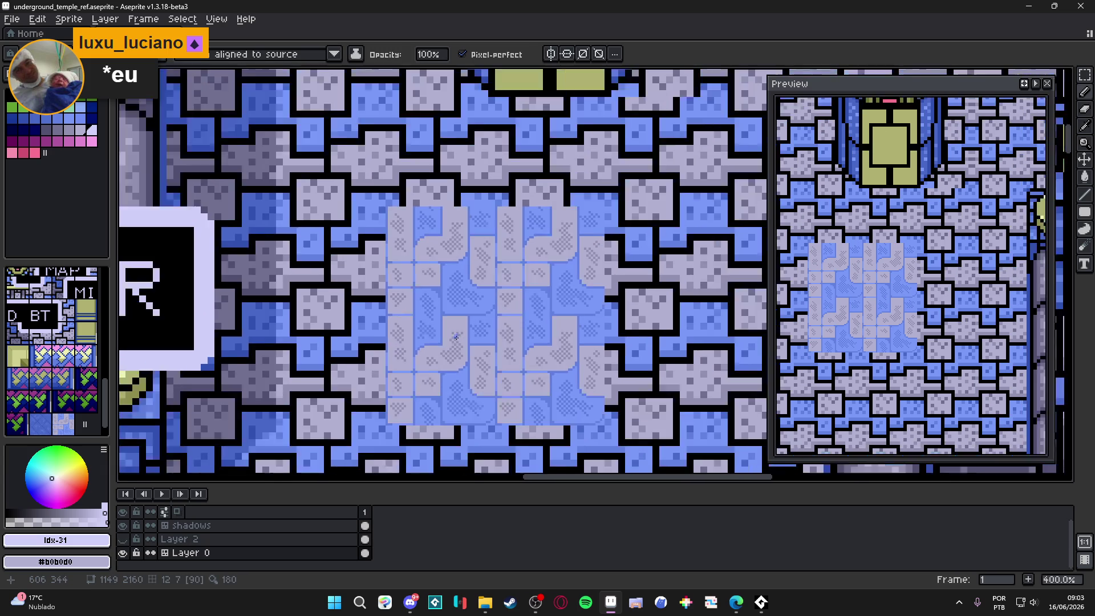
scroll(473, 315, up, 5)
alt+click(460, 310)
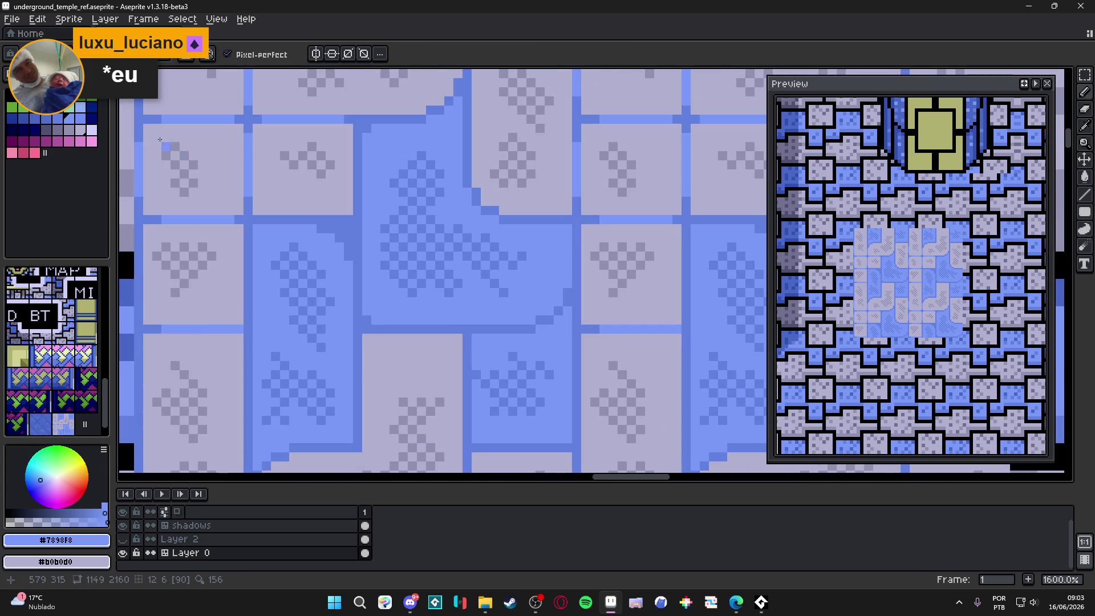
click(82, 119)
click(80, 107)
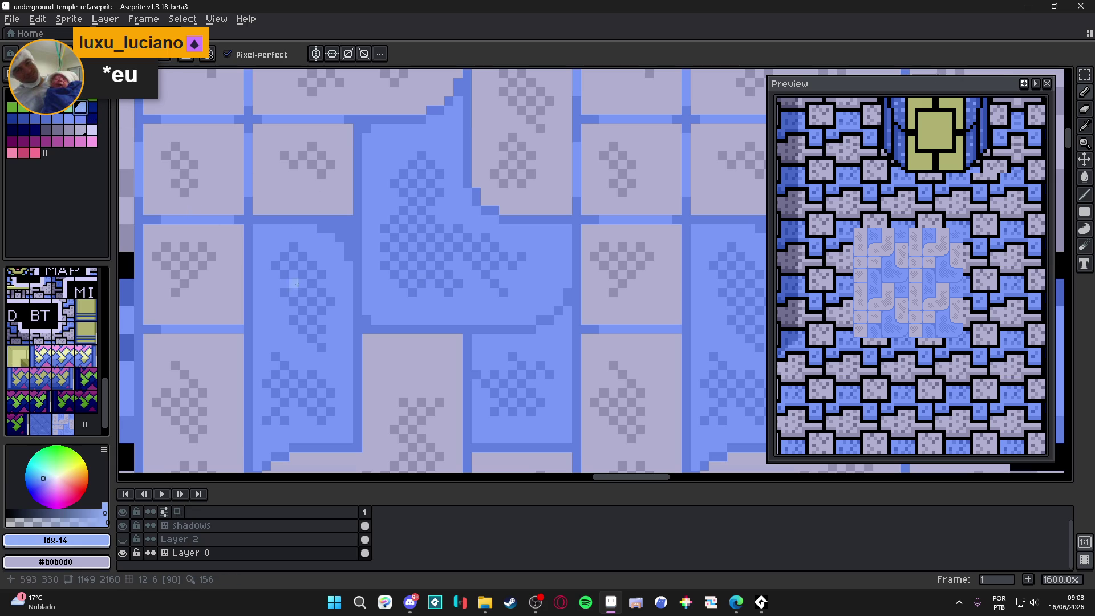
drag(375, 320, 532, 319)
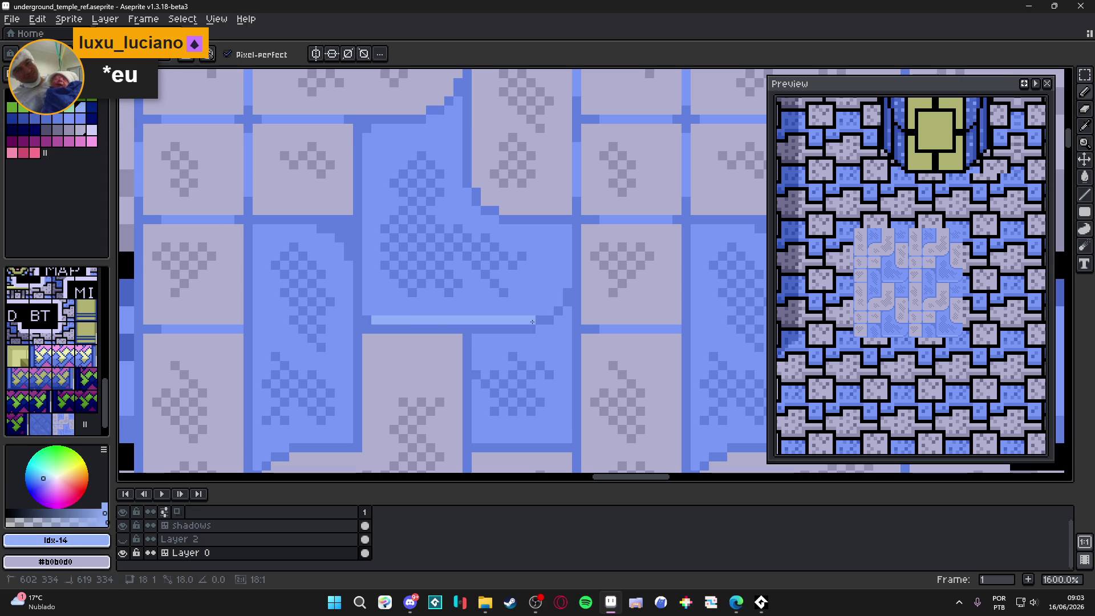
scroll(545, 312, down, 1)
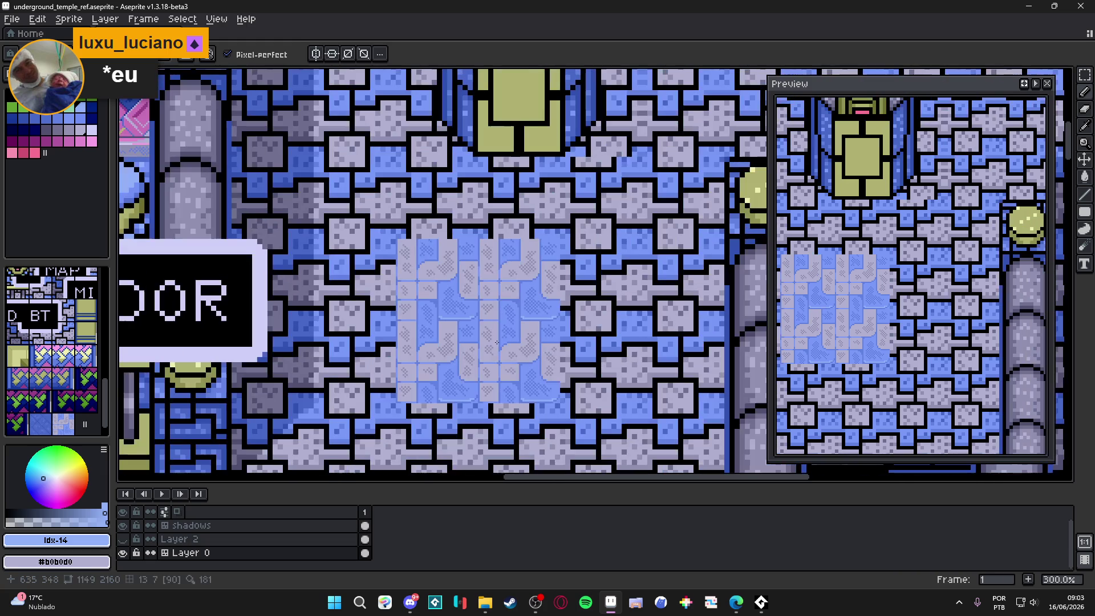
scroll(501, 345, down, 6)
scroll(488, 333, up, 7)
drag(483, 268, 574, 268)
Switch to light lavender and draw highlight strokes along the bottom edges of both tiles.
scroll(562, 294, down, 2)
scroll(548, 318, up, 2)
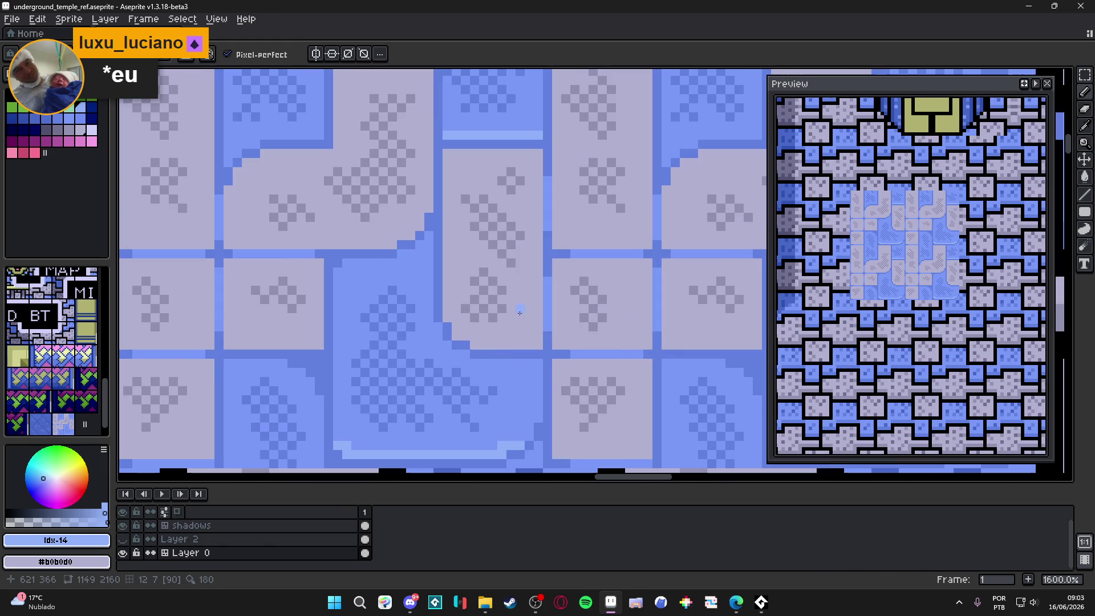
alt+click(227, 208)
click(91, 130)
mouse_move(536, 345)
mouse_down()
mouse_move(457, 334)
mouse_move(447, 320)
mouse_up()
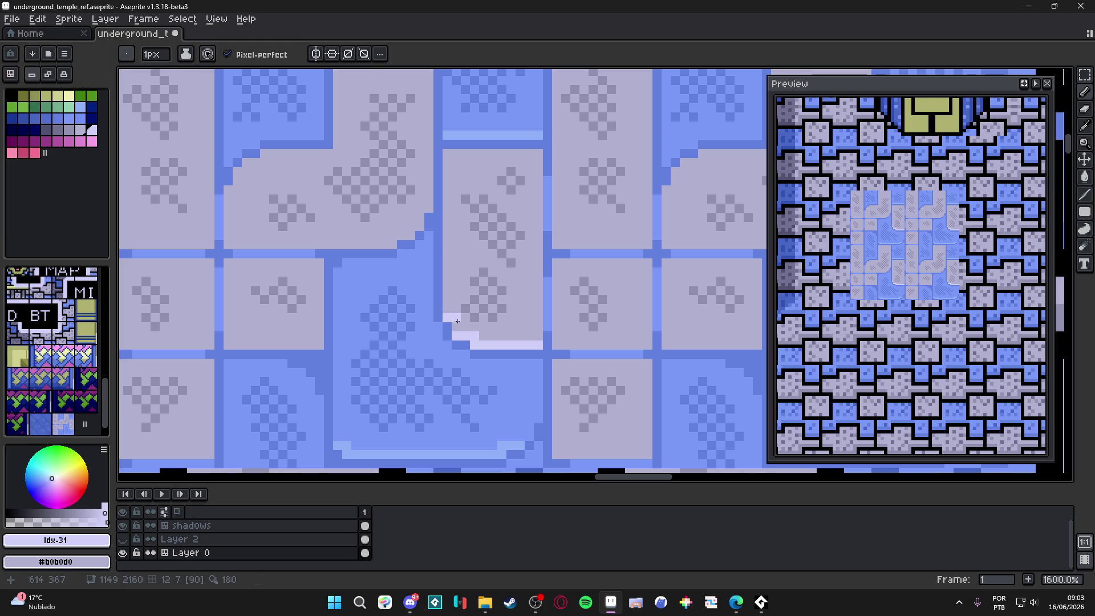
scroll(472, 327, down, 1)
scroll(472, 327, down, 1)
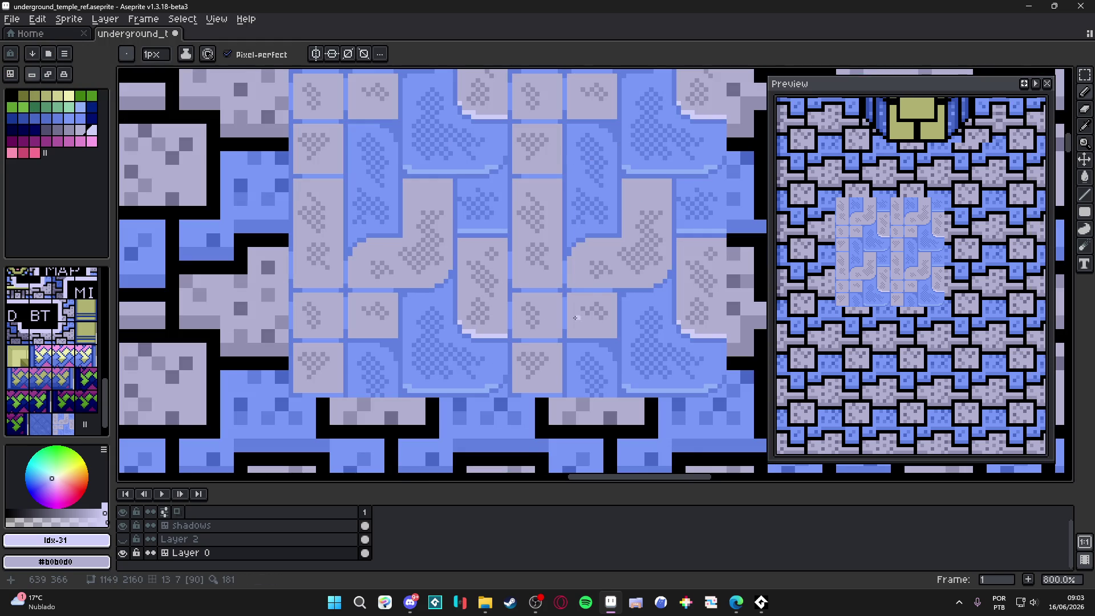
scroll(462, 351, up, 4)
drag(462, 352, 593, 358)
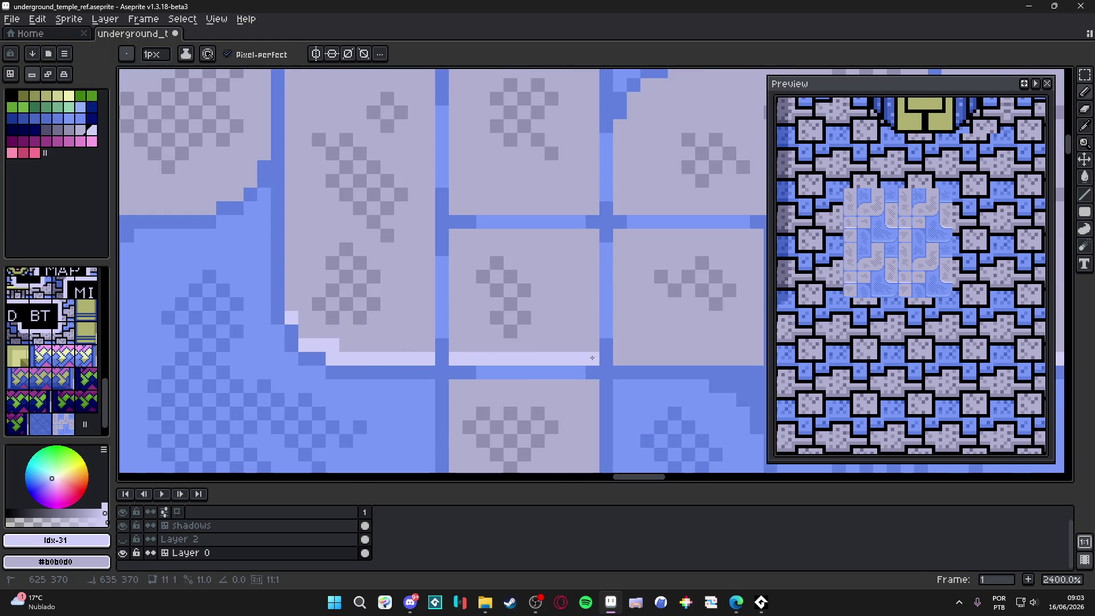
drag(456, 208, 589, 209)
Place lavender highlight pixels along the tile's lower edge, stepping up its right edge.
scroll(588, 208, down, 3)
scroll(584, 254, down, 1)
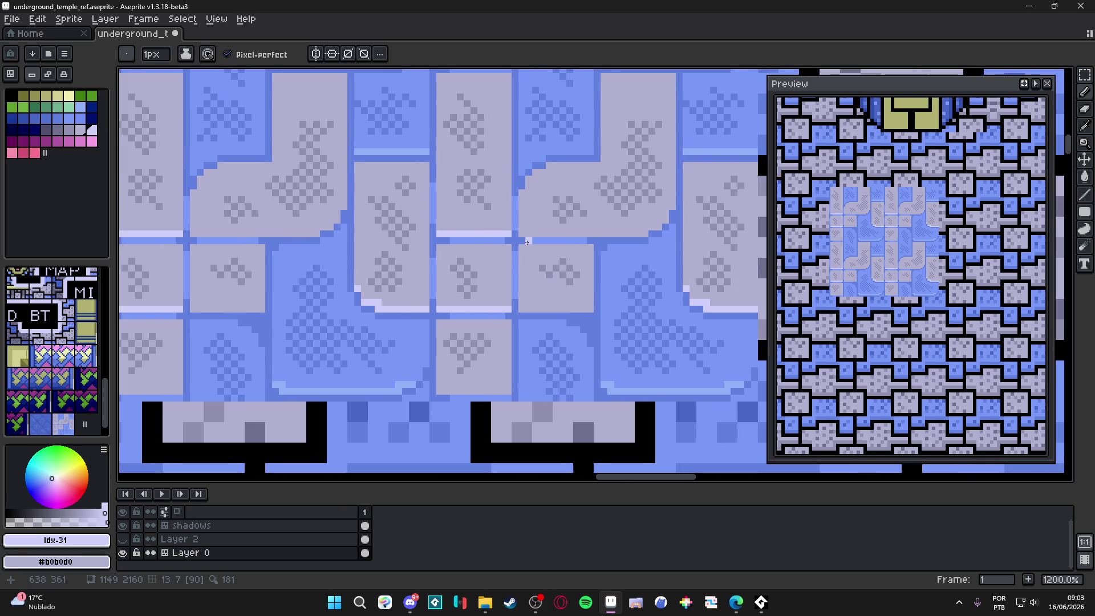
scroll(526, 224, up, 2)
click(520, 235)
click(575, 234)
shift+click(683, 235)
shift+click(692, 226)
shift+click(703, 226)
click(712, 217)
click(712, 207)
click(721, 199)
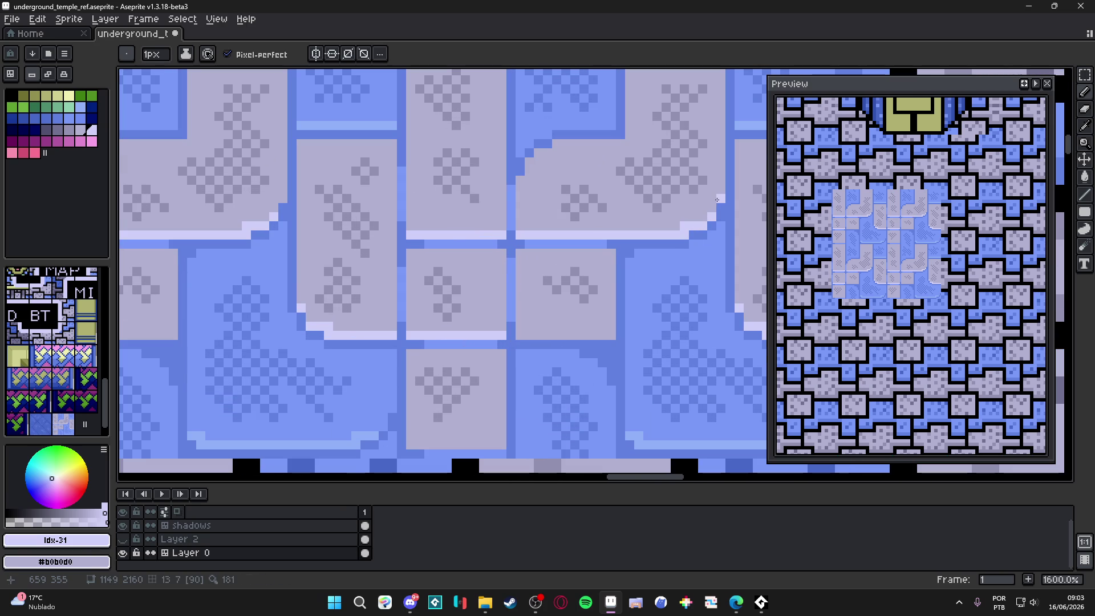
scroll(614, 264, down, 1)
scroll(614, 264, down, 5)
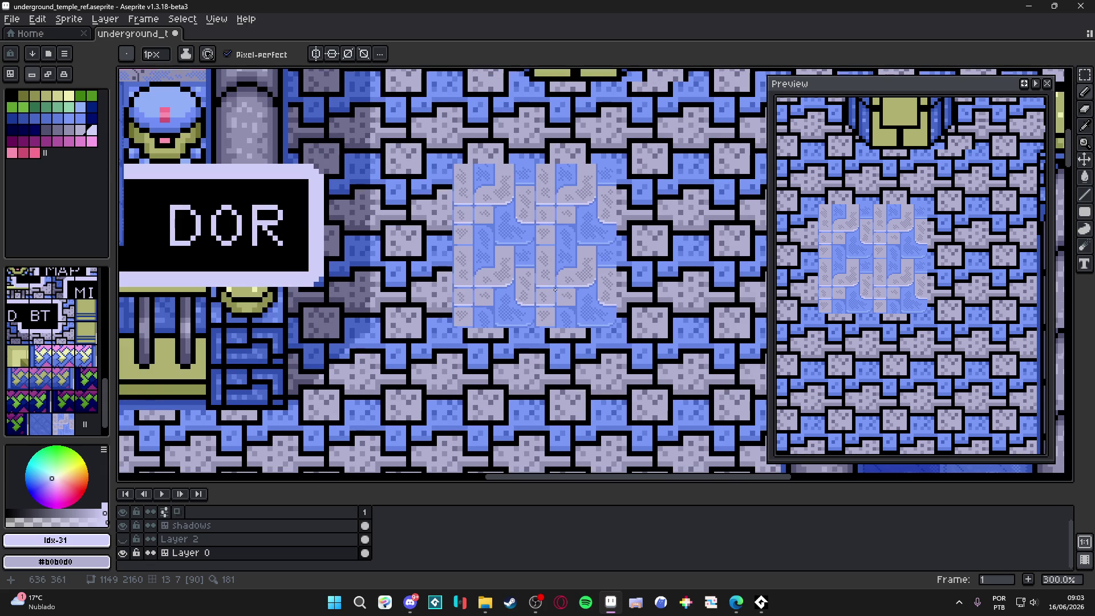
Sample light blue #90b0f8 and pencil it along the blue strand's stepped bottom edge.
scroll(555, 289, down, 2)
scroll(554, 268, up, 8)
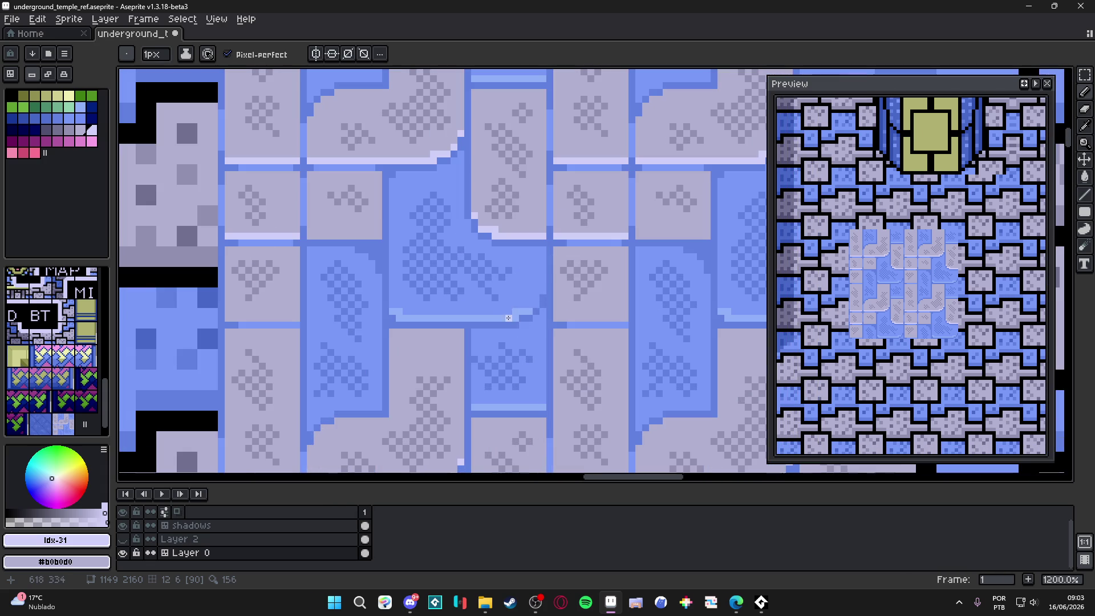
alt+click(508, 317)
scroll(360, 384, up, 3)
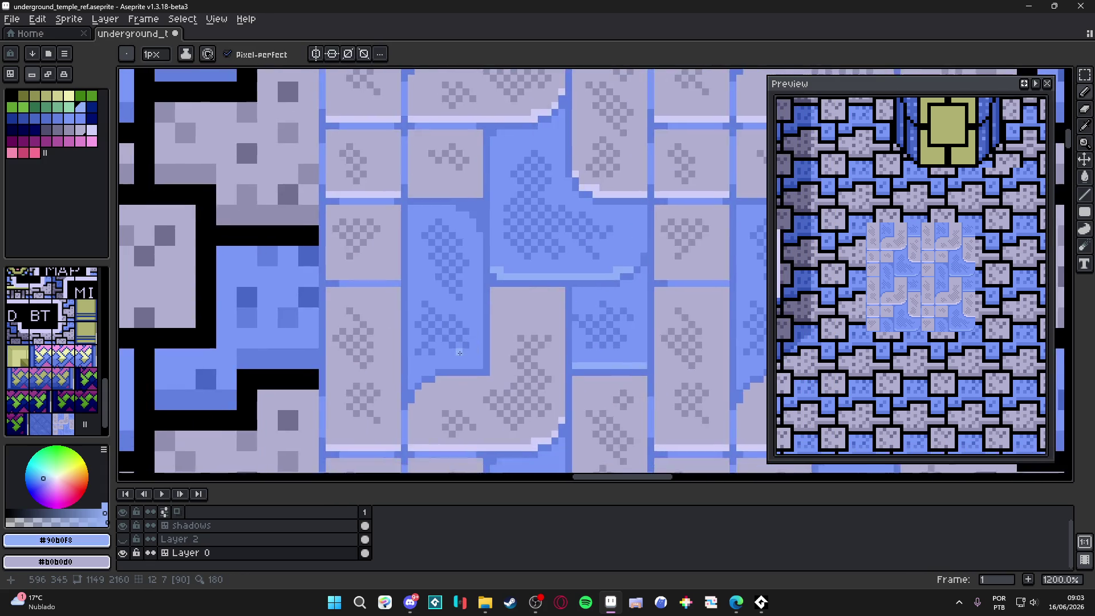
click(498, 373)
click(470, 373)
mouse_move(459, 371)
mouse_down()
mouse_move(415, 373)
mouse_move(372, 400)
mouse_up()
click(361, 414)
click(361, 400)
click(375, 387)
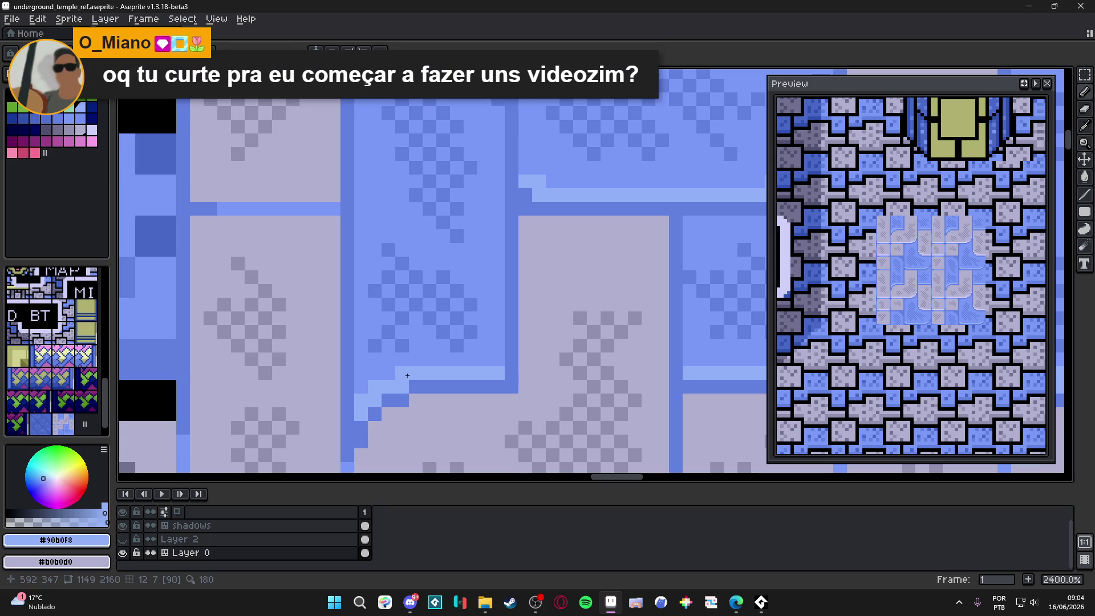
Zoom out to review the repeated rug across the temple and save the map.
scroll(407, 376, down, 2)
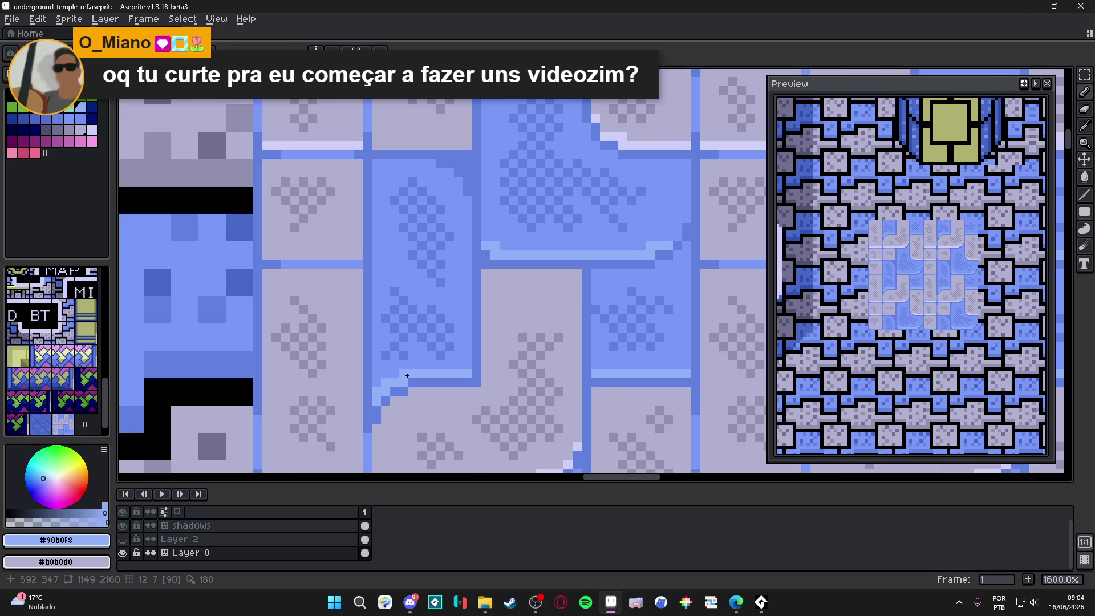
scroll(408, 375, down, 4)
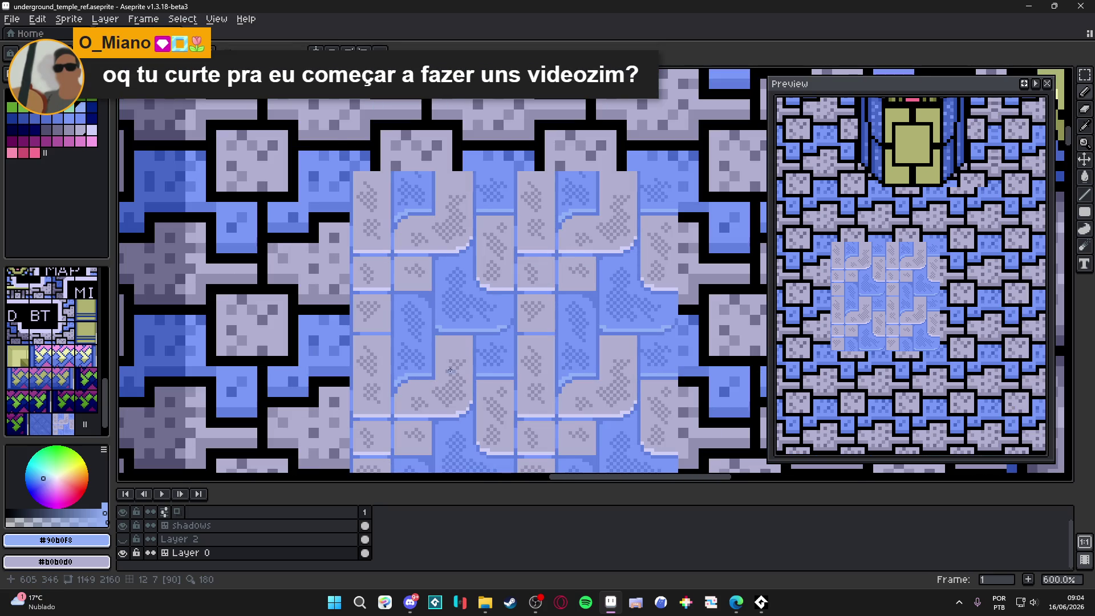
scroll(345, 287, up, 4)
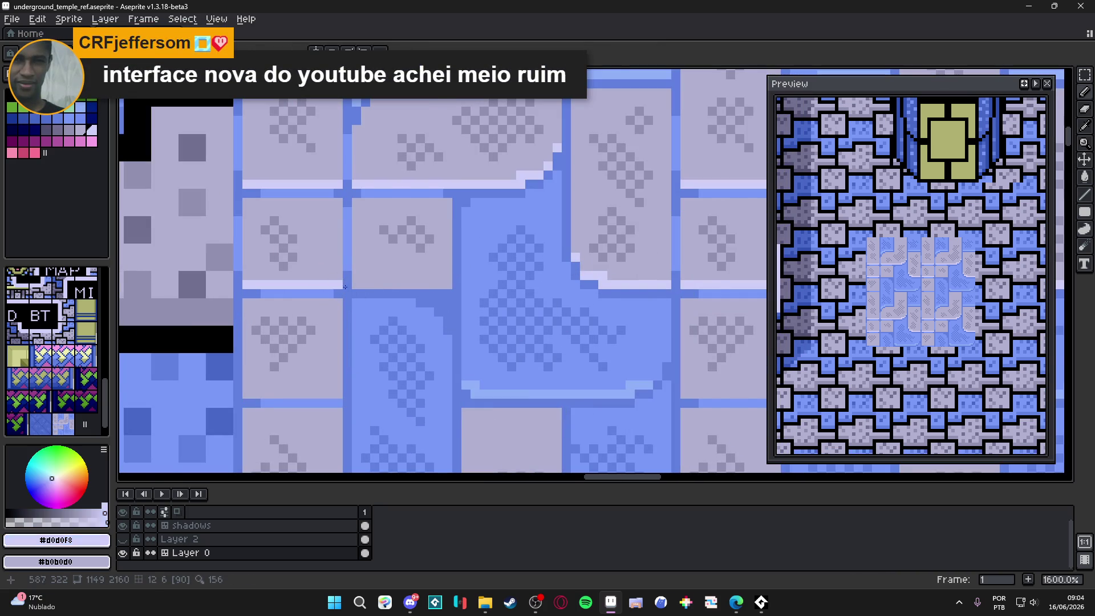
scroll(344, 287, down, 1)
scroll(495, 289, down, 3)
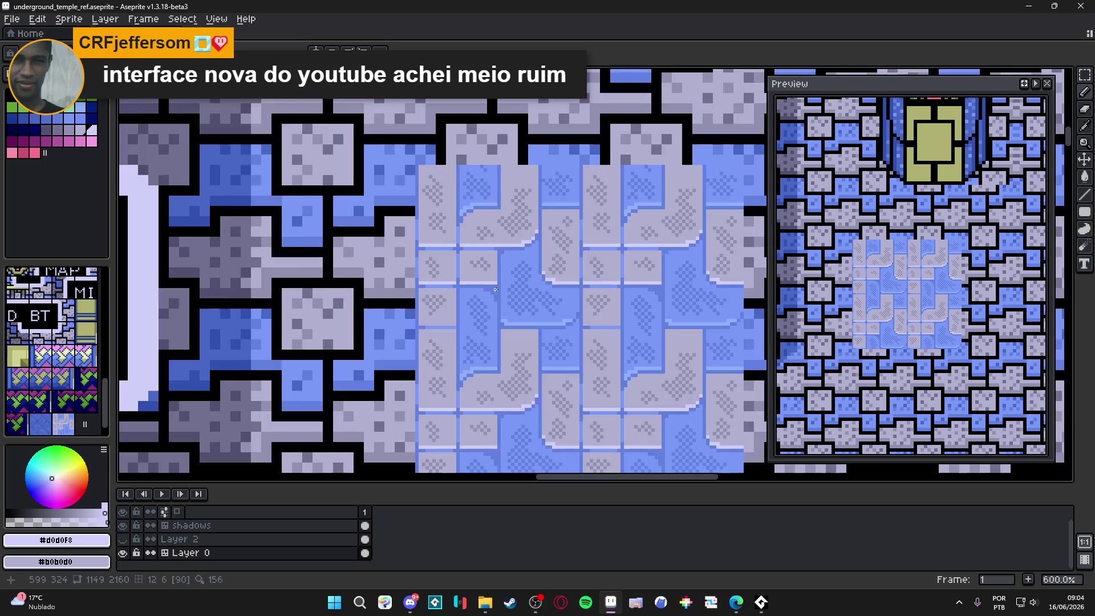
scroll(495, 290, down, 1)
scroll(445, 324, up, 4)
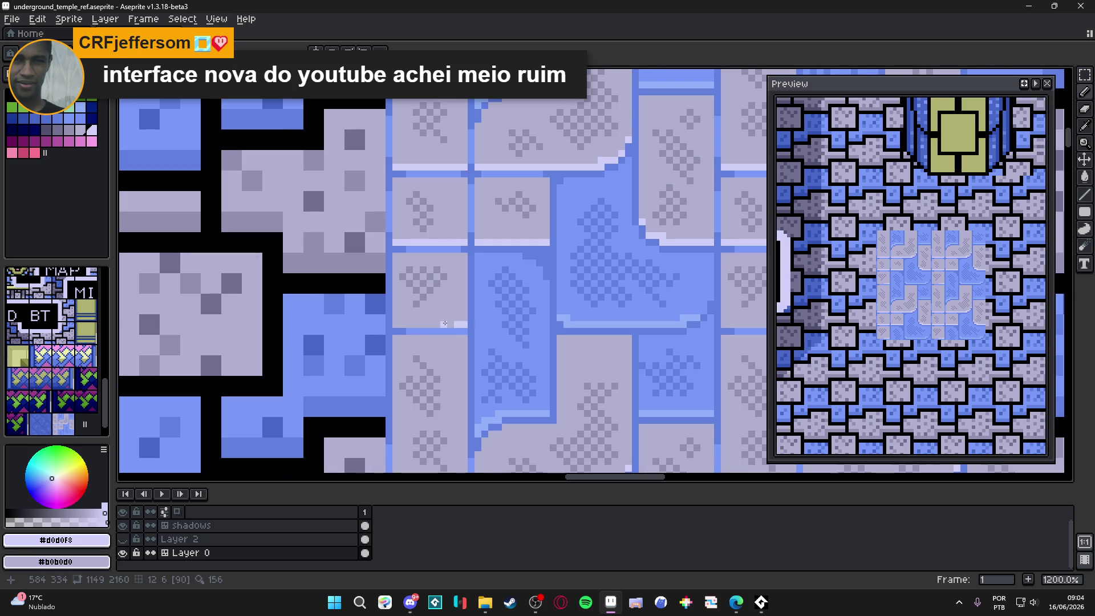
scroll(439, 316, down, 4)
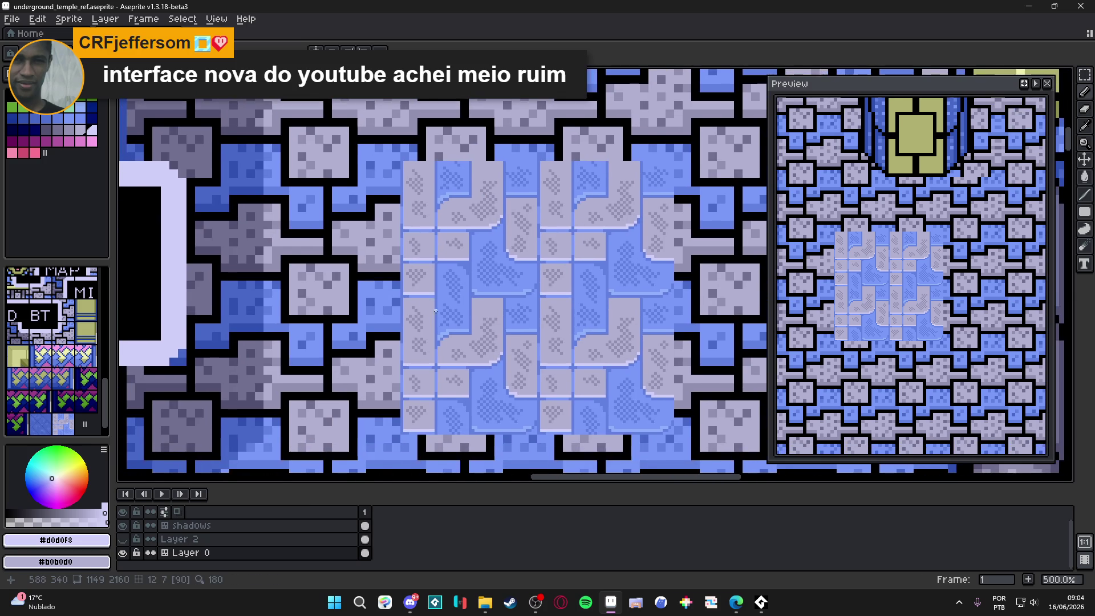
scroll(467, 316, down, 1)
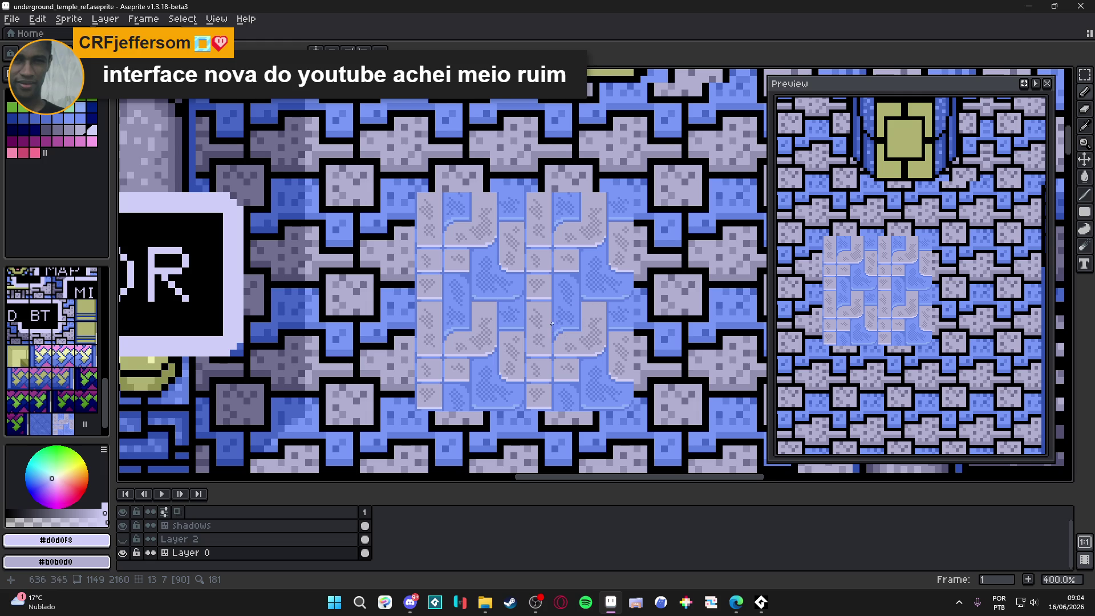
scroll(552, 324, down, 2)
scroll(552, 324, up, 2)
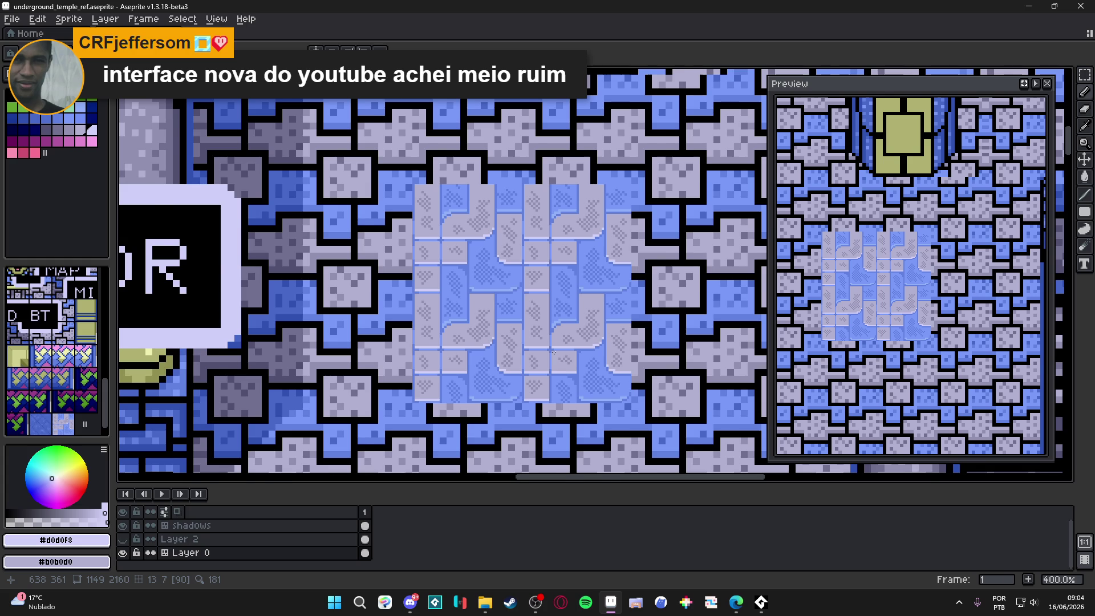
scroll(562, 345, down, 1)
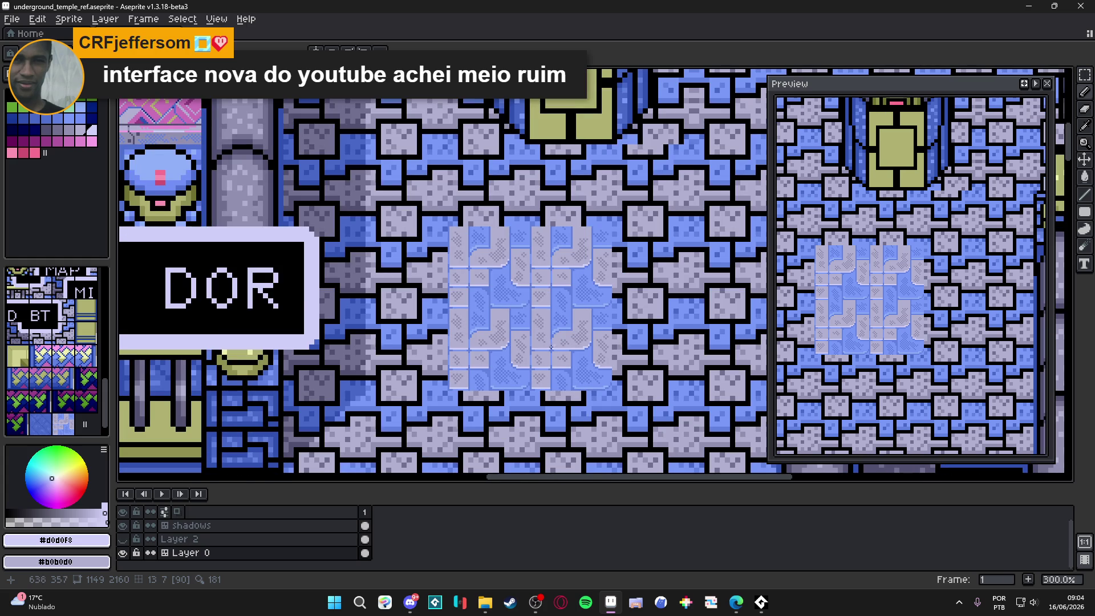
key(b)
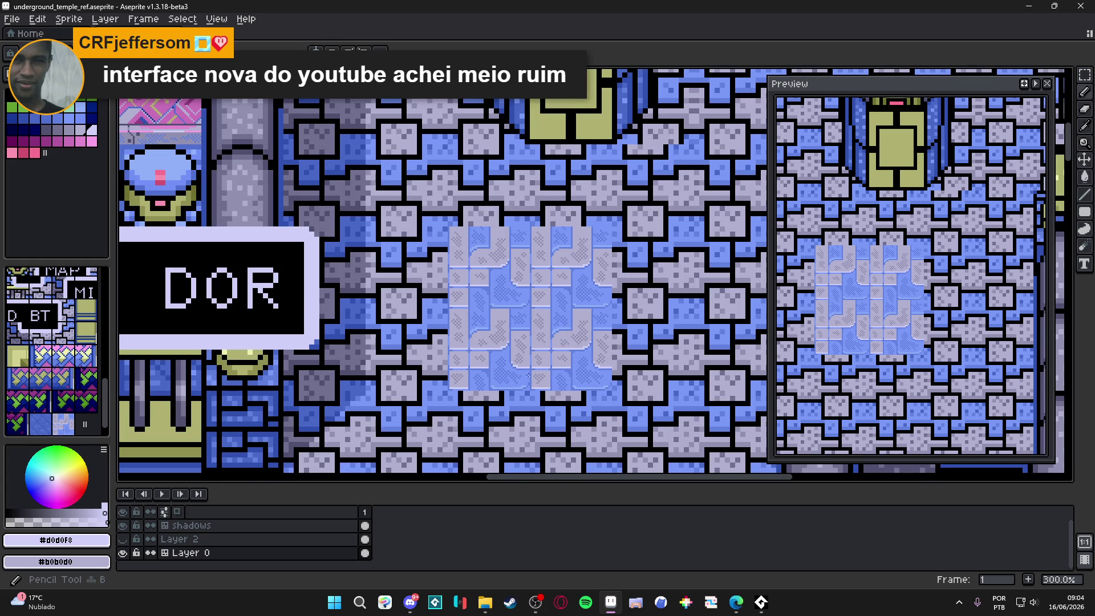
mouse_move(520, 362)
mouse_down()
mouse_move(508, 367)
mouse_move(517, 356)
mouse_up()
key(ctrl+s)
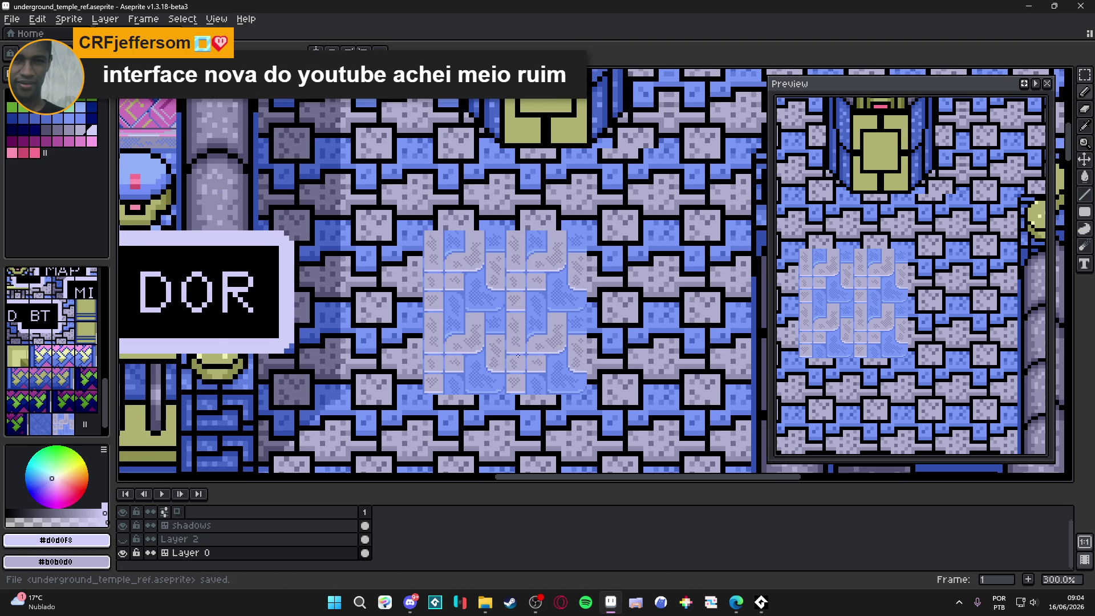
key(m)
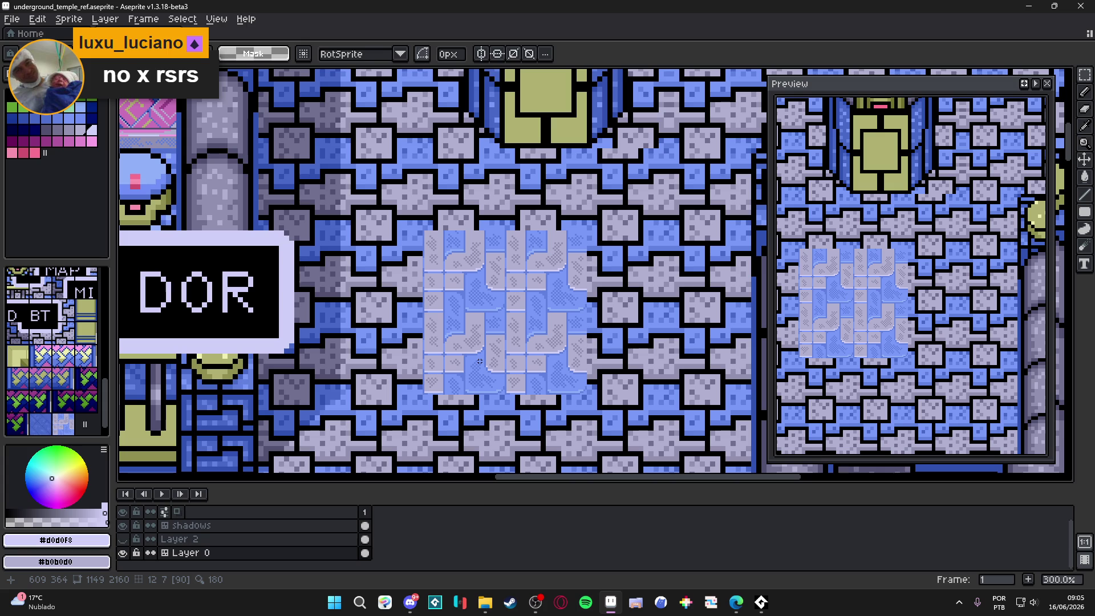
Save, then paint the lavender-blue rug tile in a column and patch across the hall floor.
scroll(573, 393, down, 1)
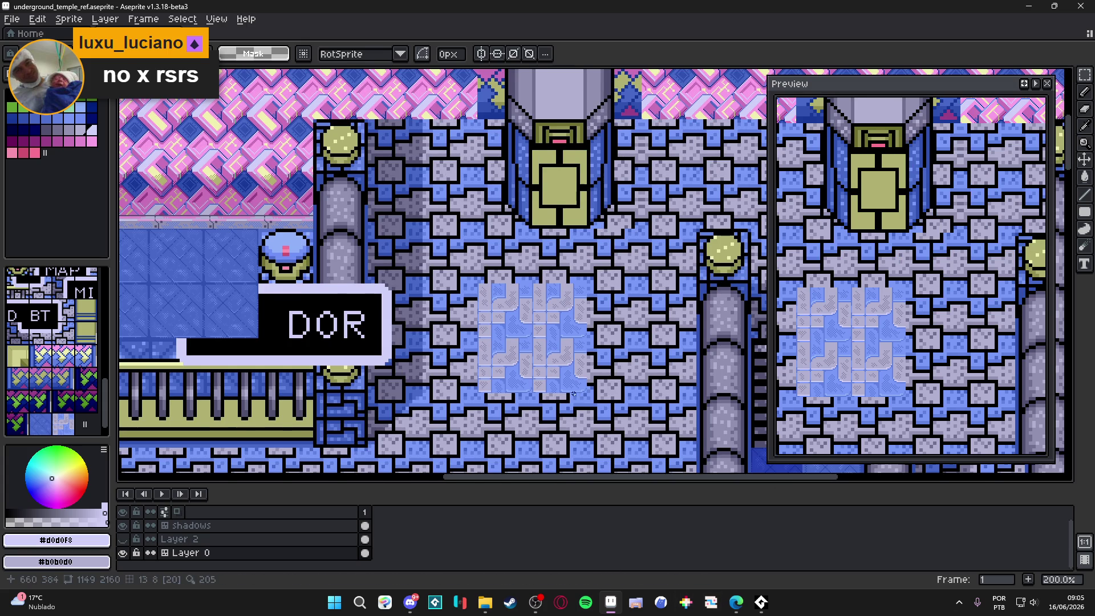
key(ctrl+s)
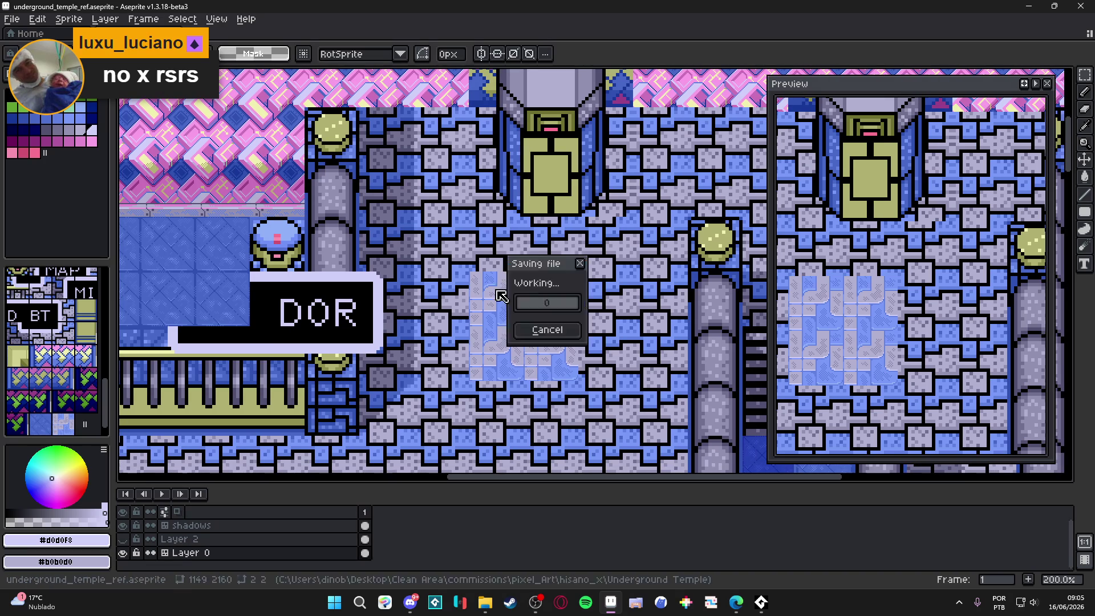
click(71, 355)
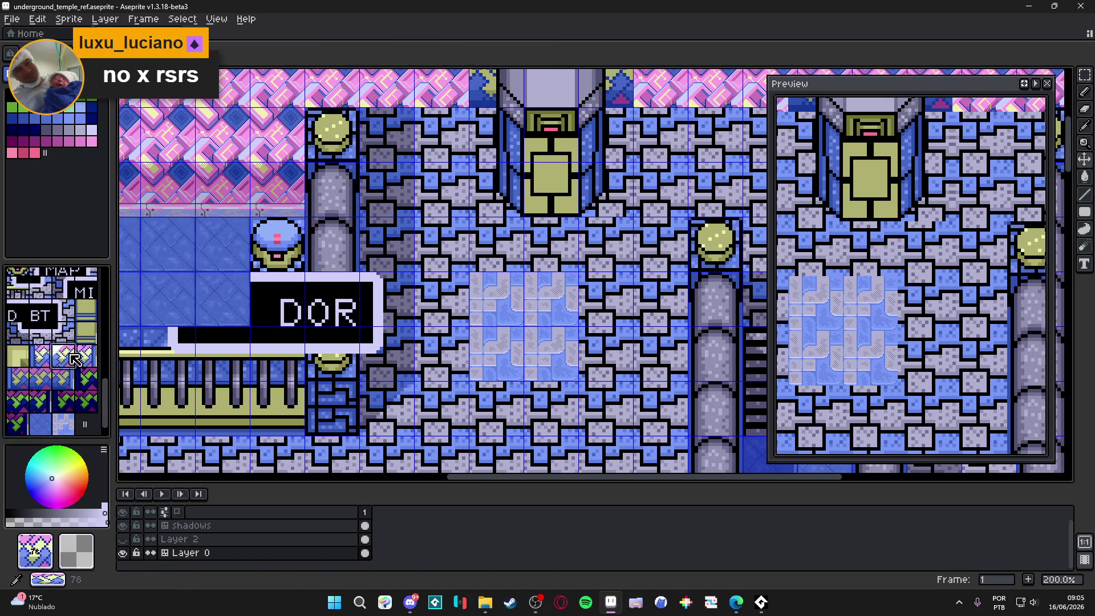
click(471, 246)
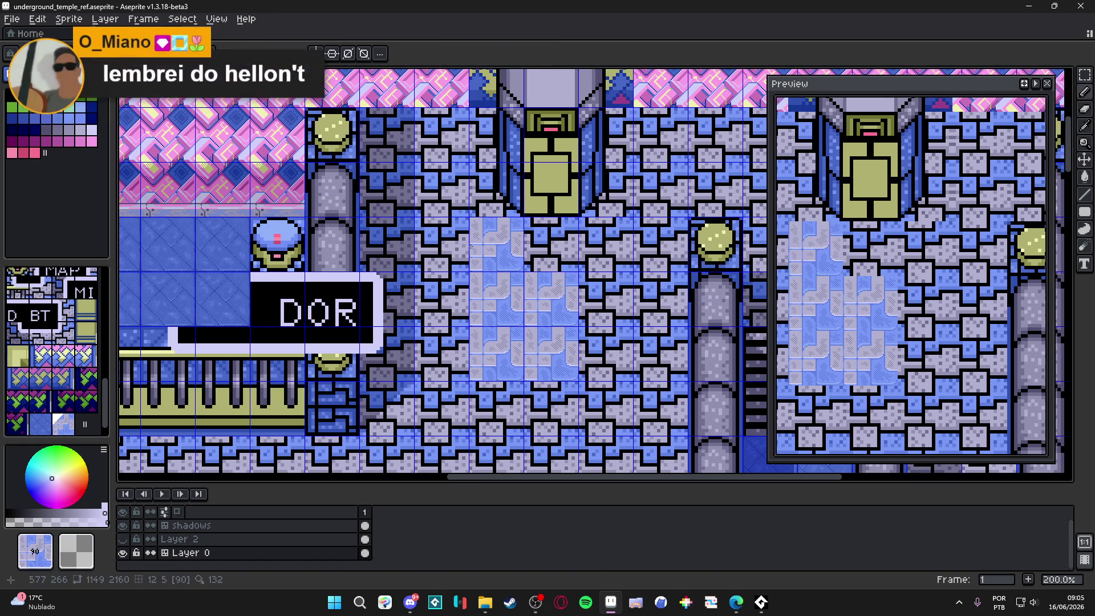
click(442, 245)
click(439, 187)
mouse_move(438, 184)
mouse_down()
mouse_move(439, 137)
mouse_move(422, 137)
mouse_move(386, 194)
mouse_move(390, 366)
mouse_move(439, 359)
mouse_move(439, 297)
mouse_move(448, 407)
mouse_move(413, 339)
mouse_move(568, 342)
mouse_move(622, 285)
mouse_move(574, 244)
mouse_move(610, 222)
mouse_move(513, 177)
mouse_move(474, 319)
mouse_up()
mouse_move(582, 319)
mouse_down()
mouse_move(585, 211)
mouse_move(638, 262)
mouse_move(531, 269)
mouse_move(592, 263)
mouse_up()
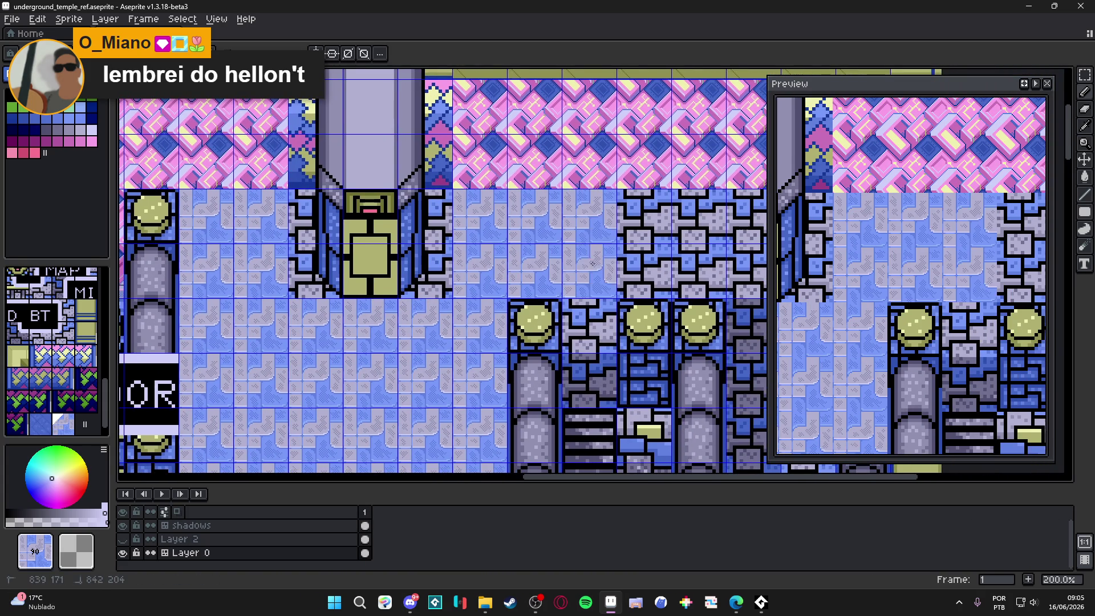
Replace the dark brick tiles between the pillars with rug tiles.
scroll(570, 264, down, 1)
scroll(497, 263, down, 1)
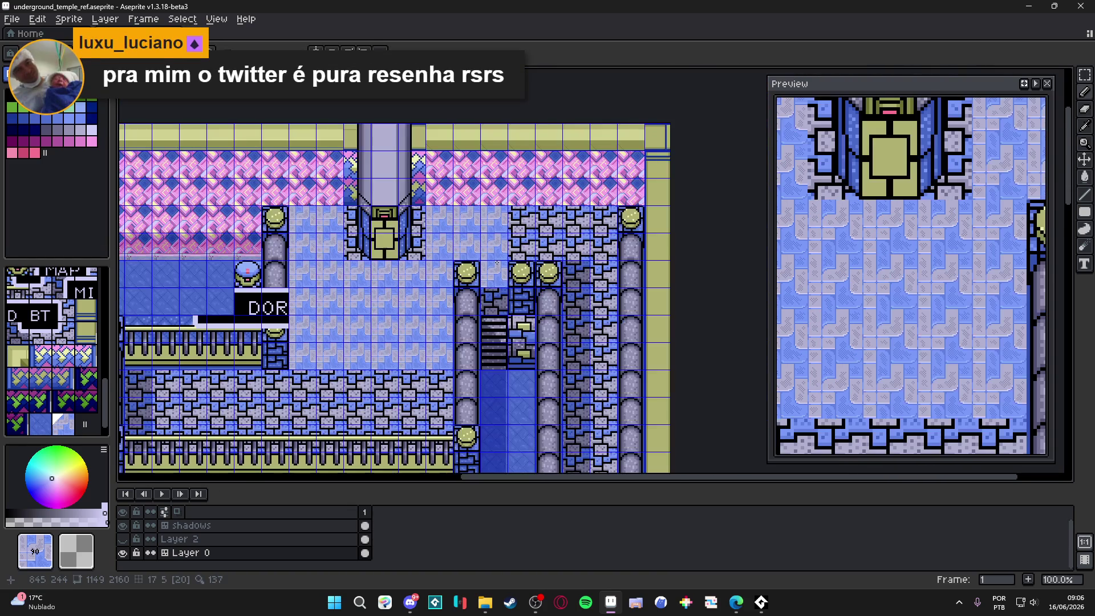
scroll(497, 263, up, 2)
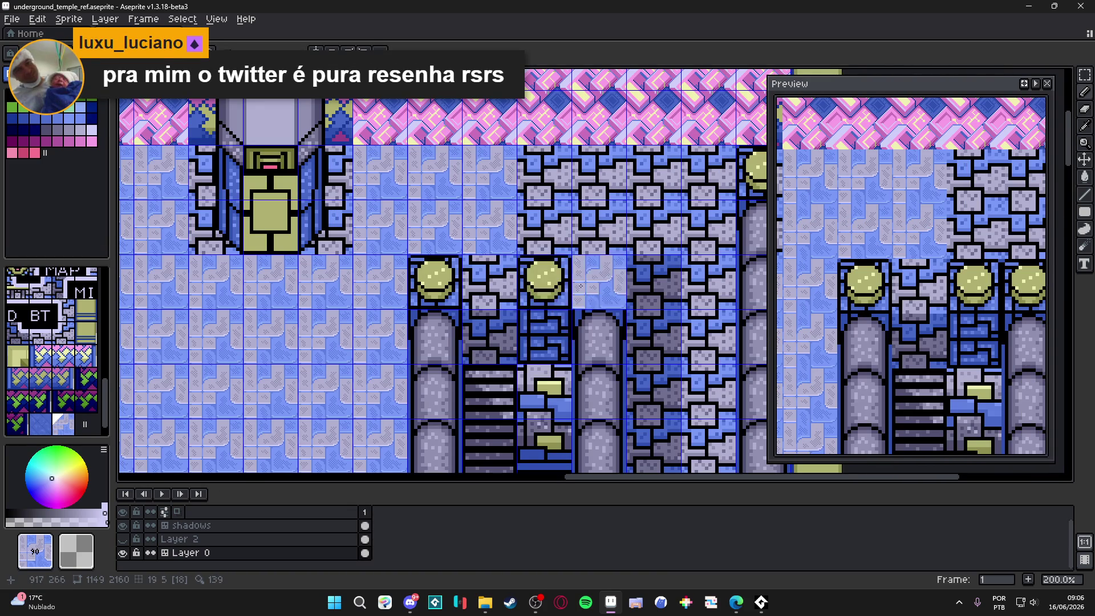
scroll(560, 293, down, 2)
scroll(535, 333, up, 2)
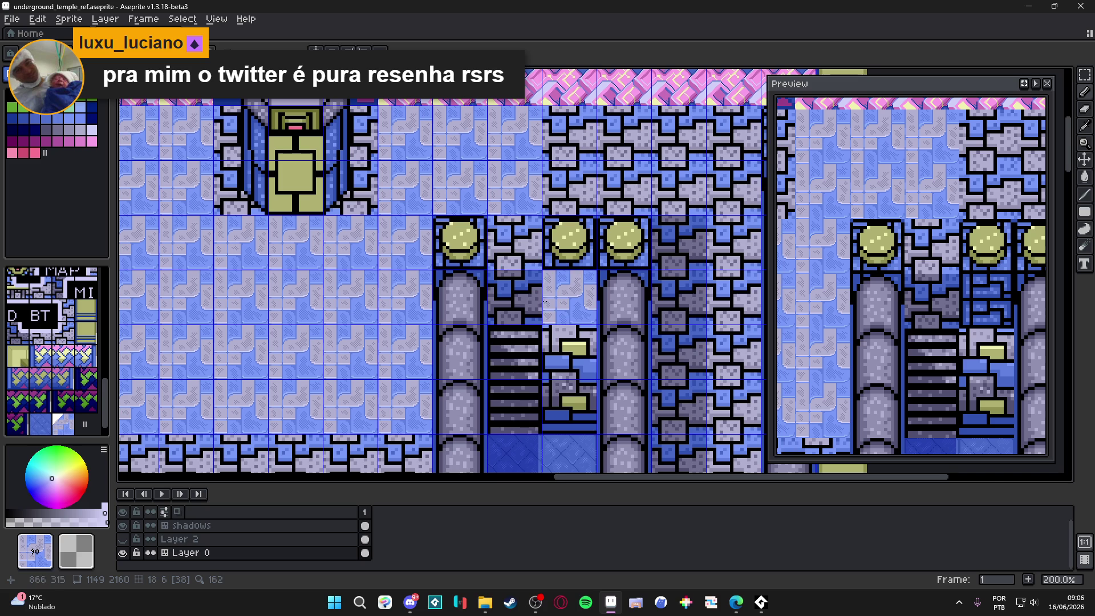
scroll(544, 301, down, 2)
scroll(467, 226, up, 1)
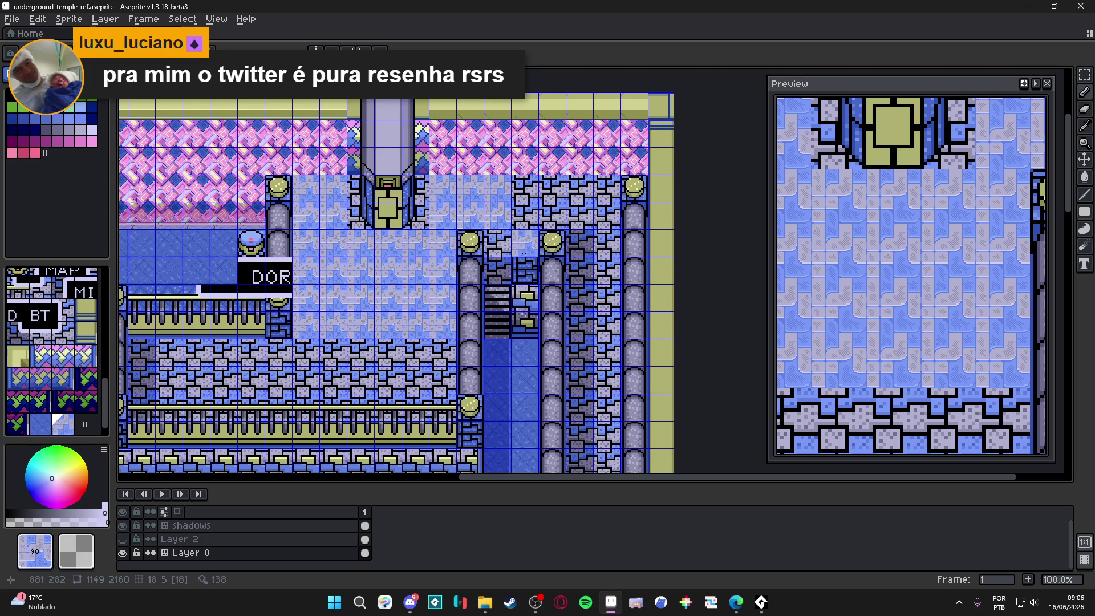
click(497, 245)
mouse_move(519, 222)
mouse_down()
mouse_move(608, 217)
mouse_move(605, 188)
mouse_move(553, 213)
mouse_up()
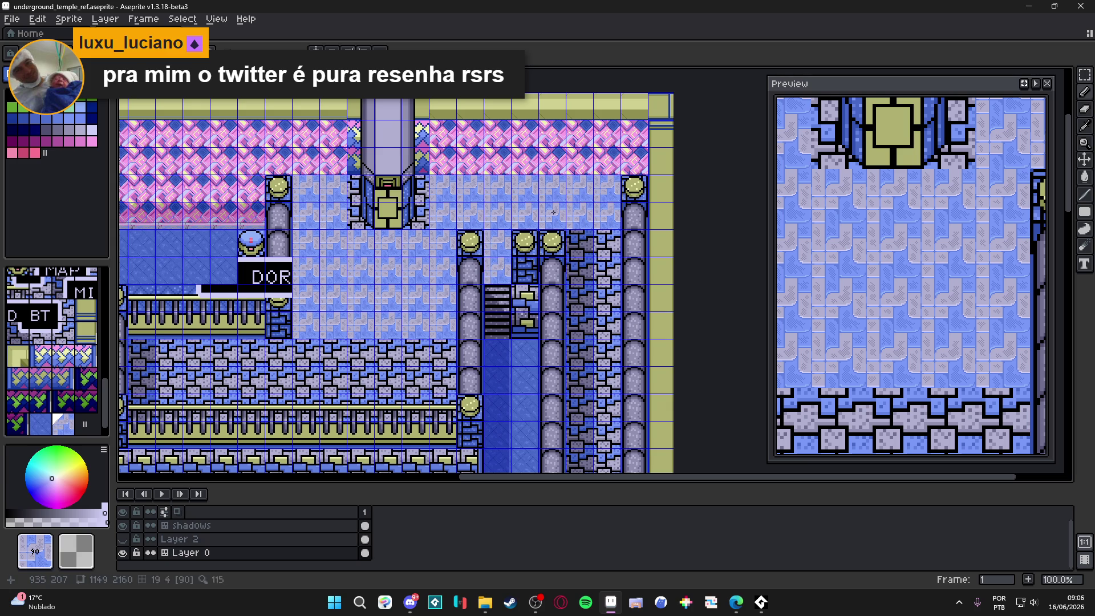
Repaint the remaining brick columns with rug tiles and save underground_temple_ref.aseprite.
scroll(554, 212, down, 3)
scroll(553, 213, right, 1)
drag(551, 171, 551, 262)
drag(578, 149, 577, 319)
scroll(577, 319, down, 3)
drag(548, 194, 547, 385)
click(566, 268)
mouse_move(566, 269)
mouse_down()
mouse_move(570, 379)
mouse_move(564, 248)
mouse_move(585, 263)
mouse_move(591, 433)
mouse_up()
scroll(570, 379, down, 5)
scroll(587, 240, down, 7)
key(ctrl+s)
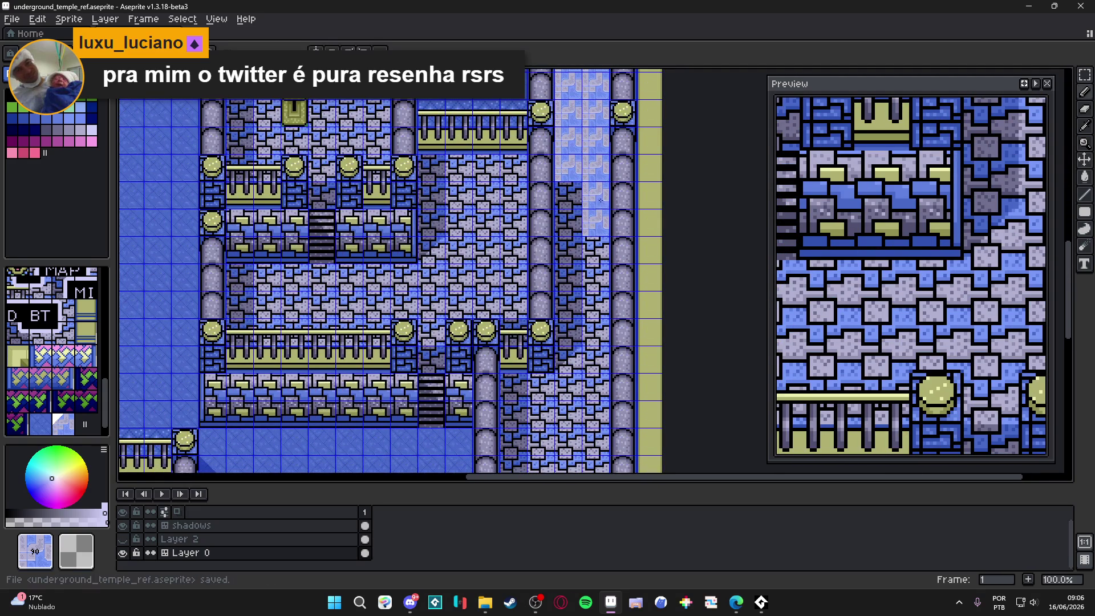
drag(571, 176, 568, 394)
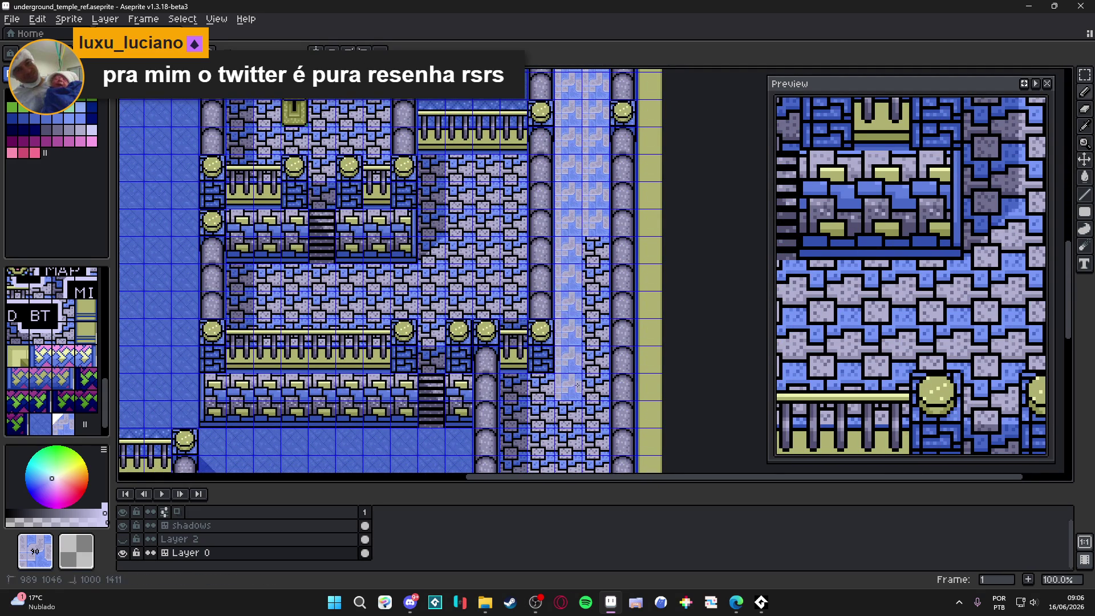
drag(596, 249, 593, 399)
scroll(593, 399, down, 5)
click(541, 259)
click(514, 259)
click(540, 286)
click(524, 285)
drag(519, 308, 516, 456)
scroll(516, 456, down, 6)
drag(564, 114, 557, 259)
drag(537, 137, 537, 313)
mouse_move(592, 170)
mouse_down()
mouse_move(592, 361)
mouse_move(474, 361)
mouse_move(486, 337)
mouse_move(510, 334)
mouse_move(425, 306)
mouse_move(399, 310)
mouse_move(536, 334)
mouse_move(317, 333)
mouse_move(323, 312)
mouse_move(290, 306)
mouse_move(318, 361)
mouse_move(433, 361)
mouse_up()
click(568, 280)
scroll(513, 289, up, 15)
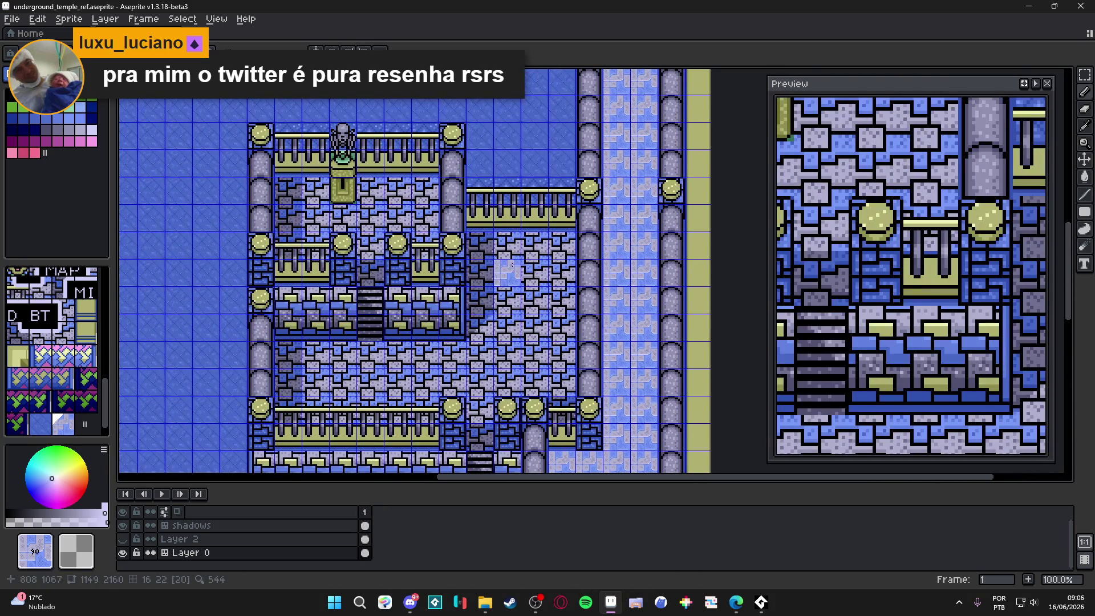
mouse_move(479, 245)
mouse_down()
mouse_move(562, 245)
mouse_move(562, 274)
mouse_move(473, 390)
mouse_up()
click(1082, 220)
drag(282, 349, 459, 391)
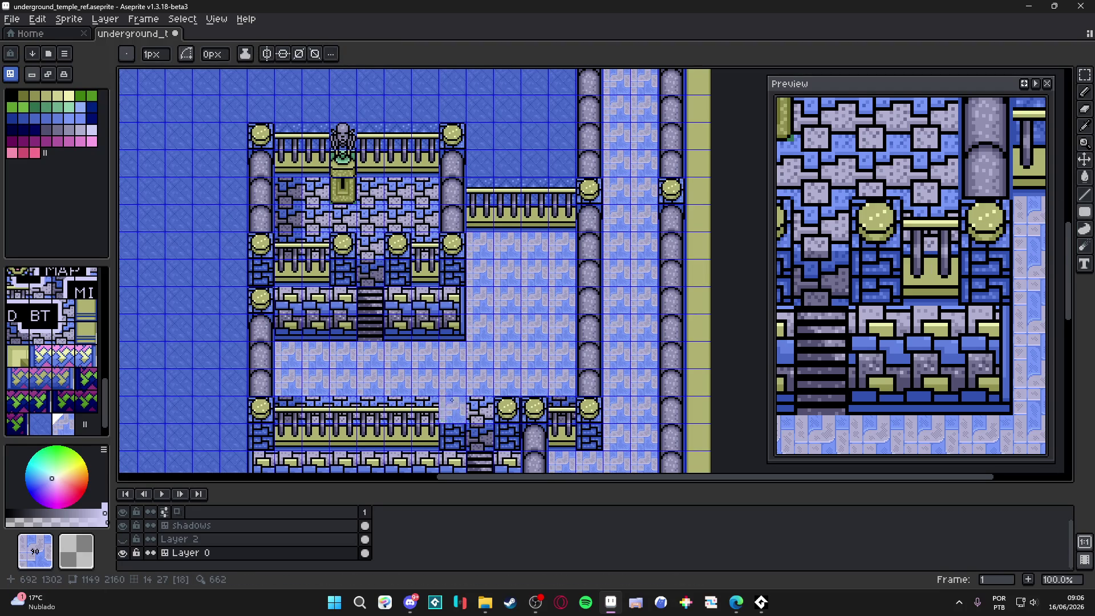
mouse_move(425, 191)
mouse_down()
mouse_move(339, 219)
mouse_move(285, 220)
mouse_move(282, 197)
mouse_move(280, 211)
mouse_up()
scroll(365, 203, down, 2)
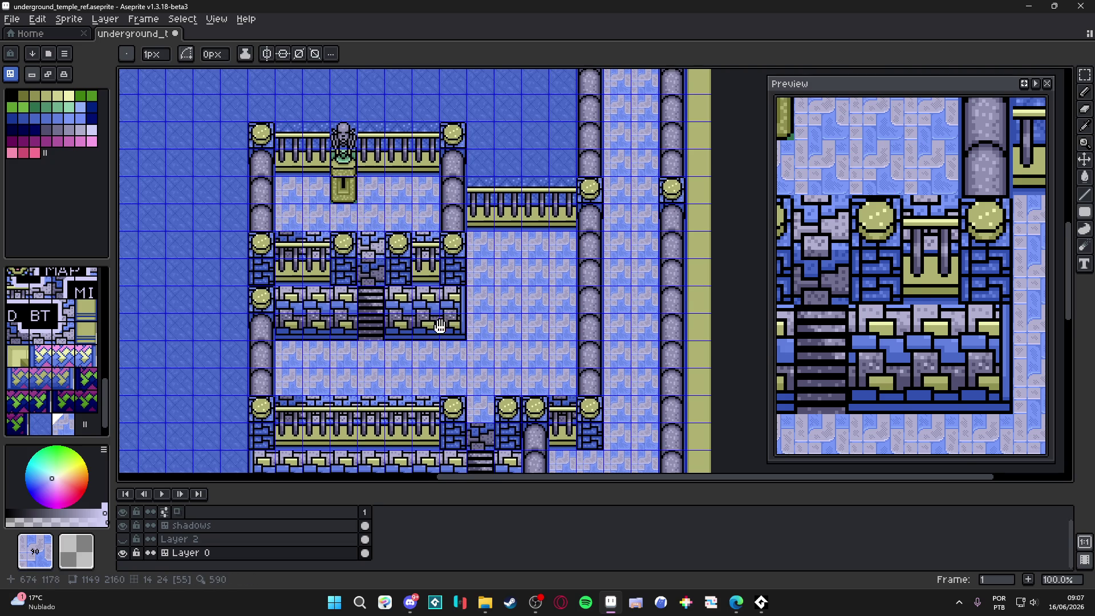
scroll(390, 198, down, 2)
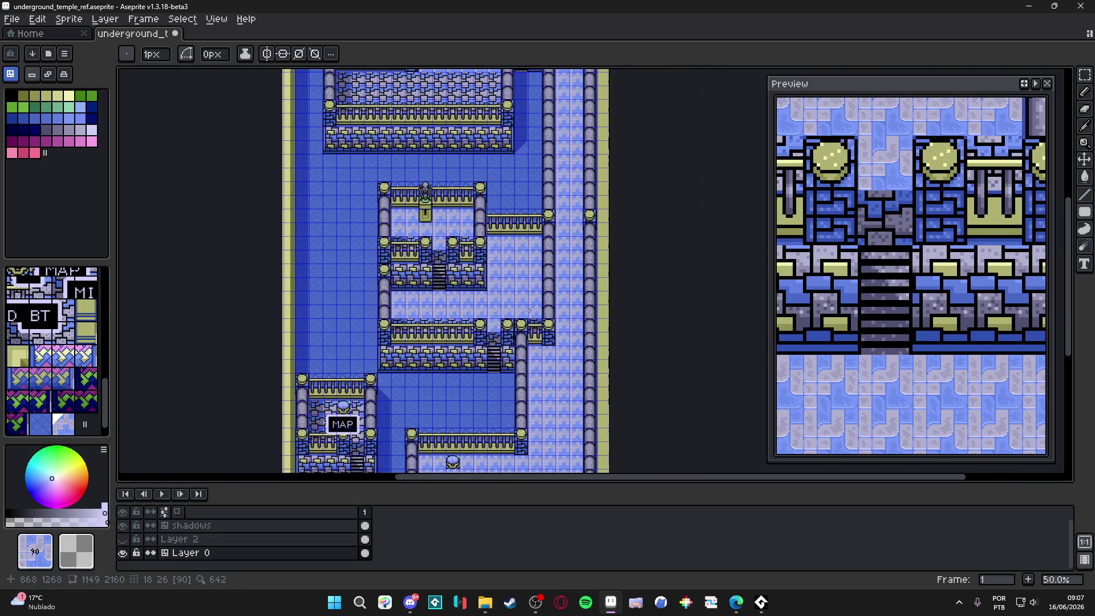
scroll(333, 283, down, 3)
scroll(334, 279, up, 2)
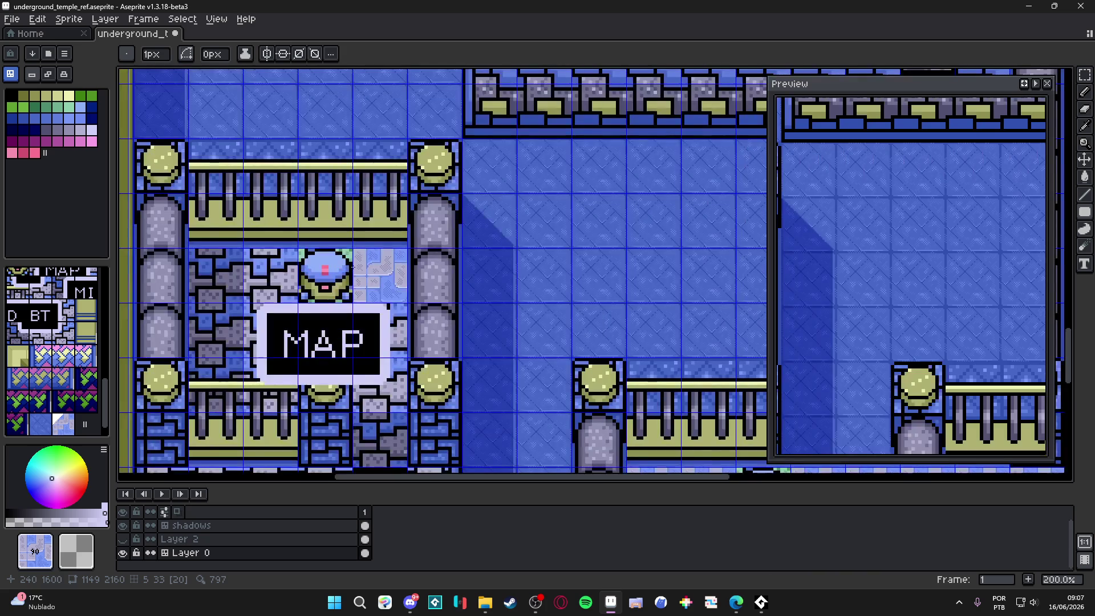
Drag the light floor tile over the stone cells surrounding the round pedestal above the MAP sign.
mouse_move(302, 268)
mouse_down()
mouse_move(216, 279)
mouse_move(217, 331)
mouse_move(368, 338)
mouse_up()
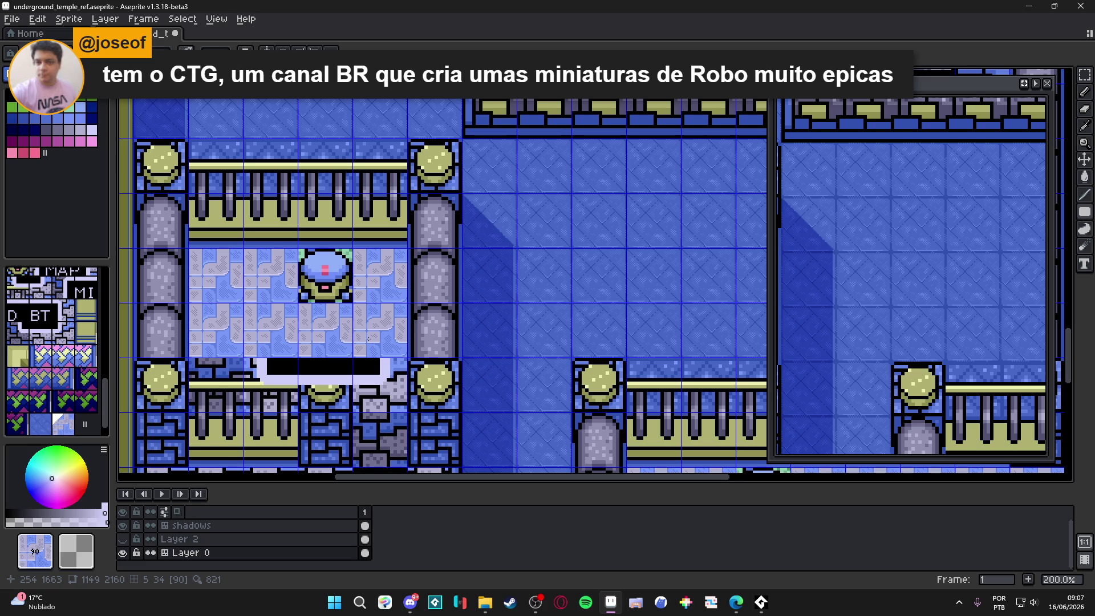
scroll(348, 340, down, 1)
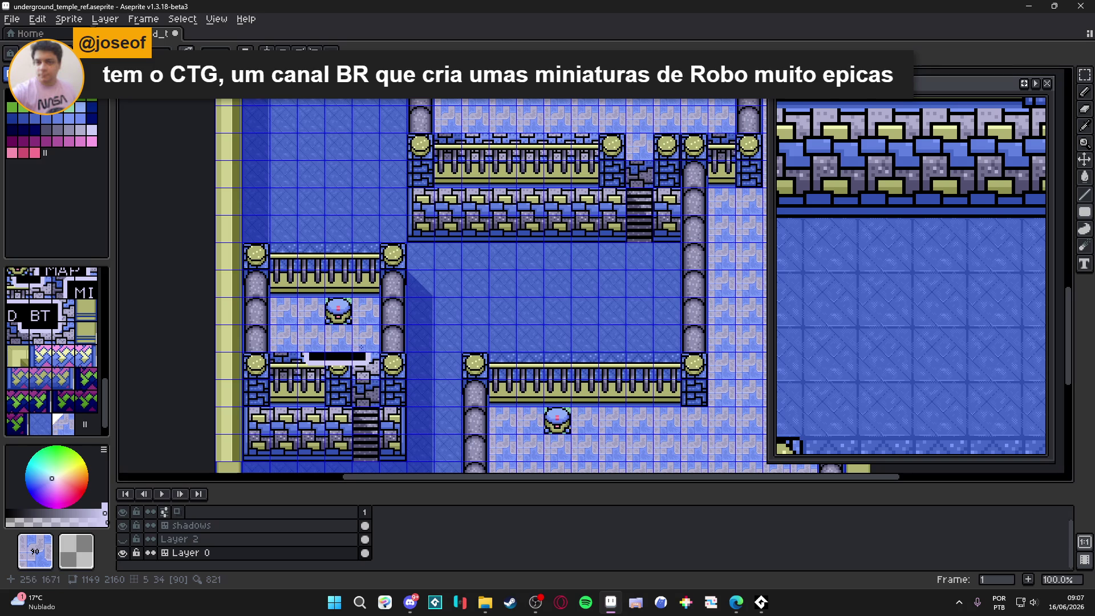
drag(361, 347, 392, 322)
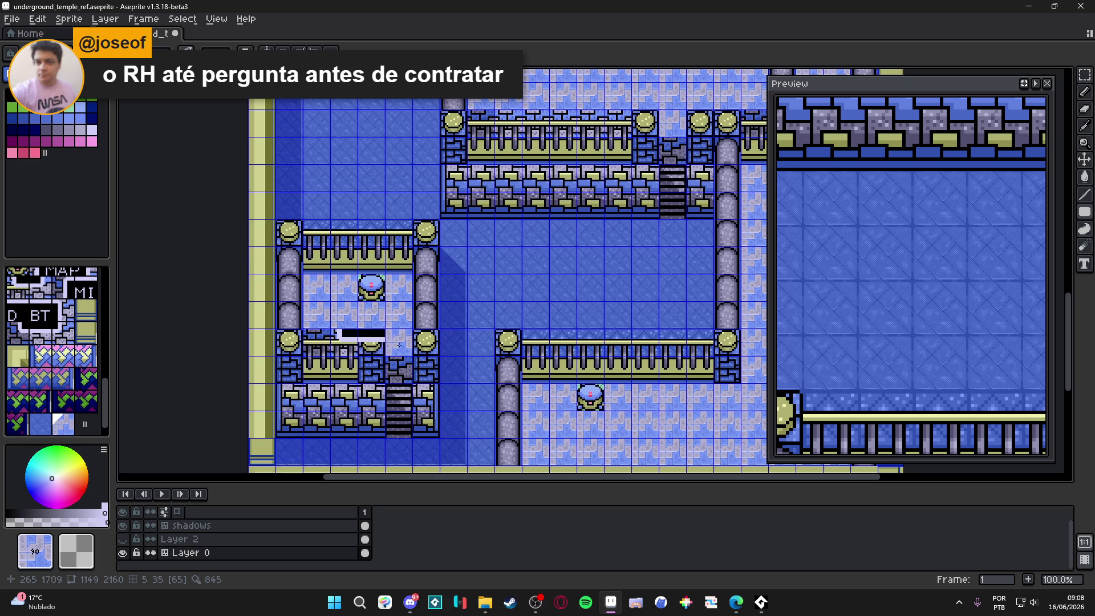
Move the view over the upper halls and briefly hide a layer to check the map.
scroll(485, 360, down, 1)
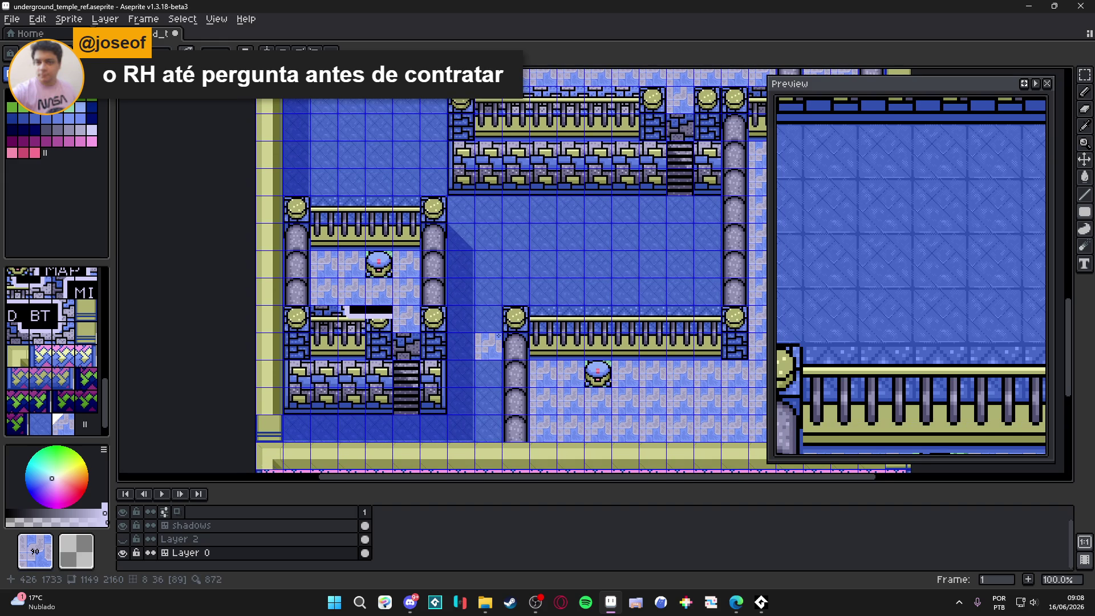
drag(515, 321, 370, 554)
drag(383, 268, 476, 112)
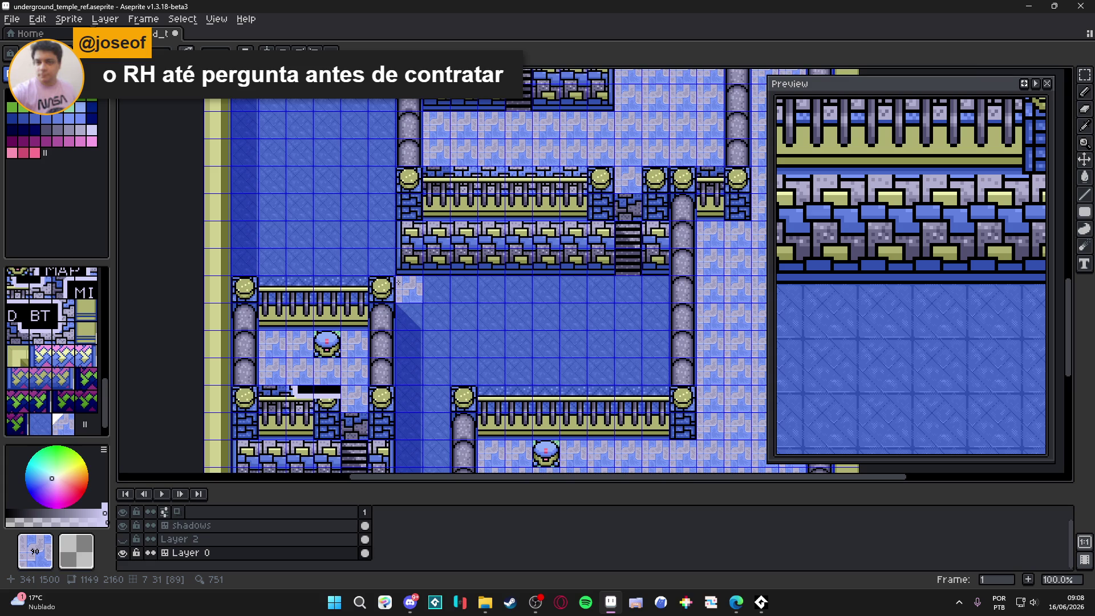
scroll(397, 282, down, 1)
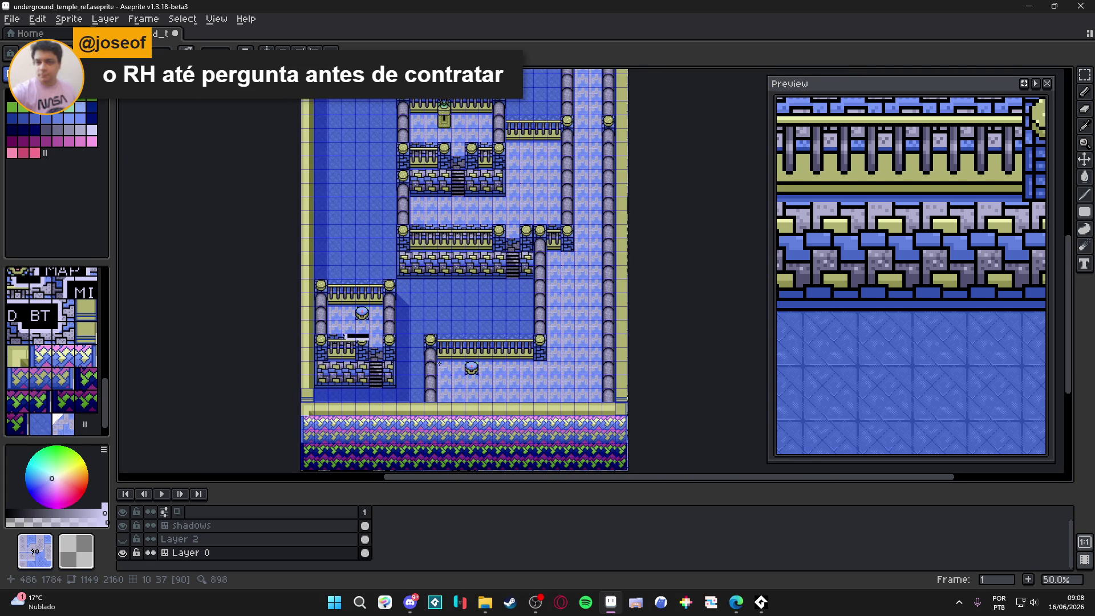
double_click(122, 552)
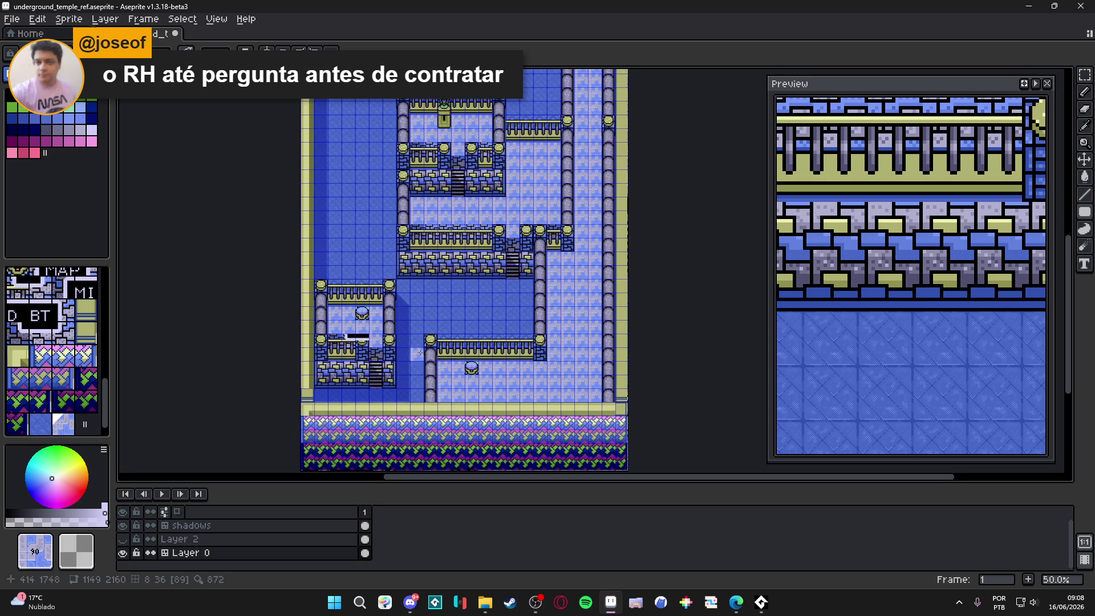
scroll(421, 352, up, 1)
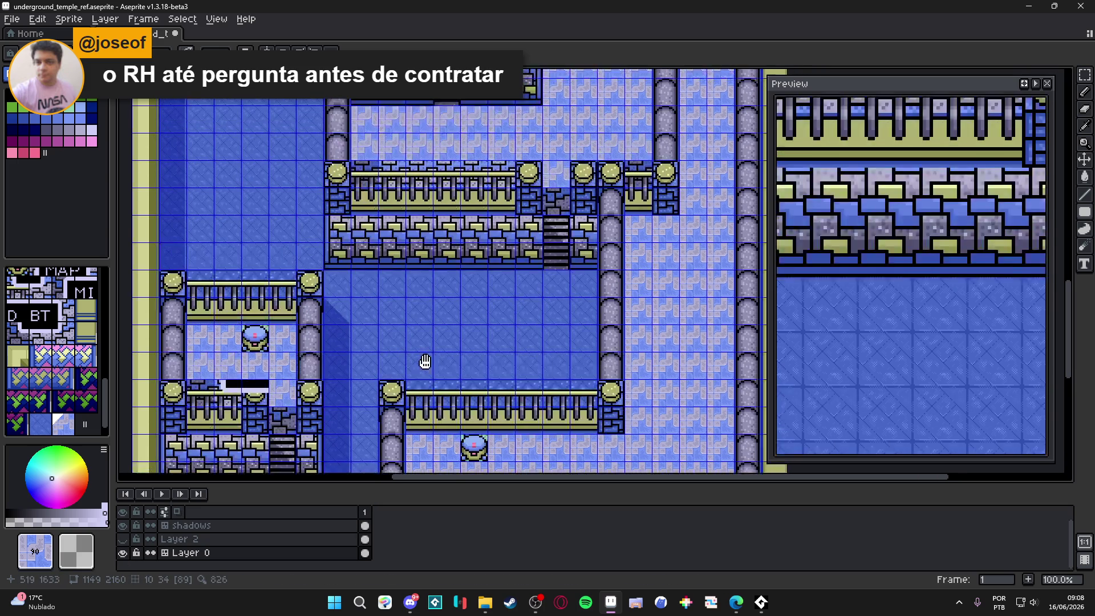
Stamp one more woven rug floor tile and save underground_temple_ref.aseprite.
click(423, 371)
key(ctrl+s)
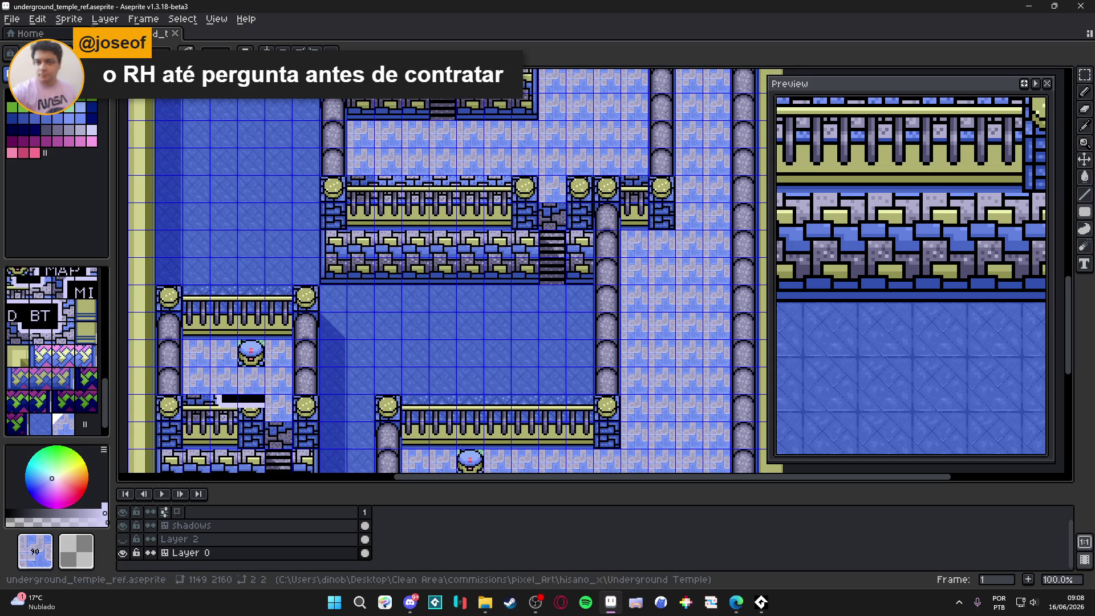
scroll(430, 337, down, 2)
drag(399, 229, 425, 283)
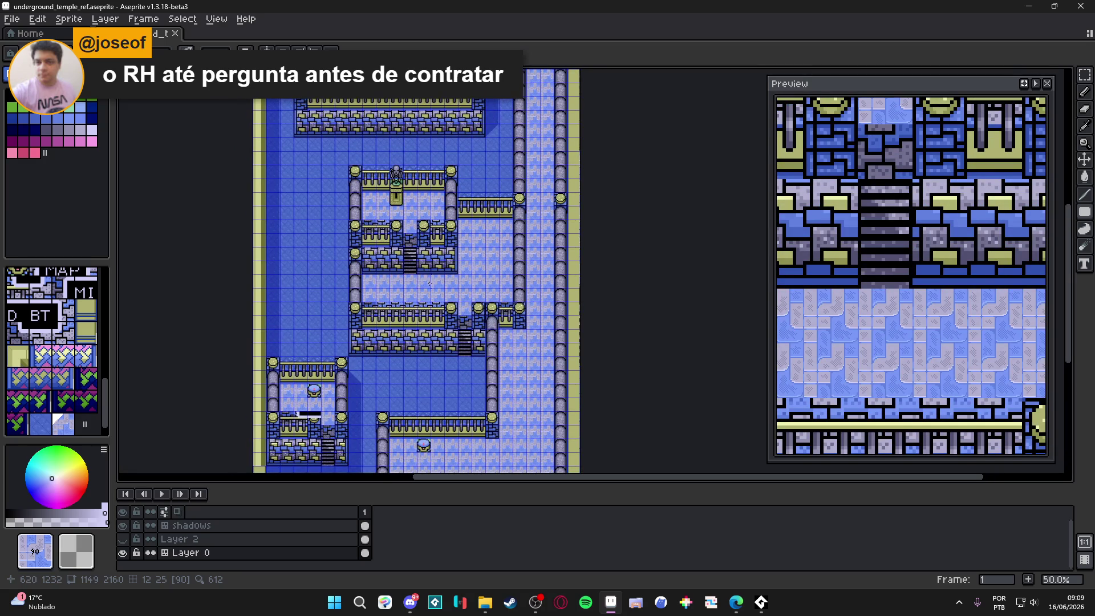
drag(423, 145, 502, 373)
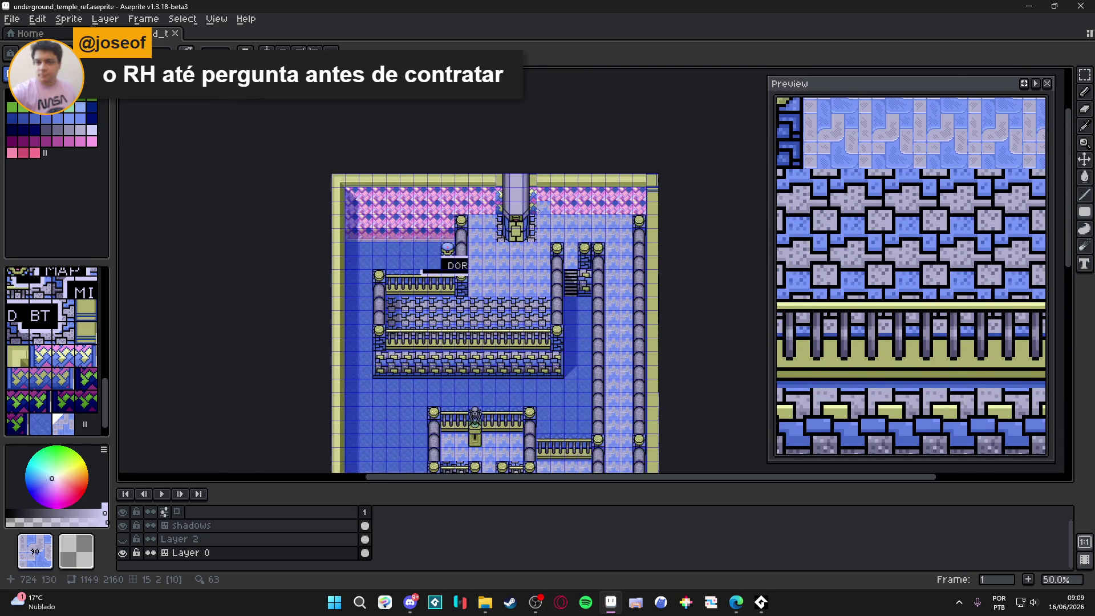
Replace the pillar cap on the left column by the DOR sign with a blue floor tile.
scroll(543, 208, up, 1)
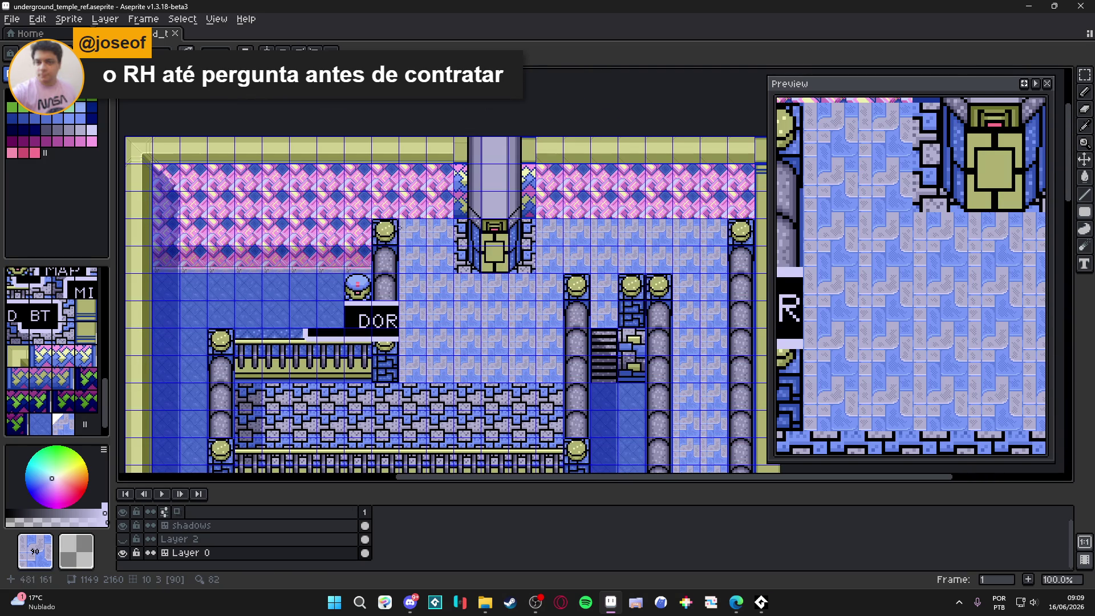
click(396, 232)
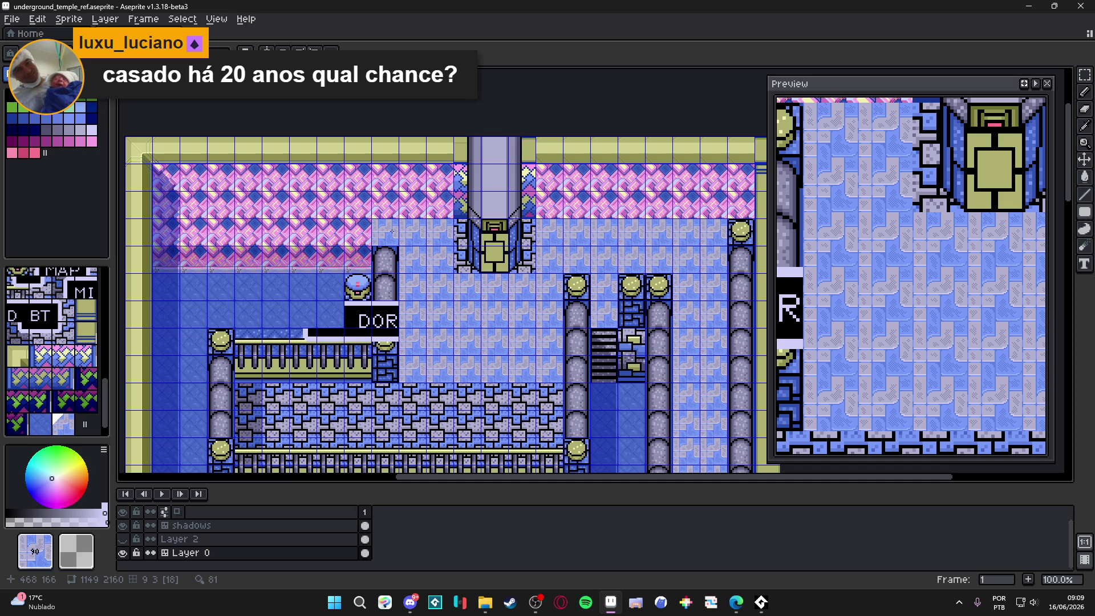
Turn the DOR hall's brick row into light floor tiles and hide the tile grid.
drag(513, 344, 537, 224)
mouse_move(581, 282)
mouse_down()
mouse_move(291, 280)
mouse_move(285, 304)
mouse_move(576, 304)
mouse_move(457, 308)
mouse_up()
key(ctrl+apostrophe)
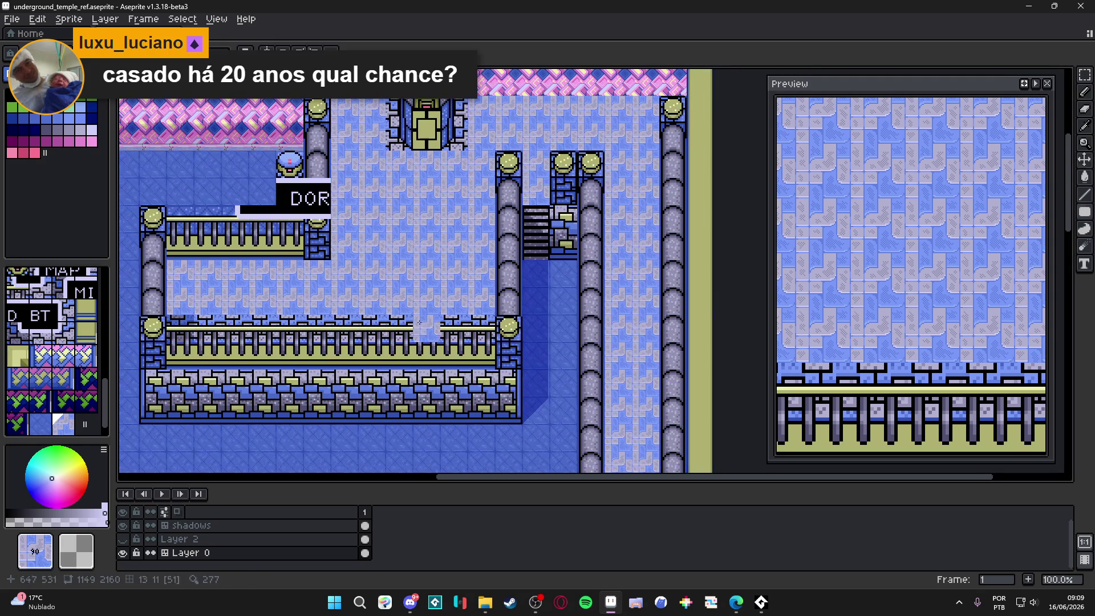
Fill the gap in the hall's lower railing with a railing tile.
drag(344, 356, 413, 357)
drag(248, 331, 290, 369)
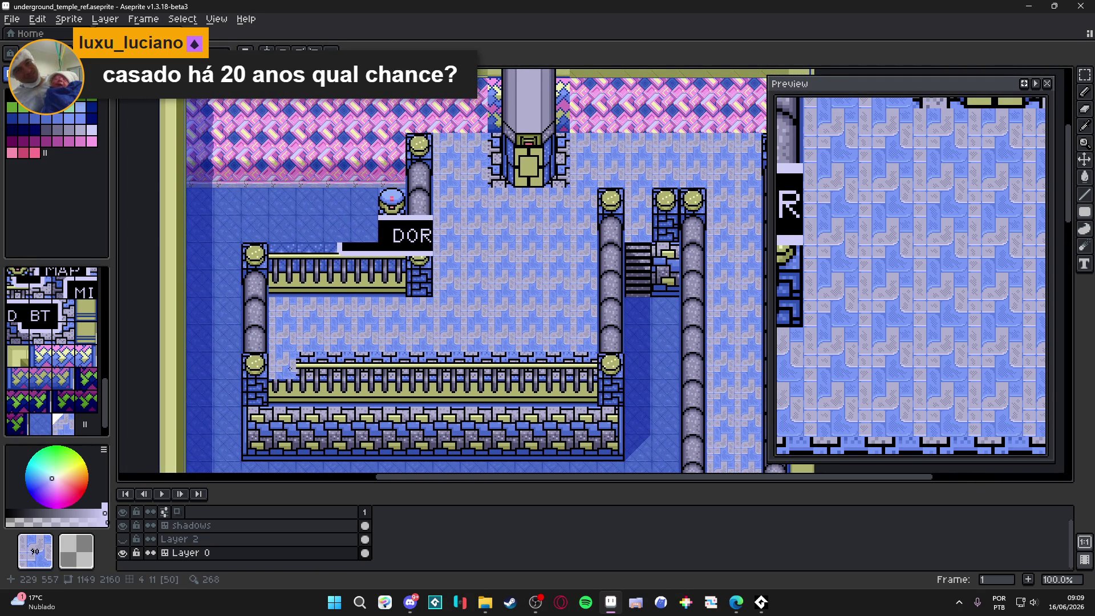
click(294, 365)
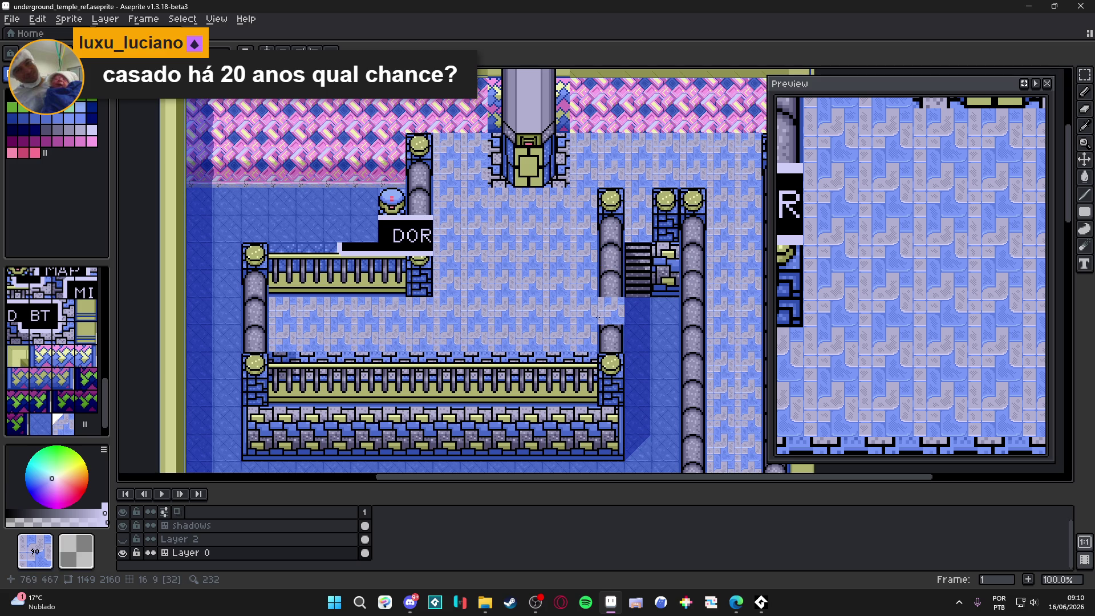
Paint floor tiles over the two brick cells beside the stairs.
click(665, 283)
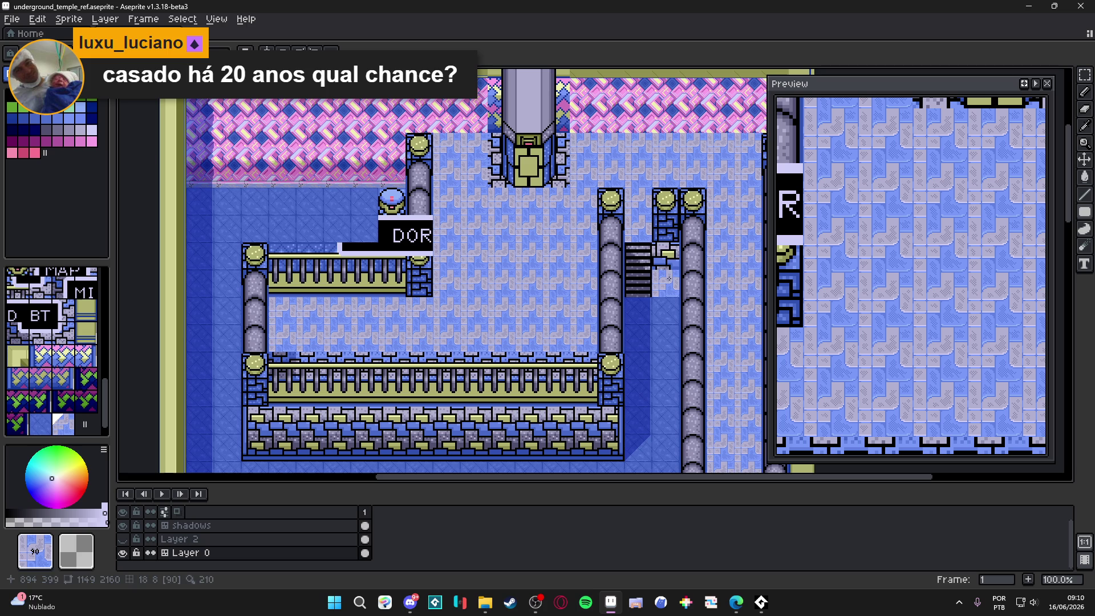
click(666, 255)
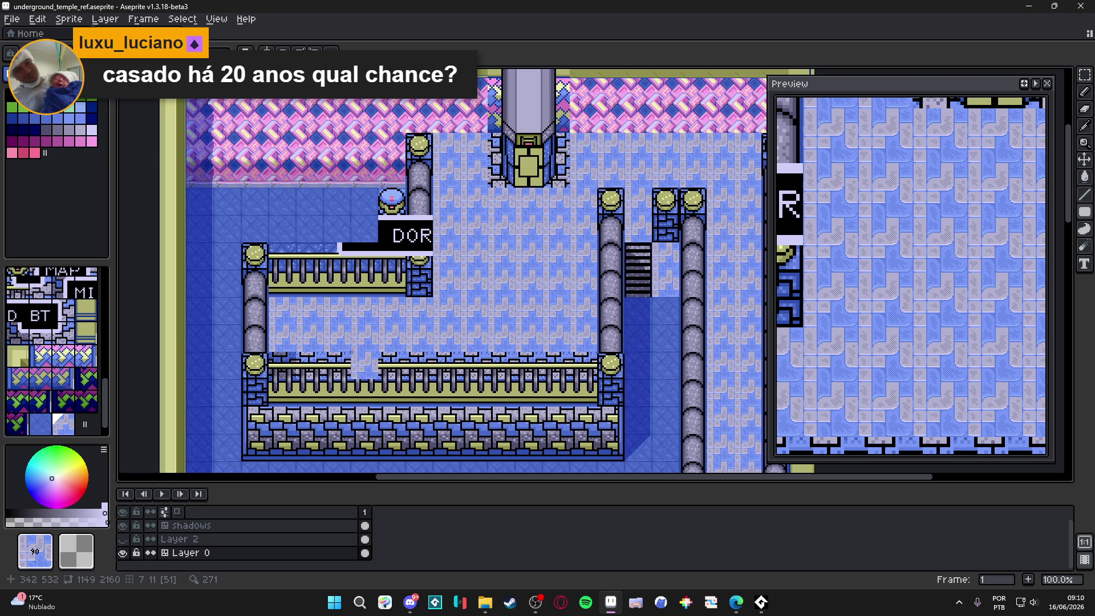
key(ctrl)
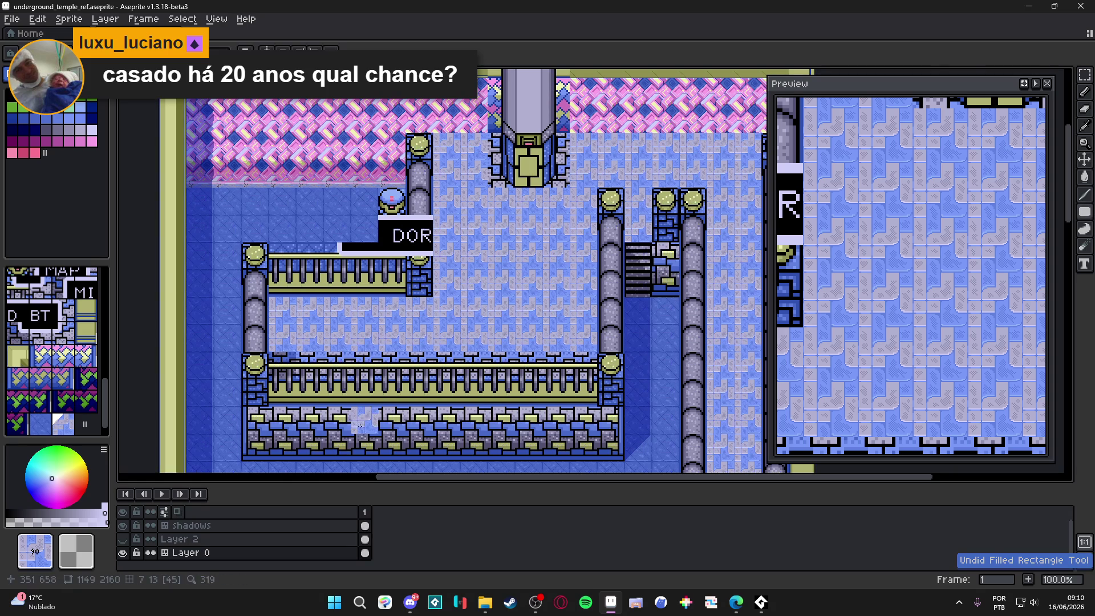
drag(467, 400, 436, 406)
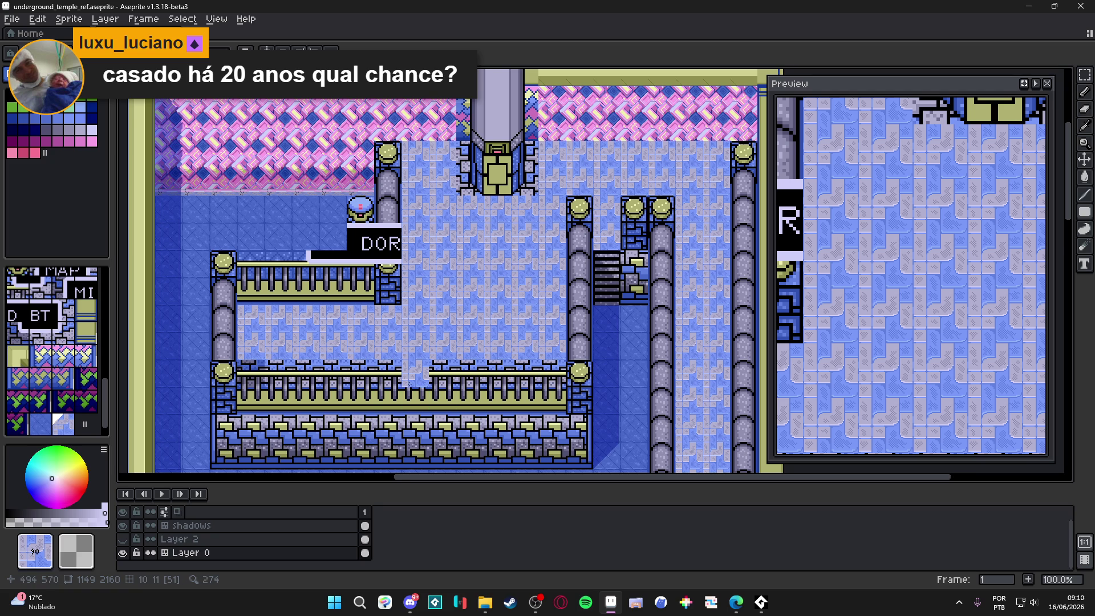
Save underground_temple_ref.aseprite and switch to the web browser.
scroll(409, 383, down, 1)
scroll(337, 362, up, 3)
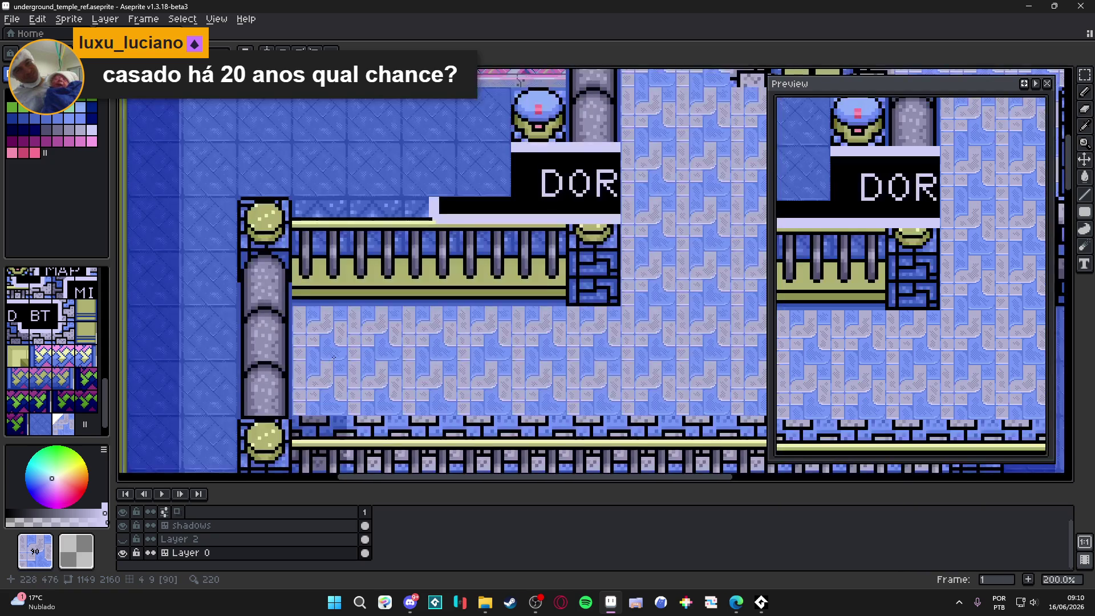
scroll(334, 357, down, 3)
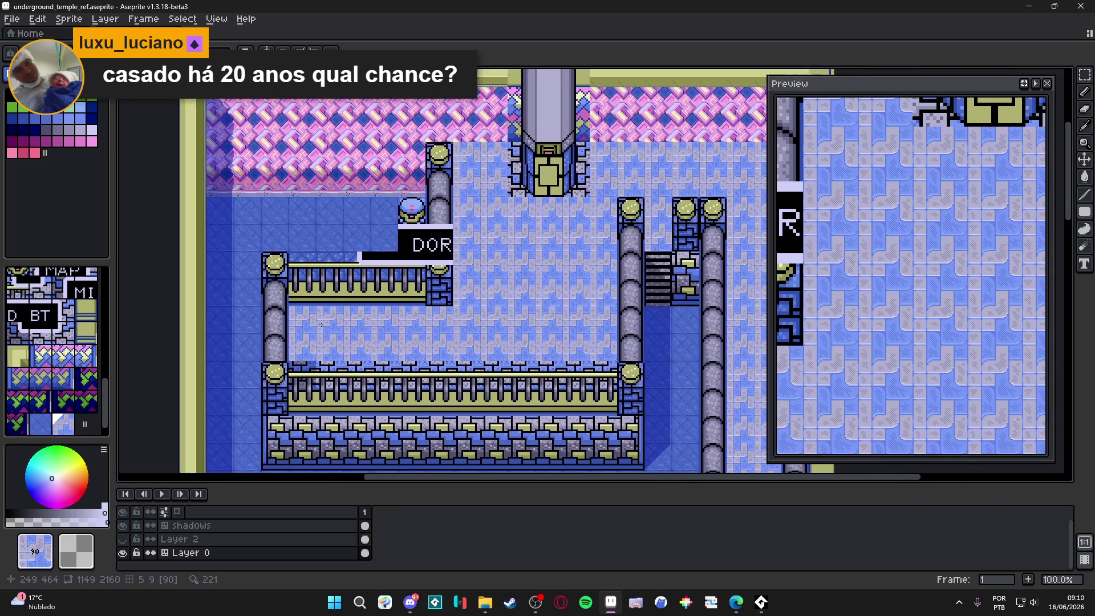
key(ctrl+s)
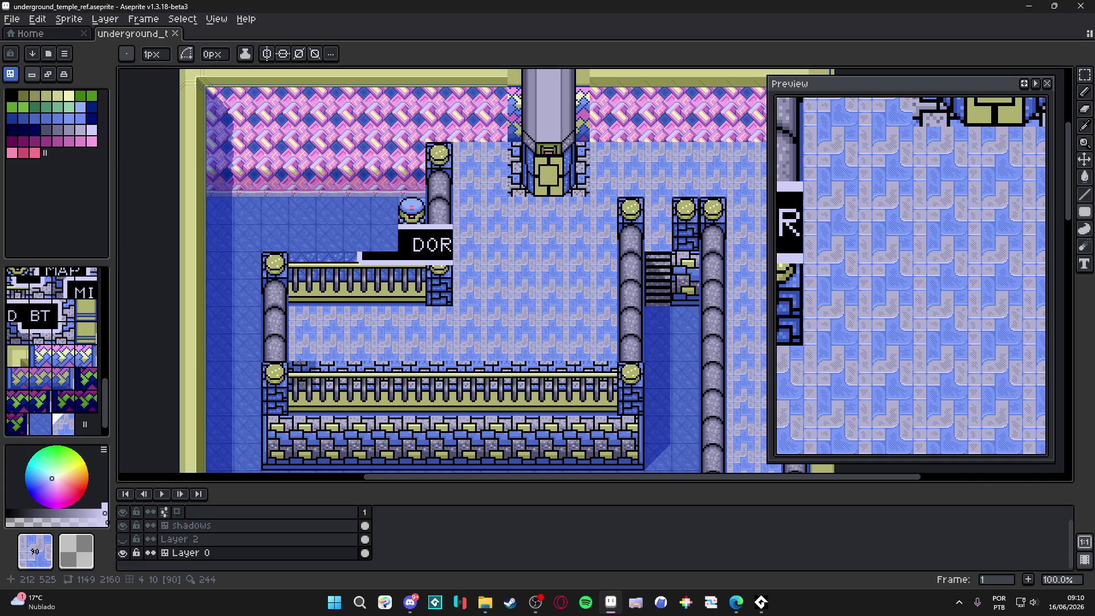
key(alt+Tab)
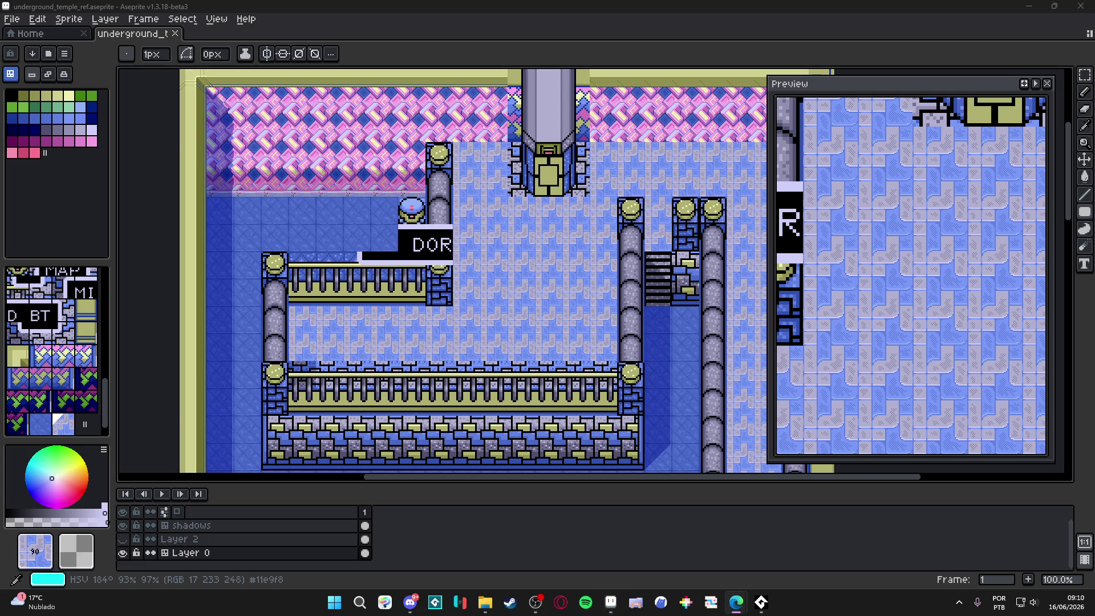
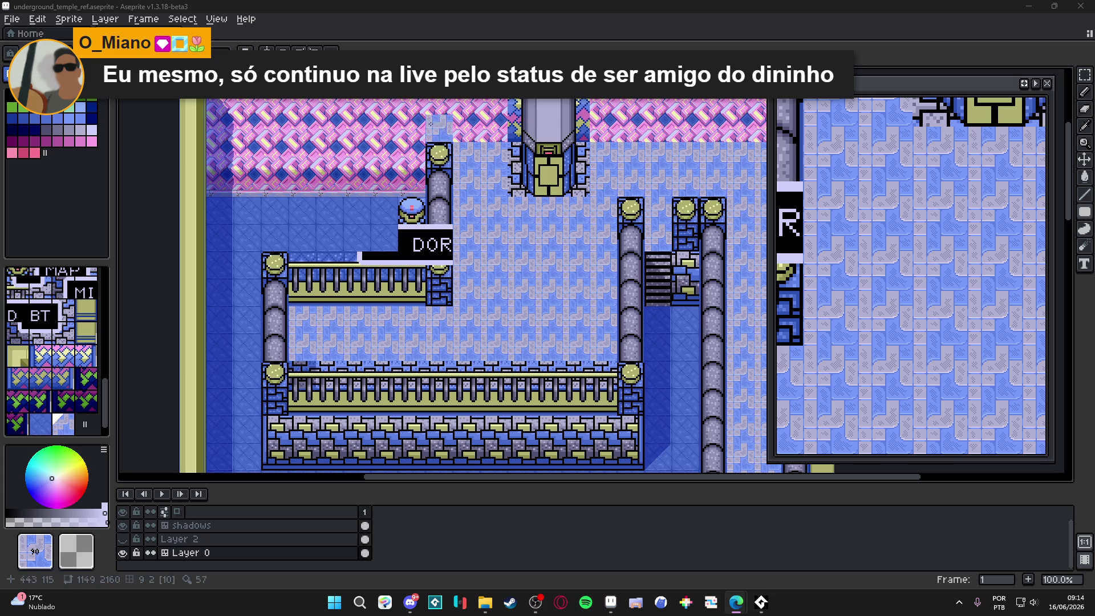
Pick pink lattice tile 24 from the temple's upper wall as the foreground tile.
drag(442, 178, 420, 189)
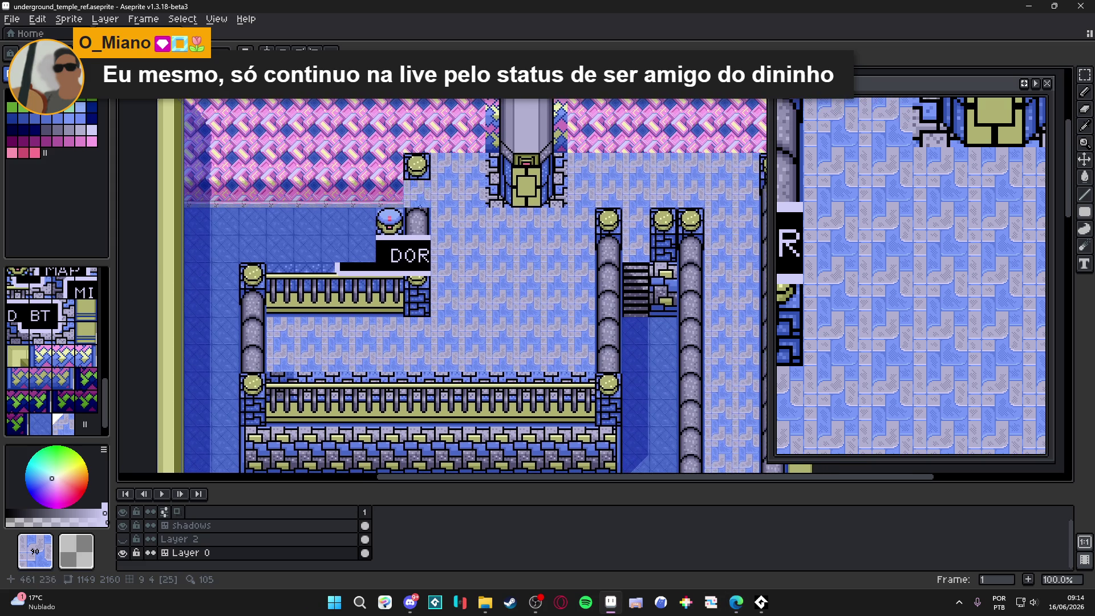
alt+click(344, 205)
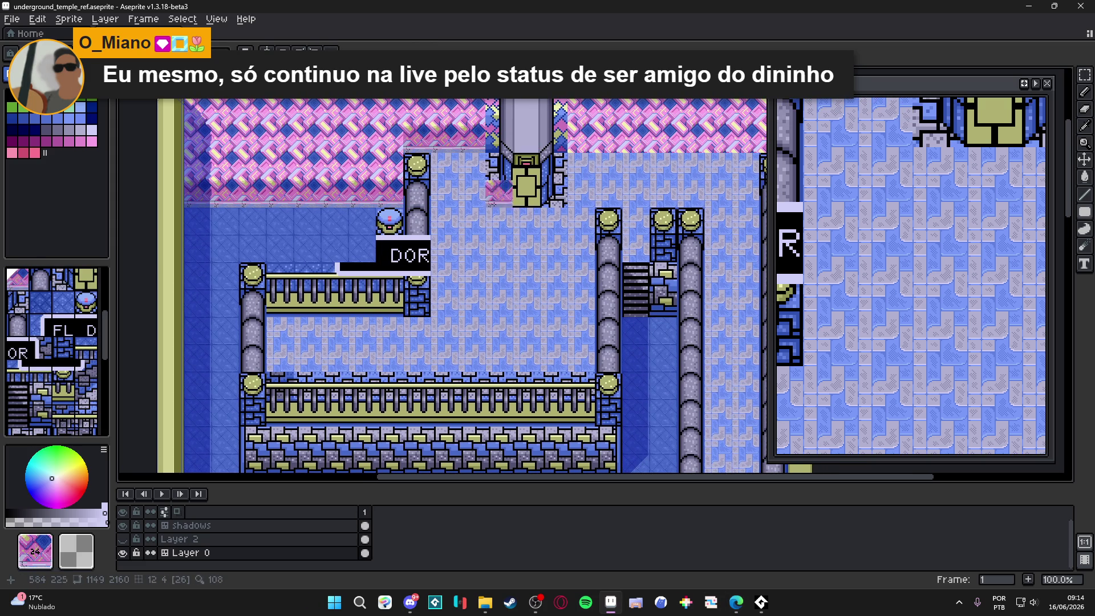
scroll(622, 149, right, 3)
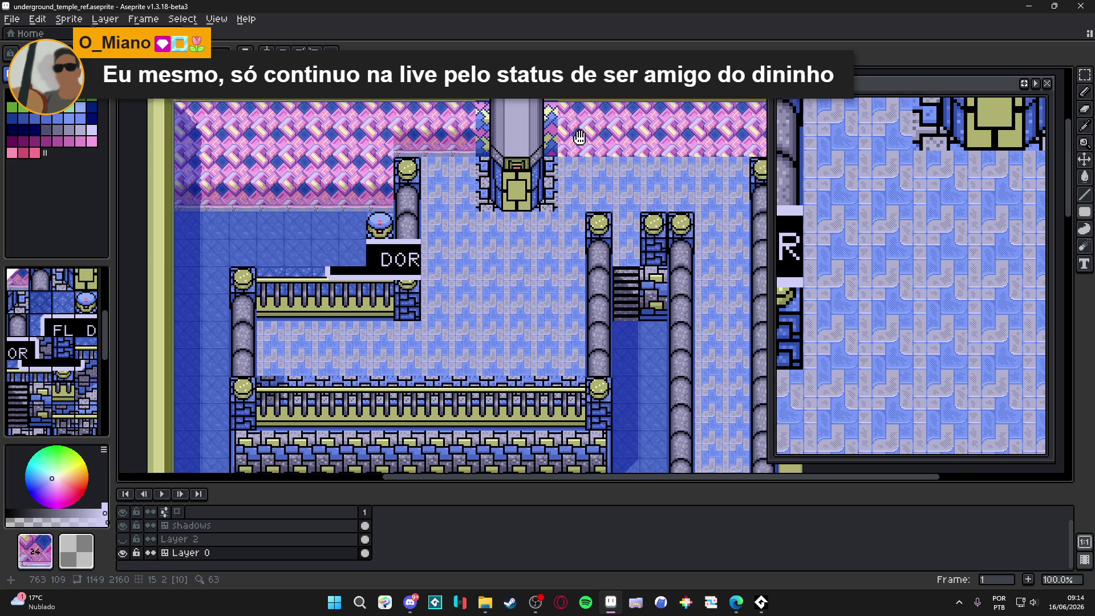
scroll(435, 254, left, 5)
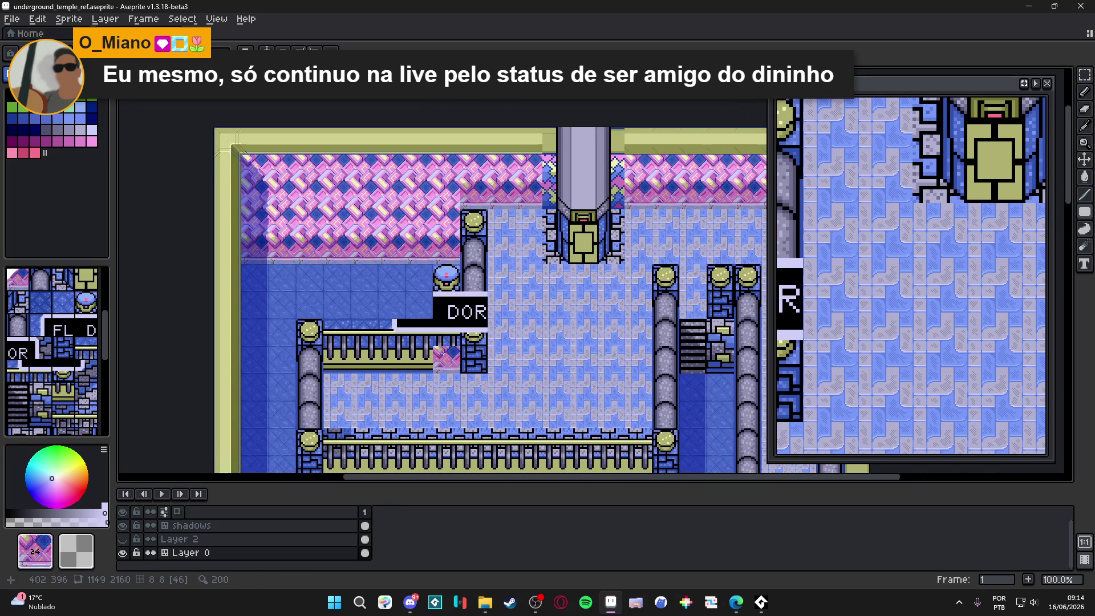
scroll(439, 350, right, 2)
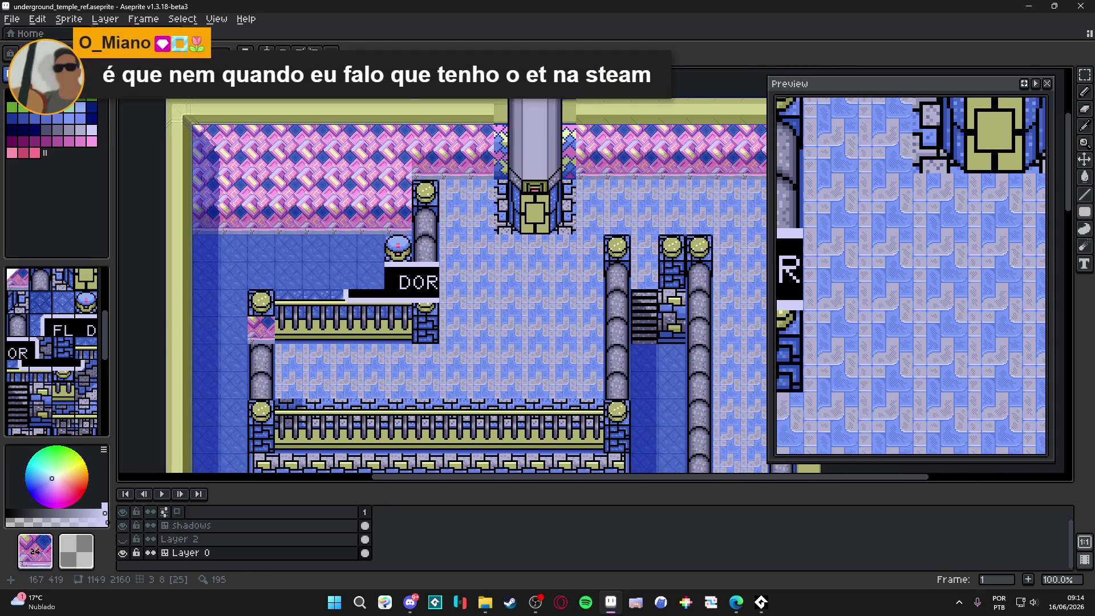
scroll(263, 326, down, 3)
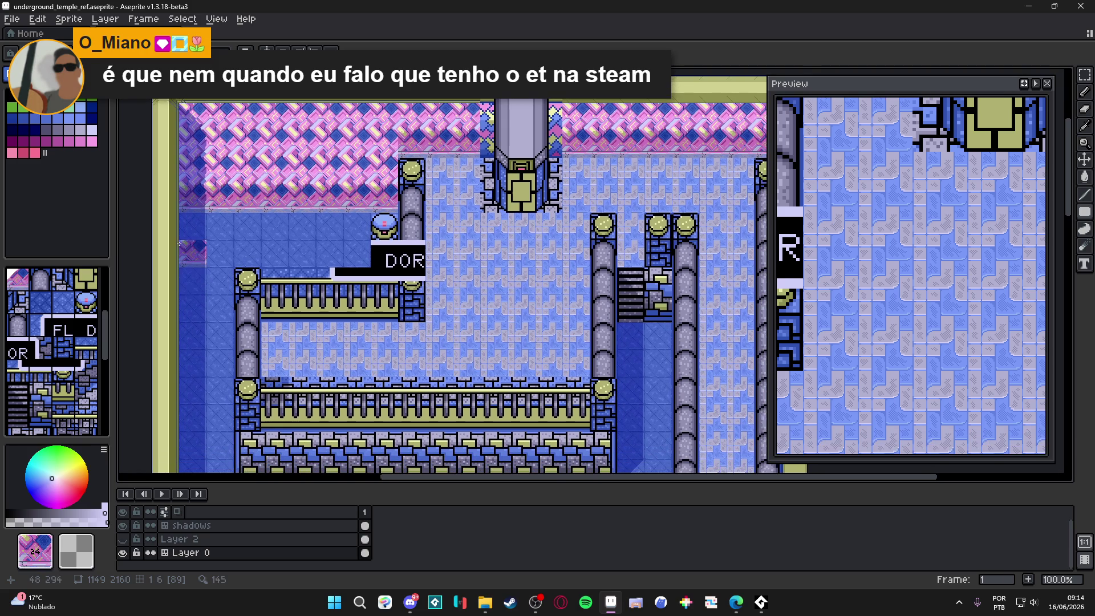
scroll(308, 239, left, 3)
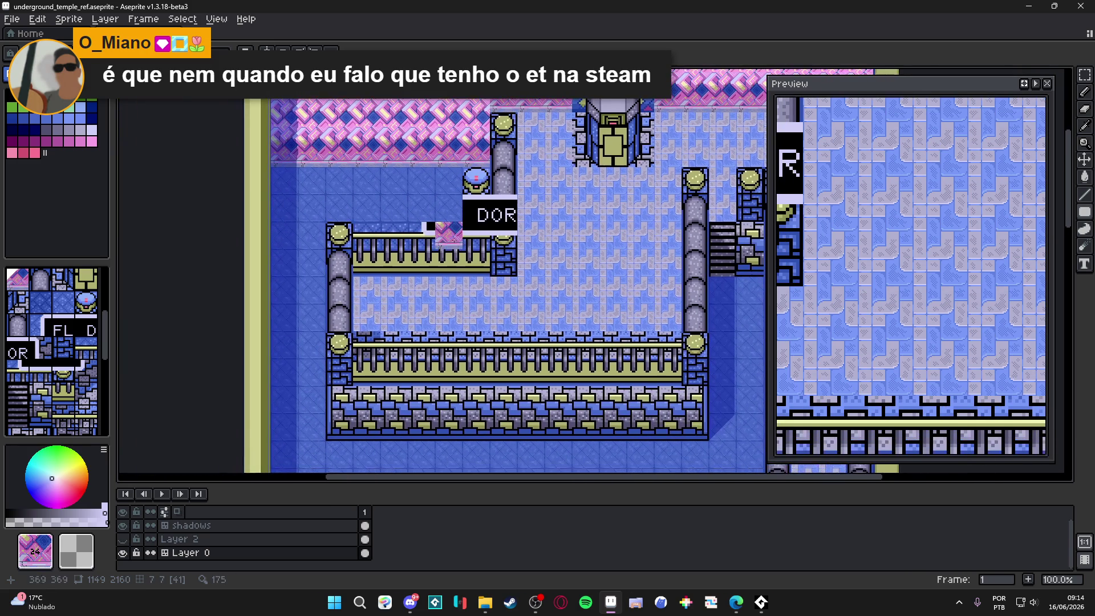
scroll(456, 296, up, 3)
scroll(457, 295, right, 2)
scroll(468, 294, down, 3)
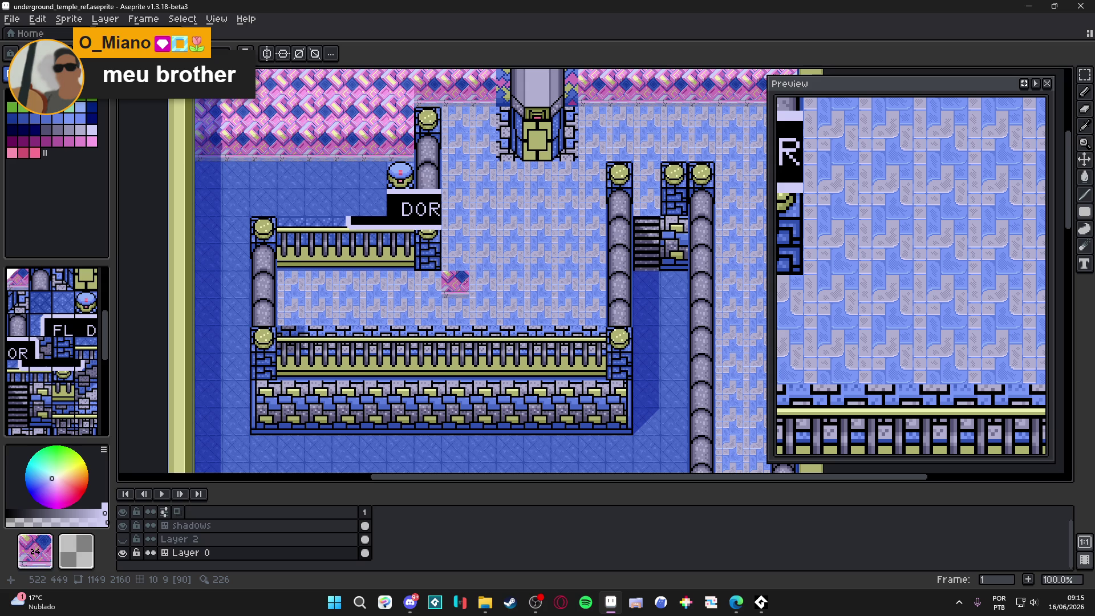
mouse_move(462, 280)
mouse_down()
mouse_move(465, 415)
mouse_move(428, 215)
mouse_move(445, 148)
mouse_move(442, 268)
mouse_move(435, 206)
mouse_up()
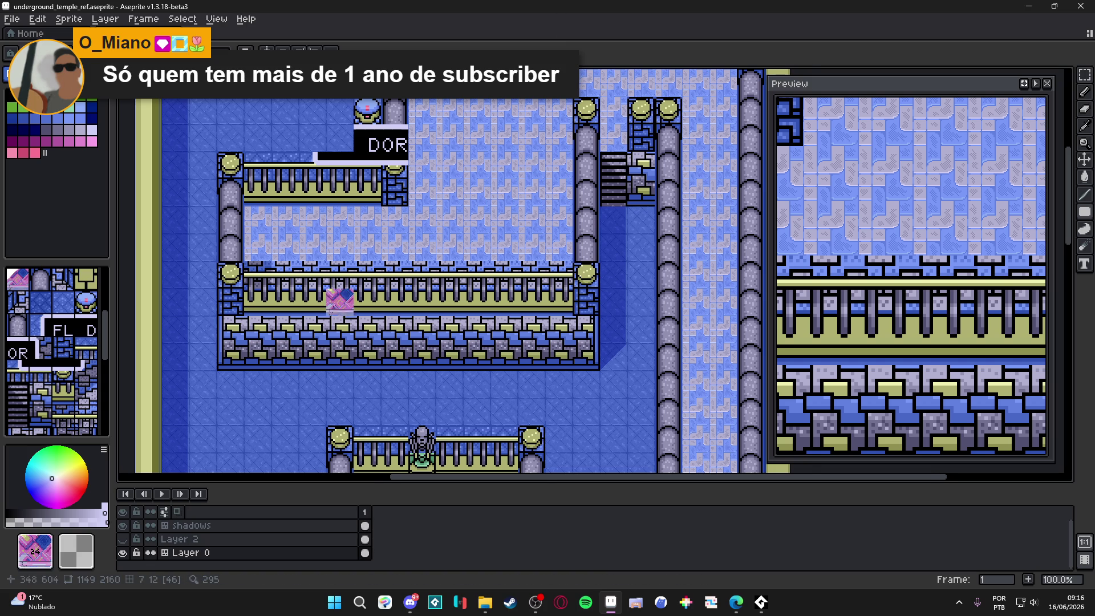
Save underground_temple_ref.aseprite and switch over to the Edge browser.
drag(340, 302, 360, 344)
mouse_move(392, 209)
mouse_down()
mouse_move(371, 253)
mouse_move(366, 313)
mouse_up()
key(ctrl+s)
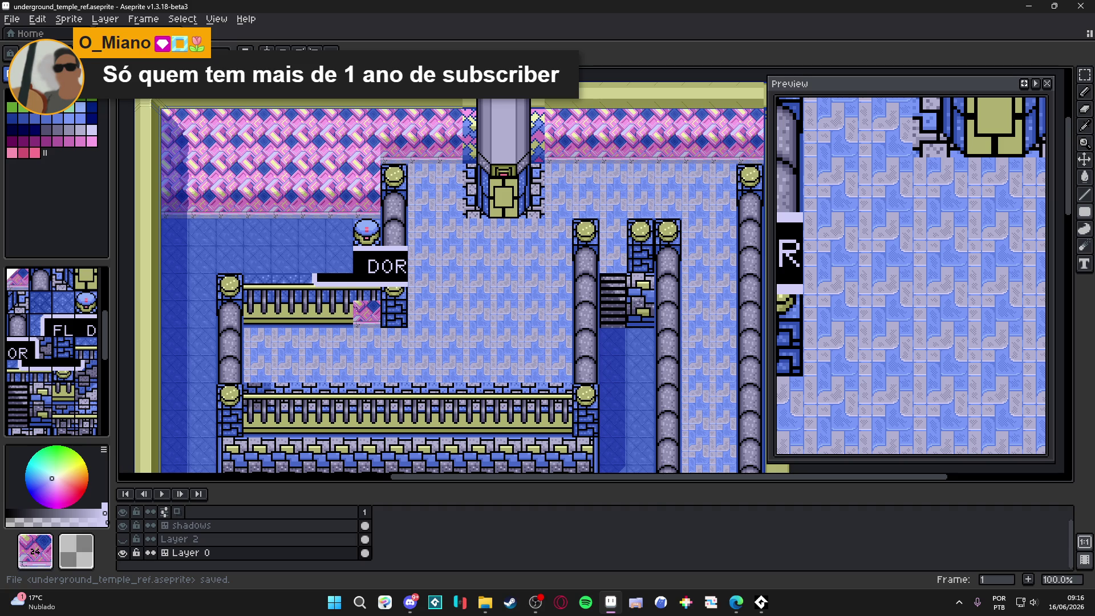
key(alt+Tab)
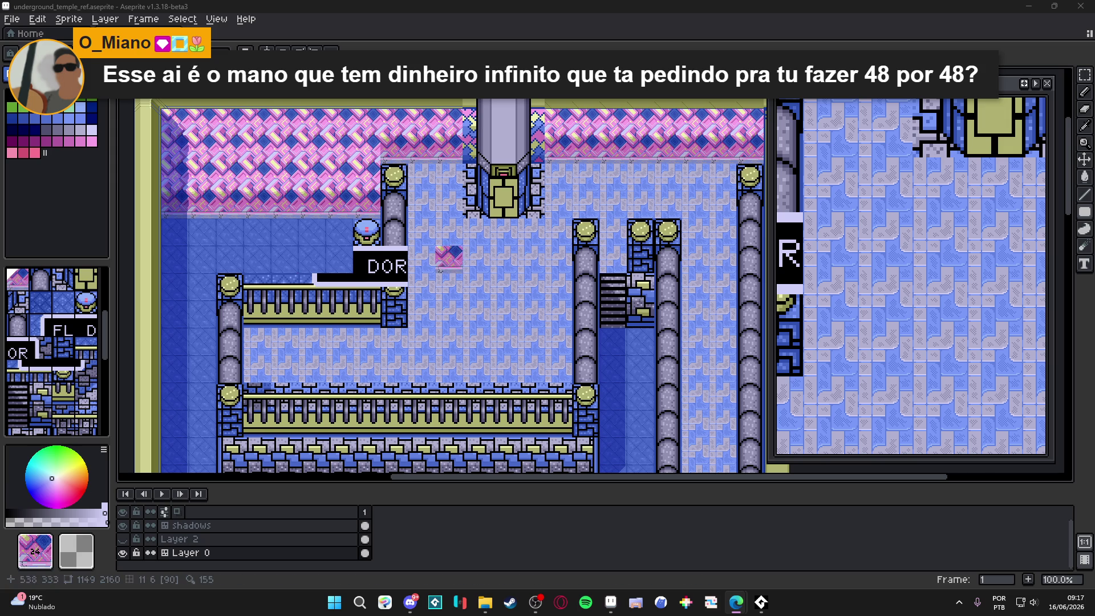
Save underground_temple_ref.aseprite again and return to the Edge browser.
drag(447, 249, 479, 189)
scroll(427, 269, down, 1)
key(ctrl+s)
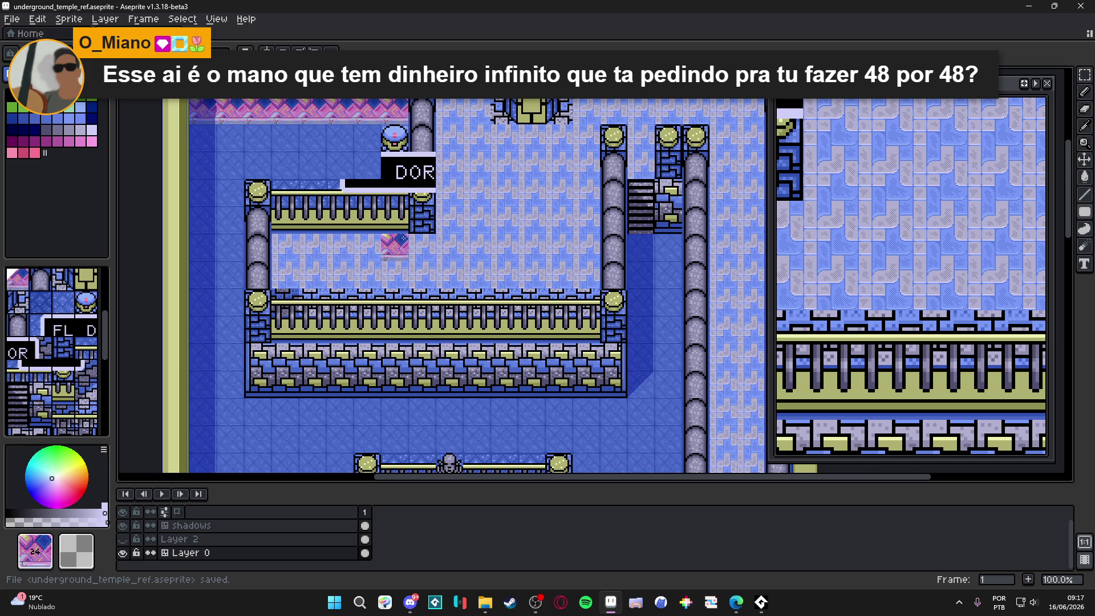
key(alt+Tab)
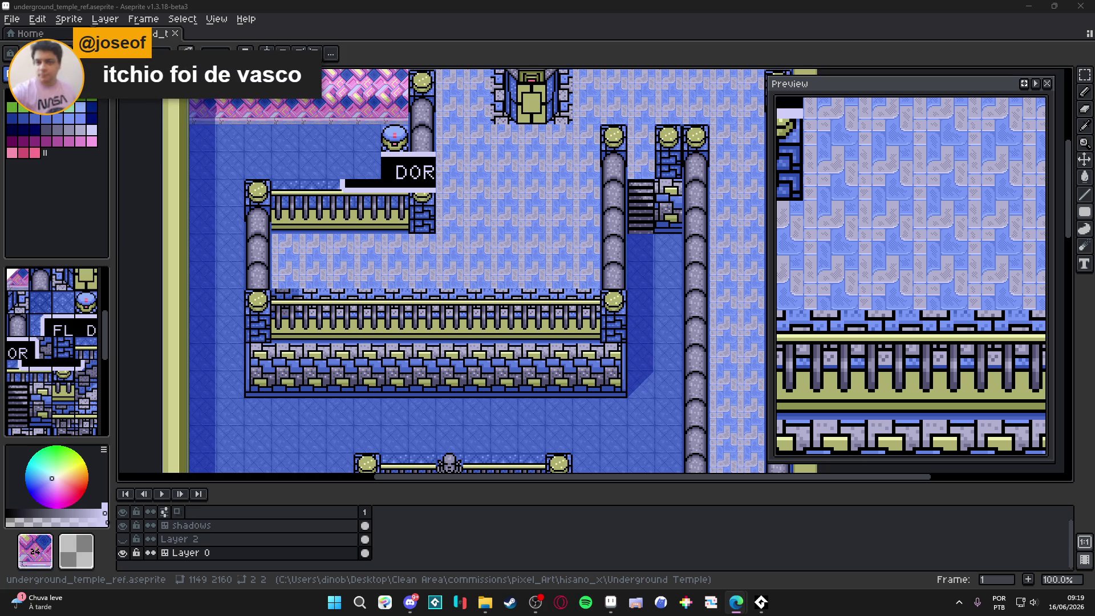
scroll(521, 166, up, 5)
scroll(505, 308, down, 6)
scroll(475, 204, down, 1)
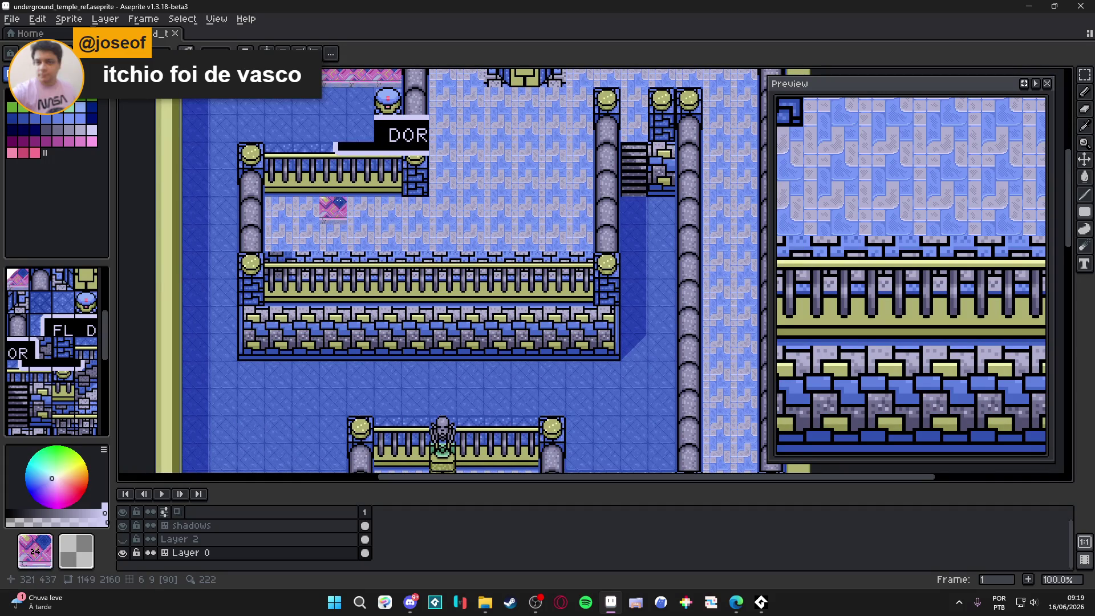
scroll(330, 207, down, 3)
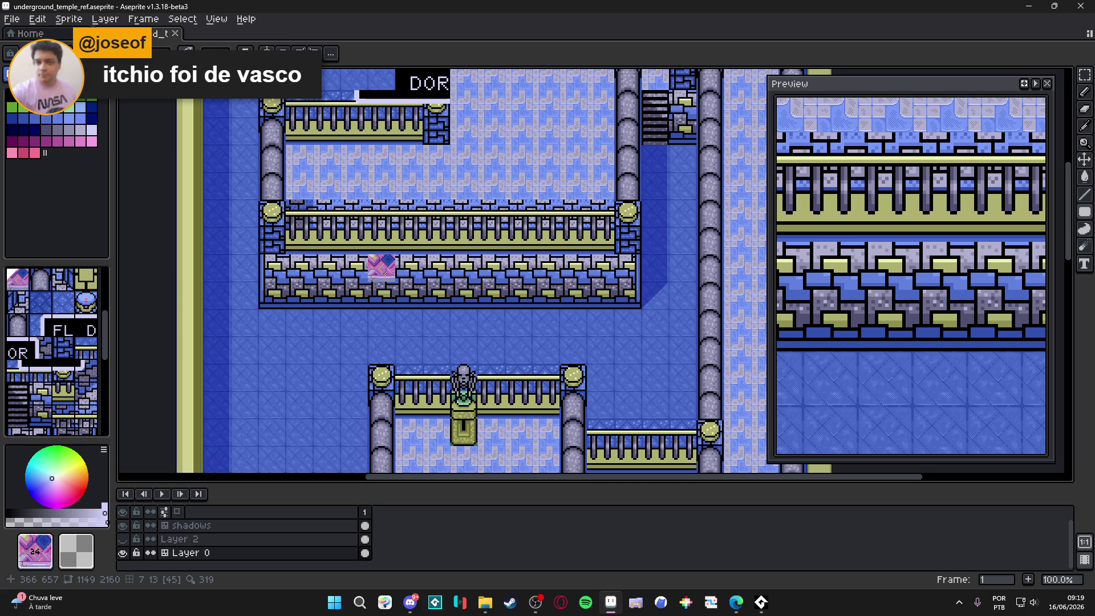
mouse_move(436, 103)
mouse_down()
mouse_move(424, 267)
mouse_move(437, 172)
mouse_move(448, 164)
mouse_up()
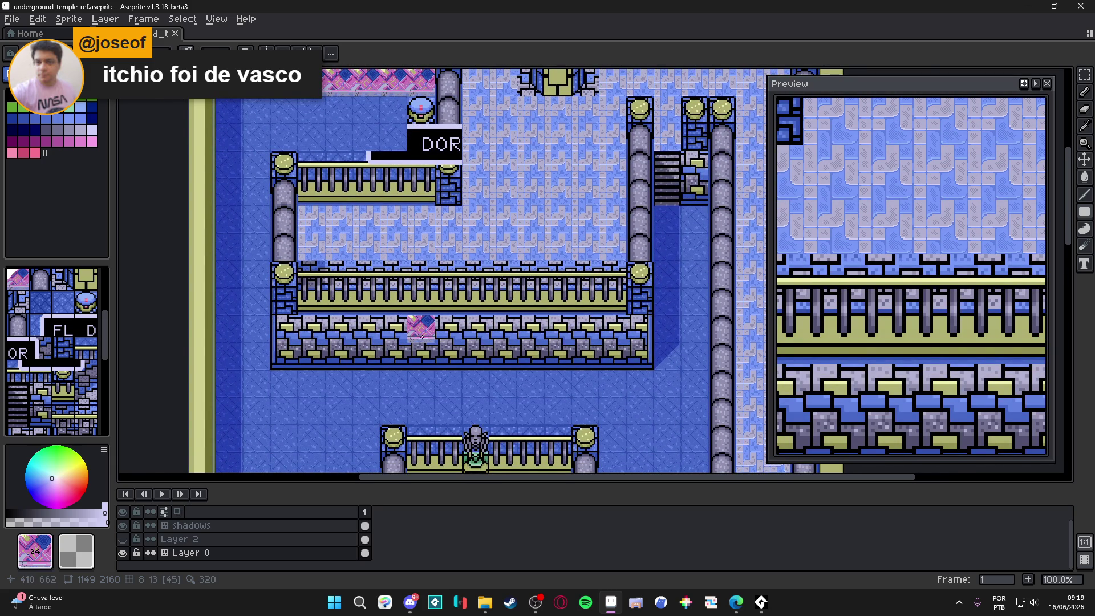
mouse_move(448, 274)
mouse_down()
mouse_move(441, 406)
mouse_move(433, 253)
mouse_up()
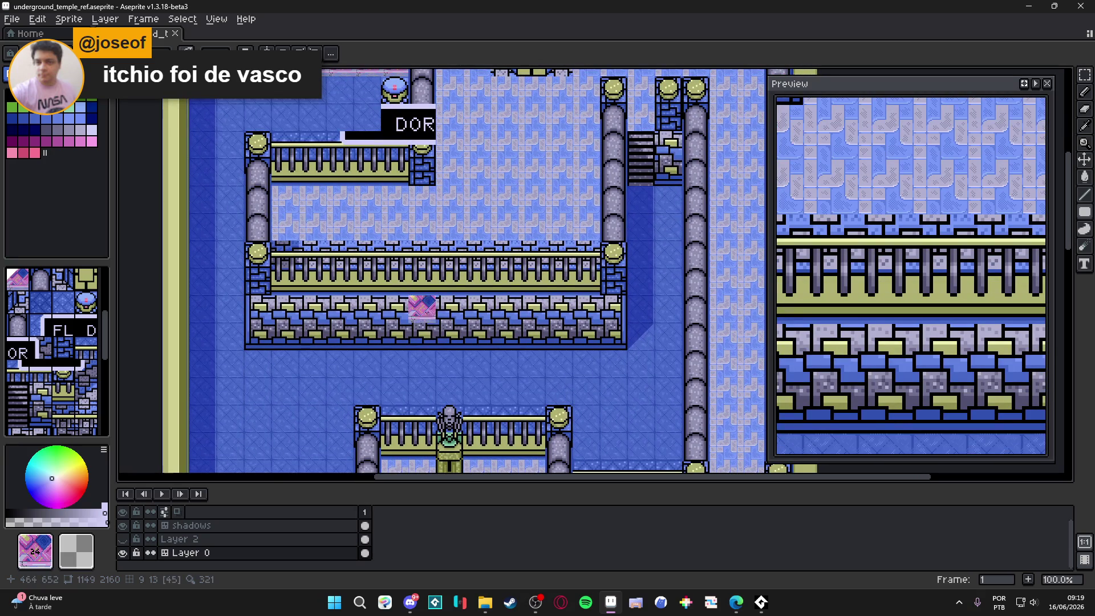
Eyedrop light lavender #b0b0d0 from the wall and fill a brick block with a lavender rectangle.
scroll(433, 342, up, 2)
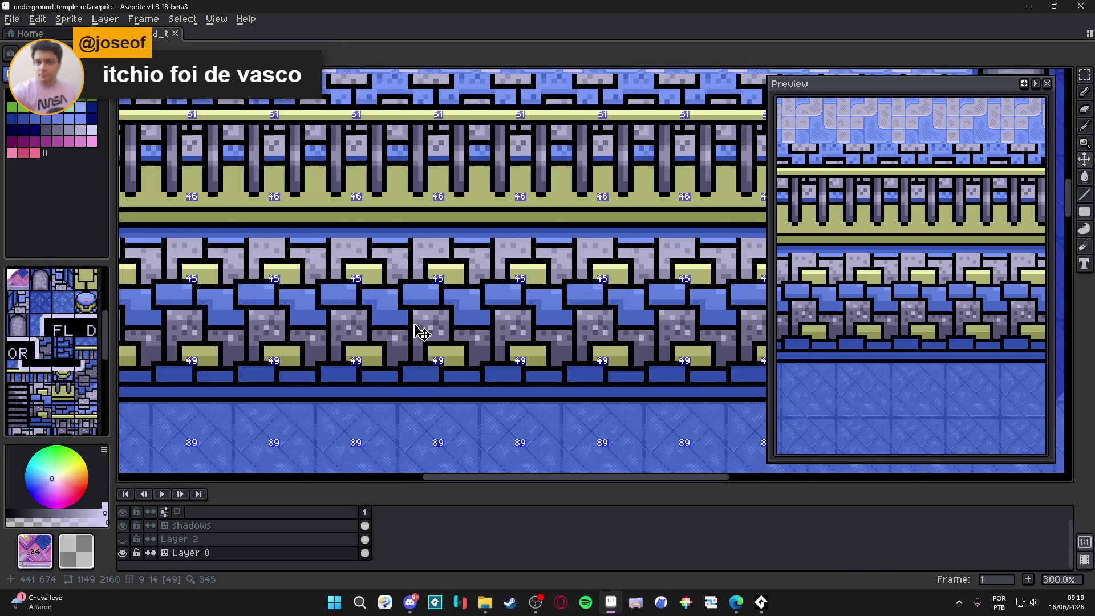
alt+click(433, 255)
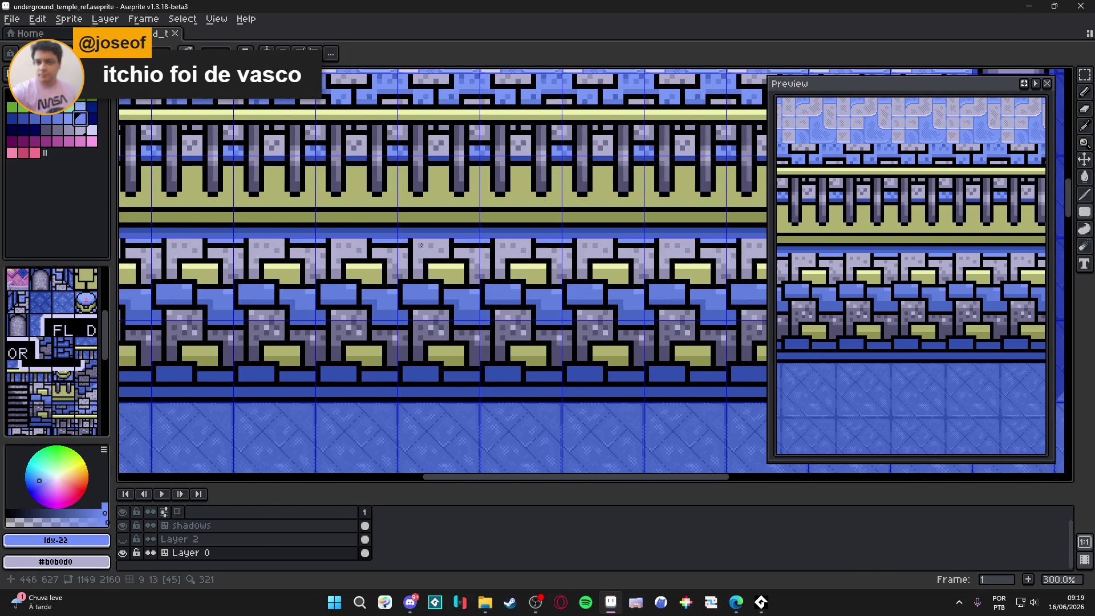
scroll(435, 257, up, 1)
alt+click(434, 257)
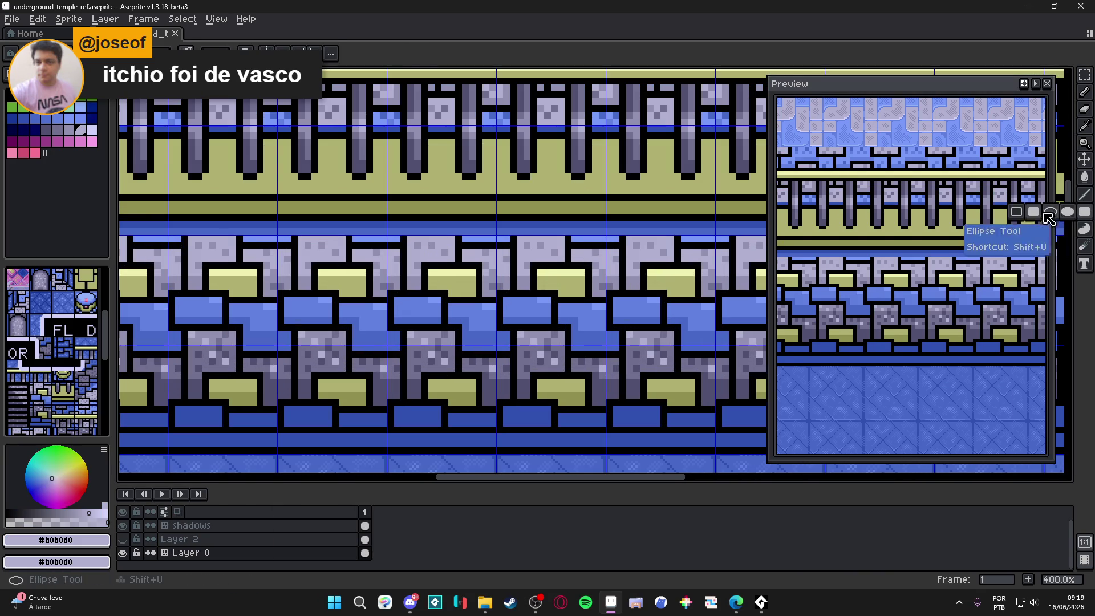
scroll(538, 224, up, 2)
mouse_move(538, 223)
mouse_down()
mouse_move(538, 391)
mouse_move(548, 395)
mouse_up()
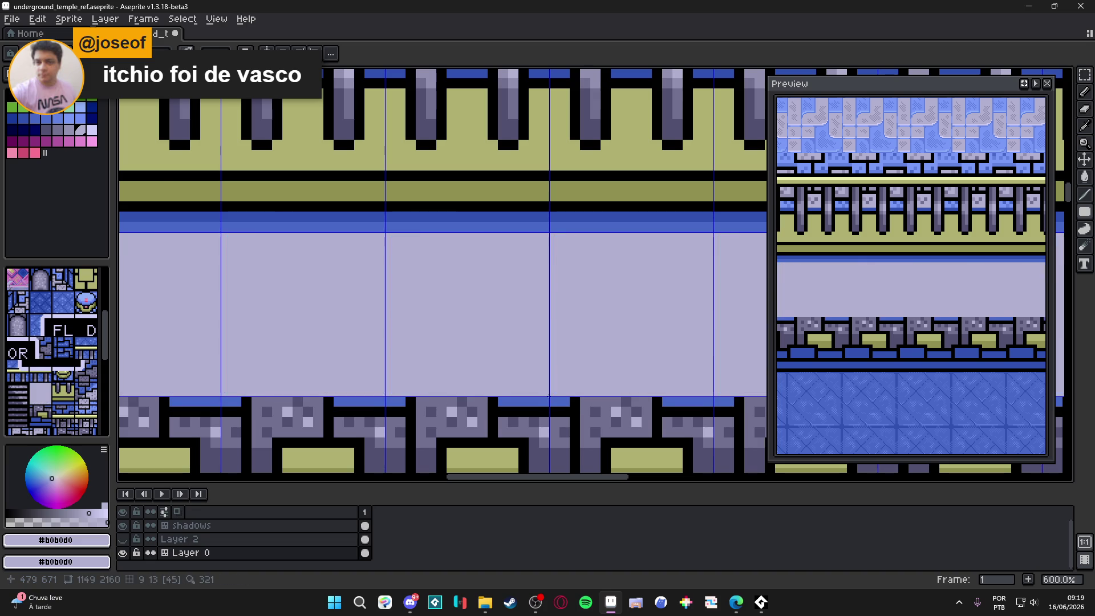
scroll(513, 391, down, 3)
key(ctrl+z)
scroll(302, 232, up, 3)
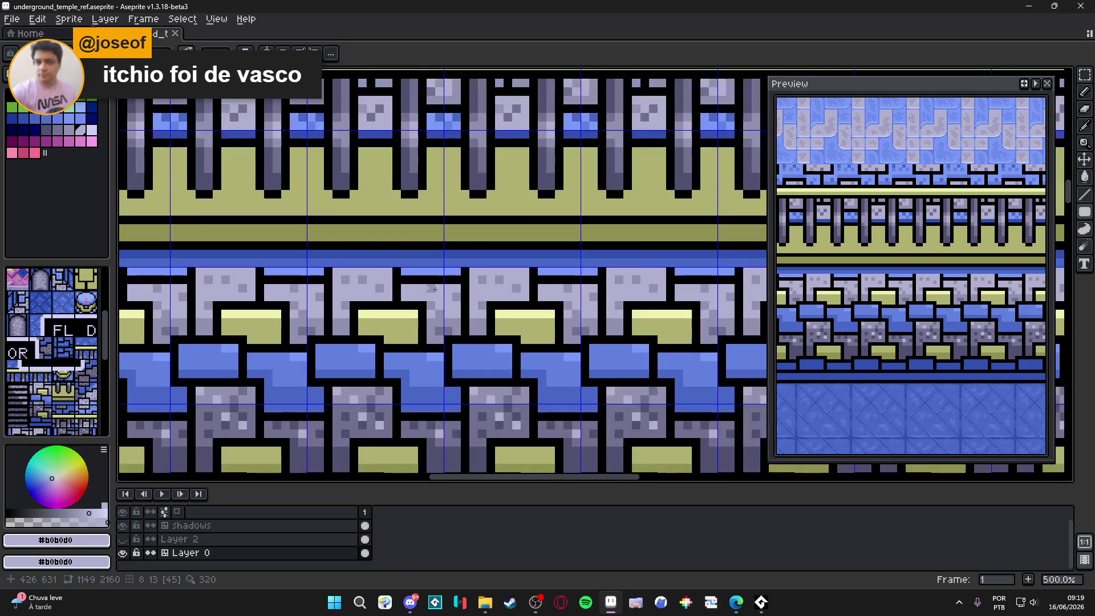
scroll(446, 268, down, 1)
mouse_move(447, 268)
mouse_down()
mouse_move(568, 354)
mouse_move(580, 404)
mouse_up()
Stamp the plain light tile from the tileset into three spots of the wall row.
scroll(580, 404, down, 1)
scroll(131, 336, down, 1)
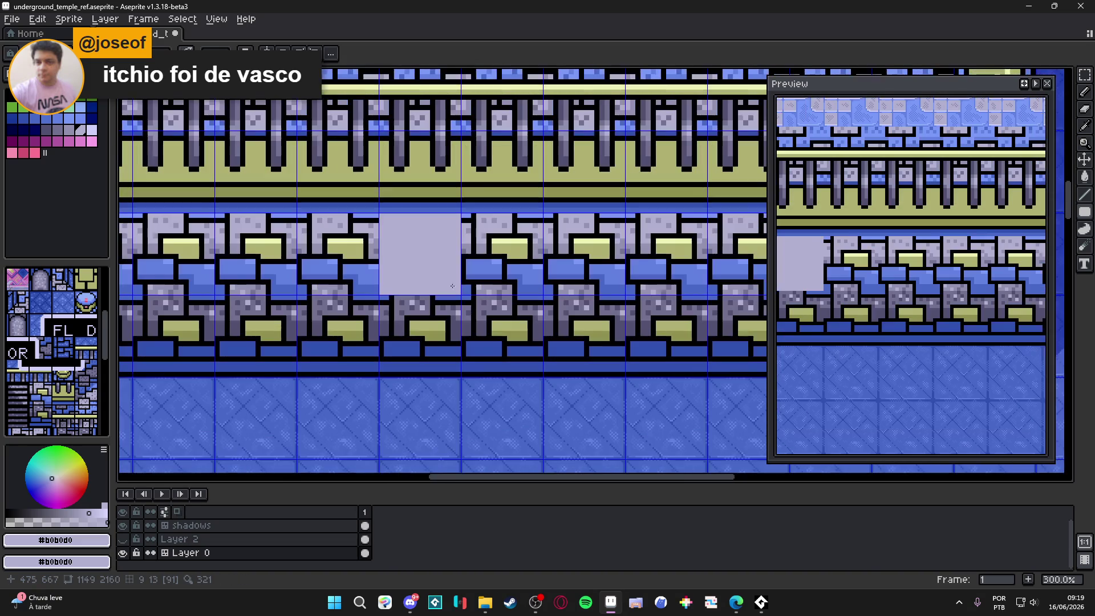
scroll(104, 337, down, 3)
click(92, 399)
click(502, 254)
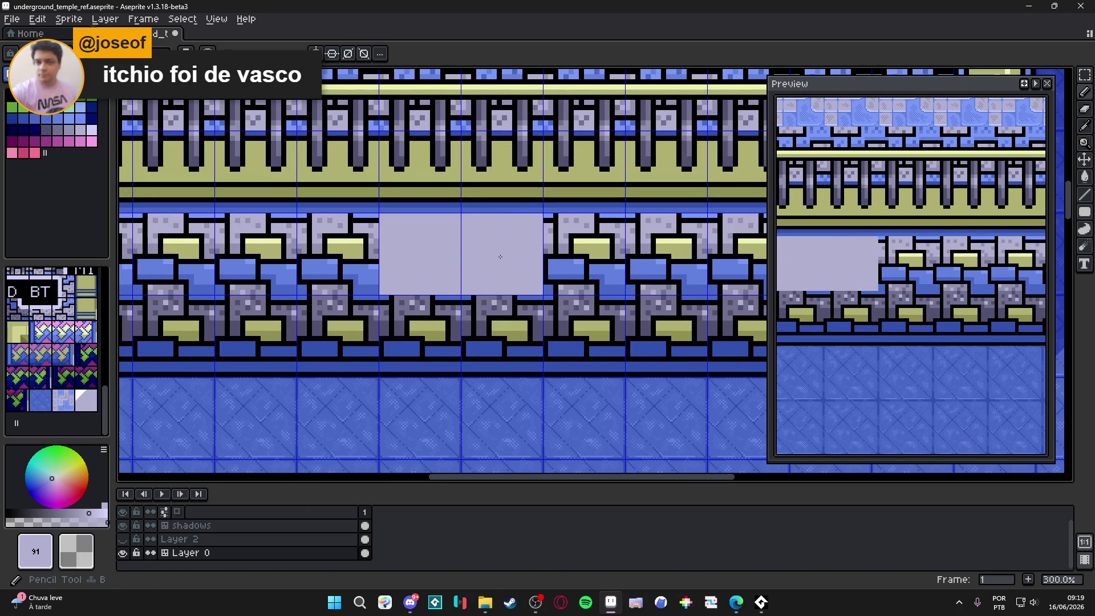
click(461, 326)
click(447, 317)
scroll(457, 320, down, 4)
scroll(456, 319, up, 3)
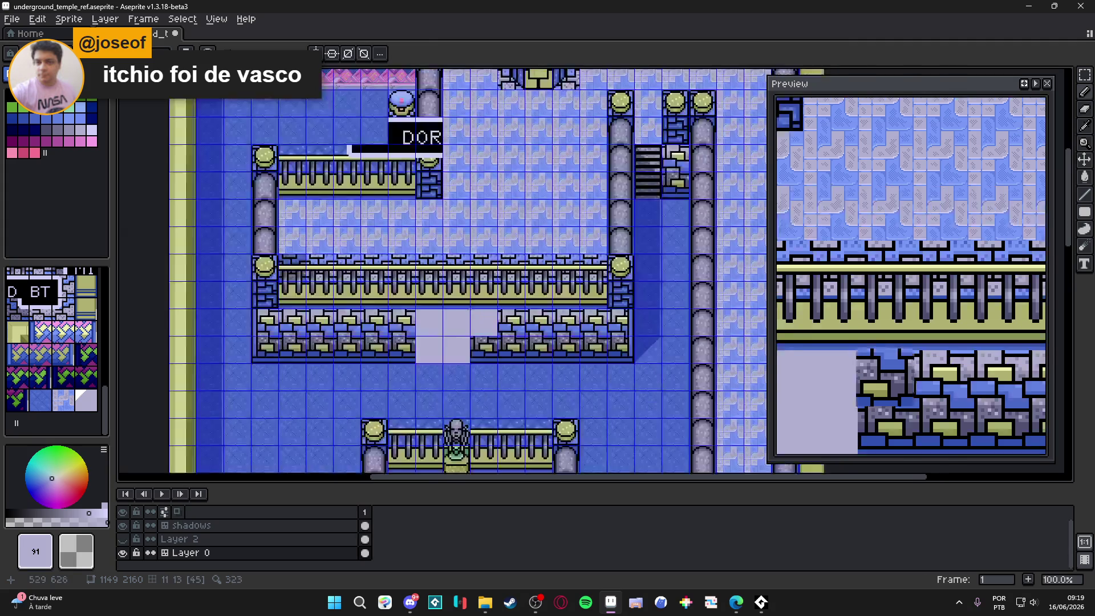
Select palette colour 11 and save the tilemap file.
click(46, 108)
mouse_move(399, 351)
mouse_down()
mouse_move(496, 359)
mouse_move(544, 304)
mouse_up()
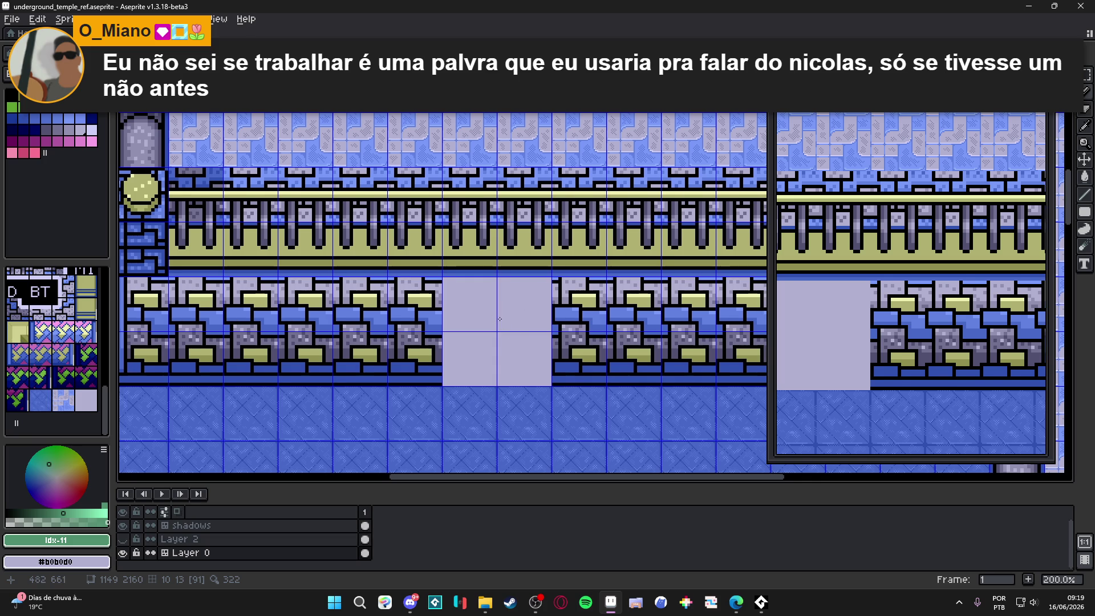
drag(505, 325, 486, 322)
key(ctrl+s)
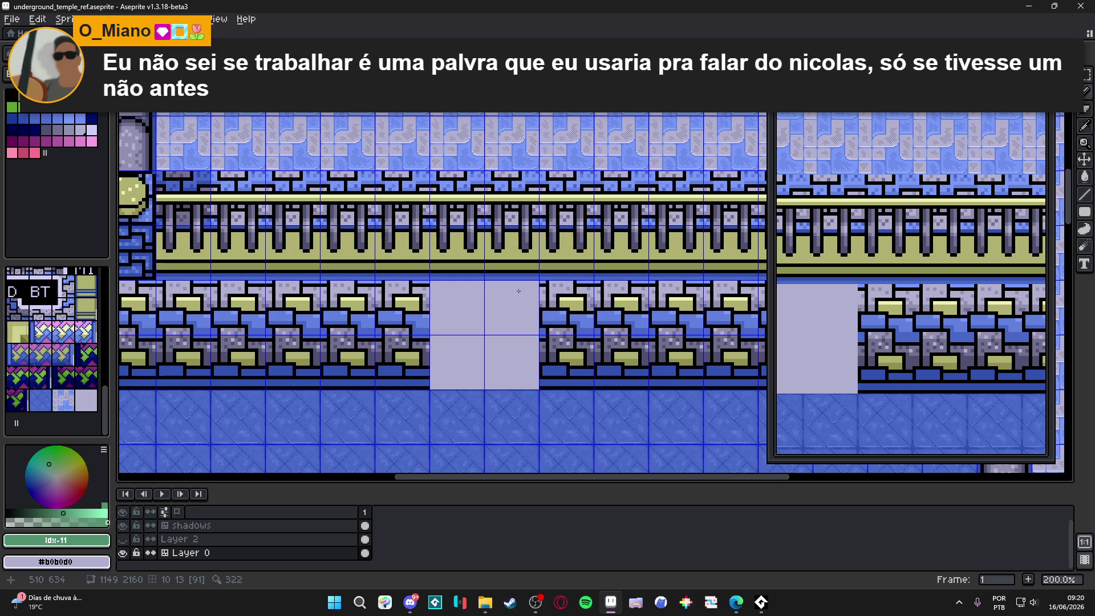
Eyedrop the light blue #7898f8 from an existing tile and zoom out to view the map.
scroll(508, 285, up, 3)
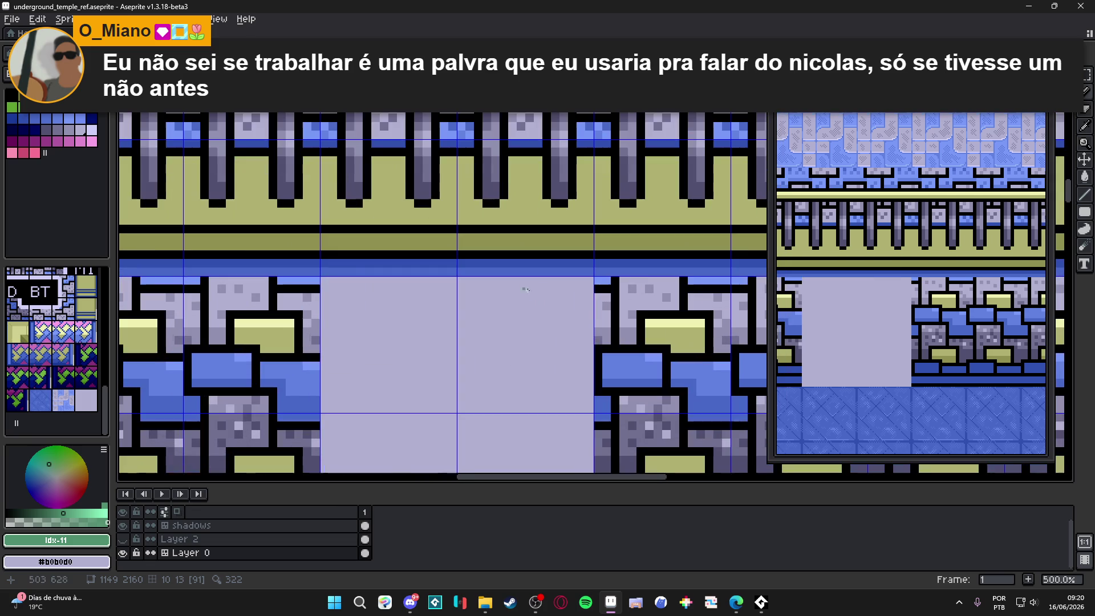
alt+click(613, 371)
scroll(610, 368, down, 3)
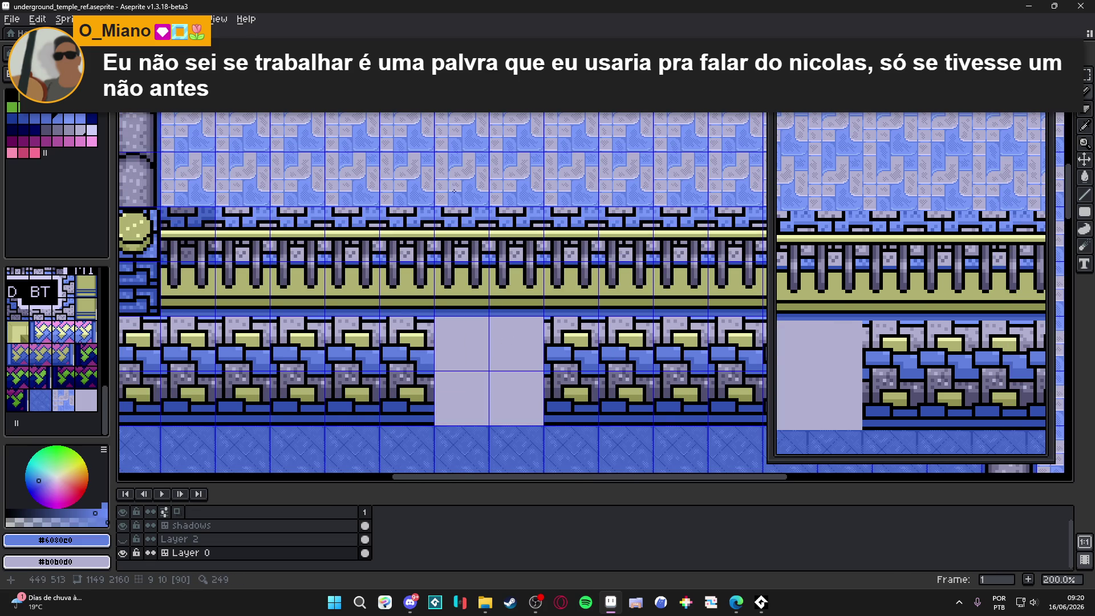
scroll(485, 197, up, 2)
alt+click(485, 197)
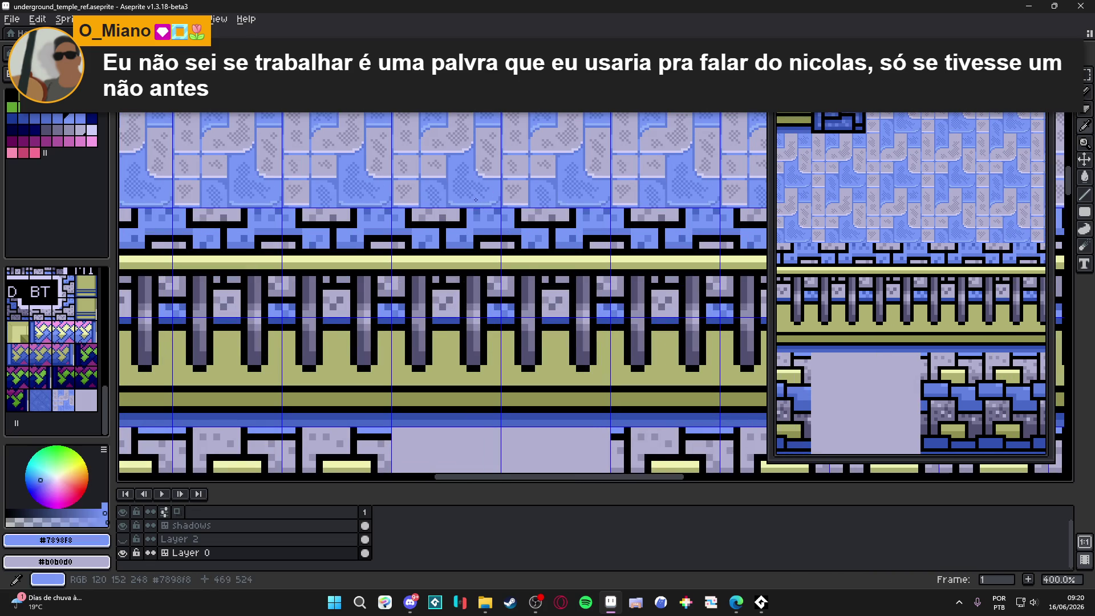
scroll(485, 197, down, 2)
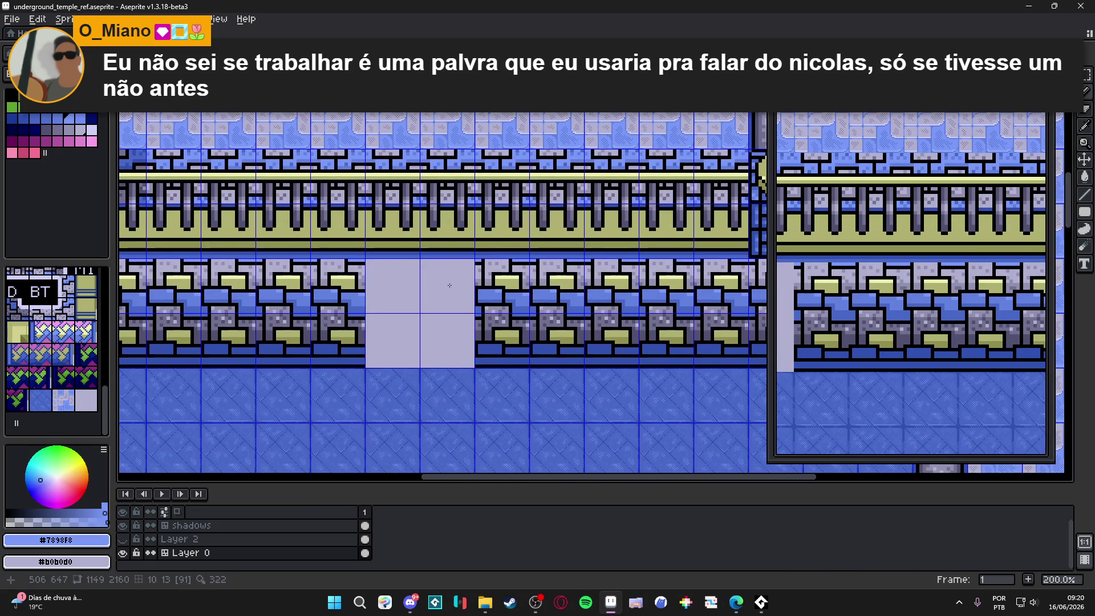
scroll(443, 271, down, 1)
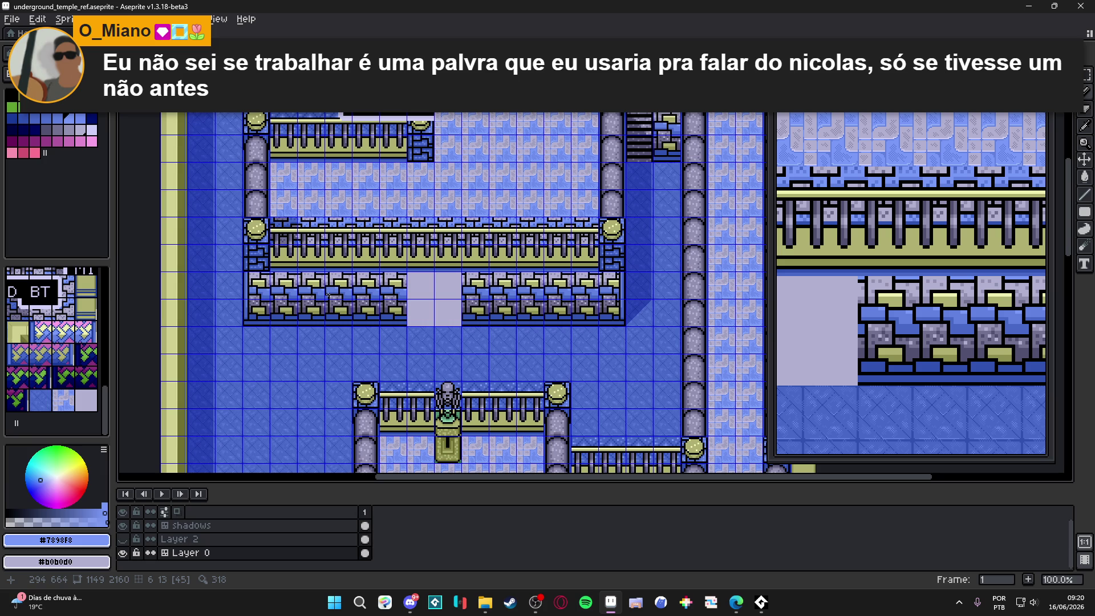
scroll(329, 294, down, 2)
scroll(388, 199, up, 2)
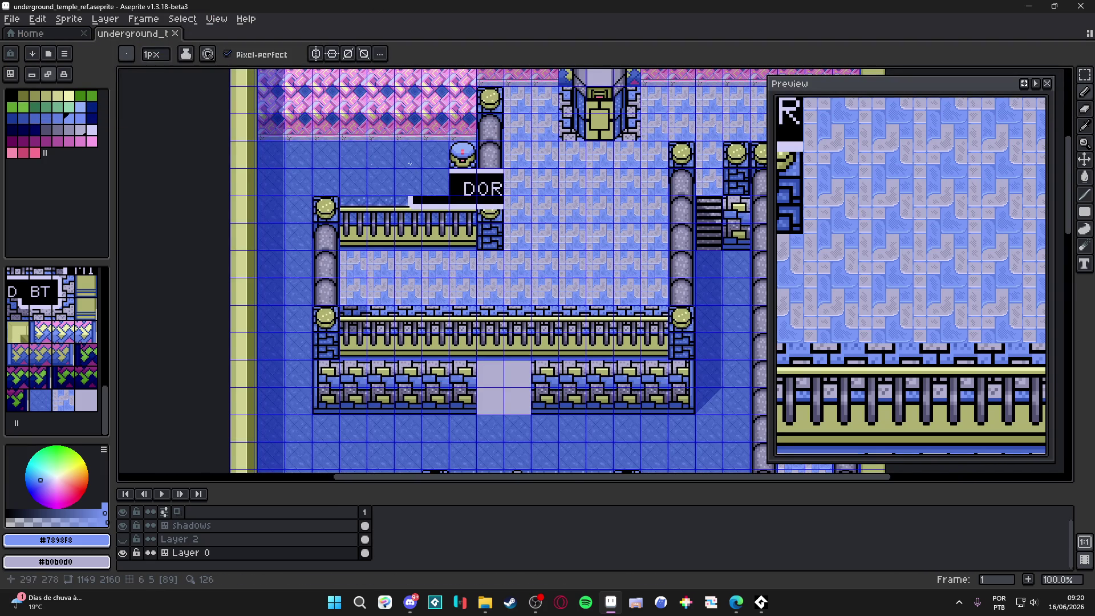
scroll(550, 246, down, 1)
scroll(493, 110, up, 1)
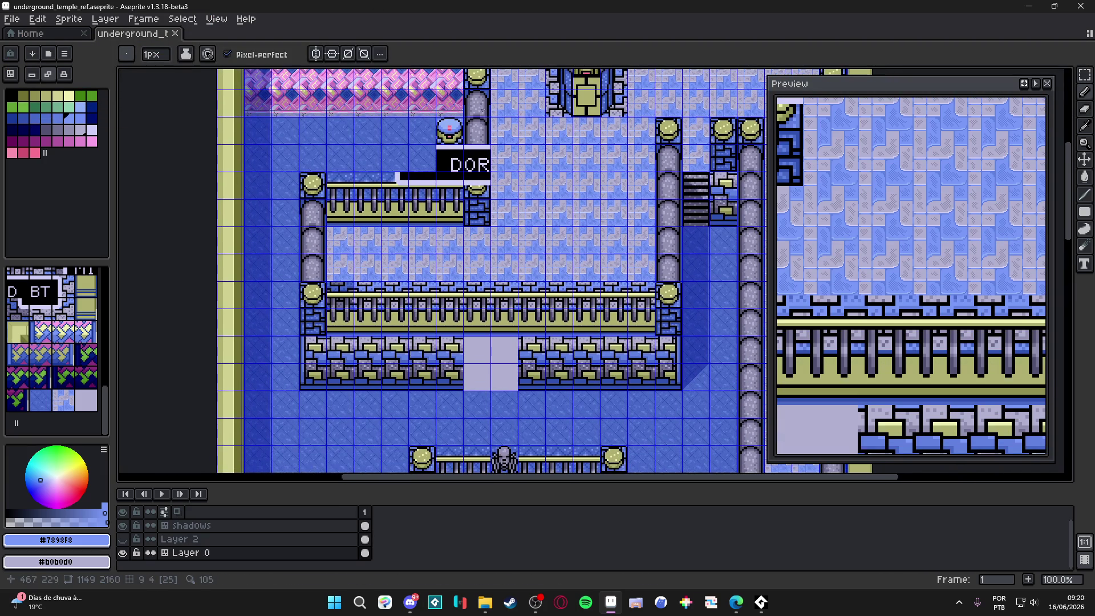
scroll(604, 127, down, 2)
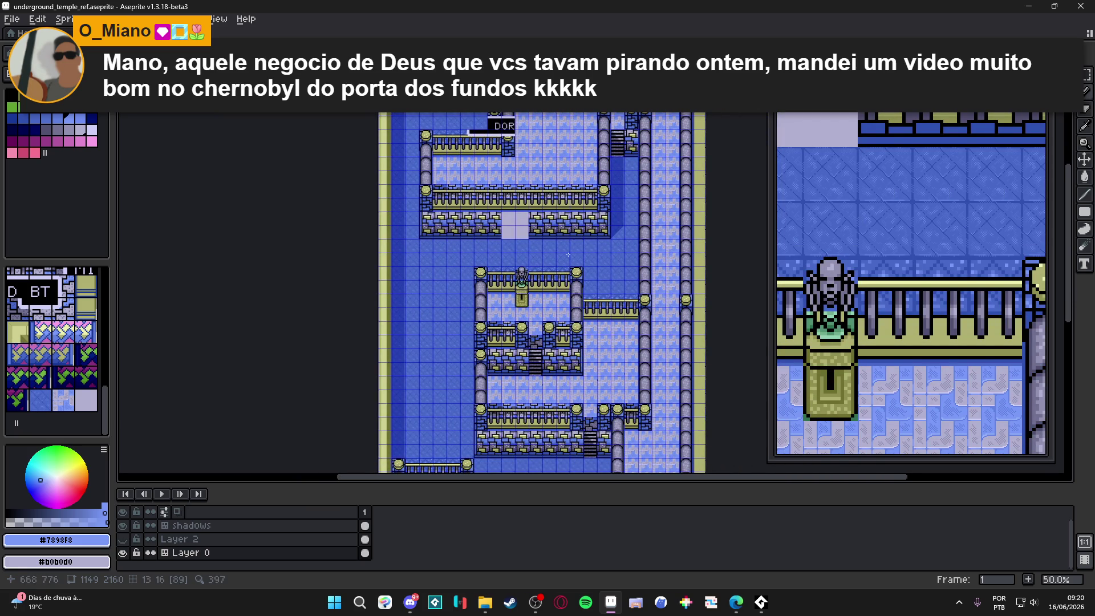
scroll(500, 207, up, 1)
scroll(500, 207, up, 1)
scroll(477, 257, down, 1)
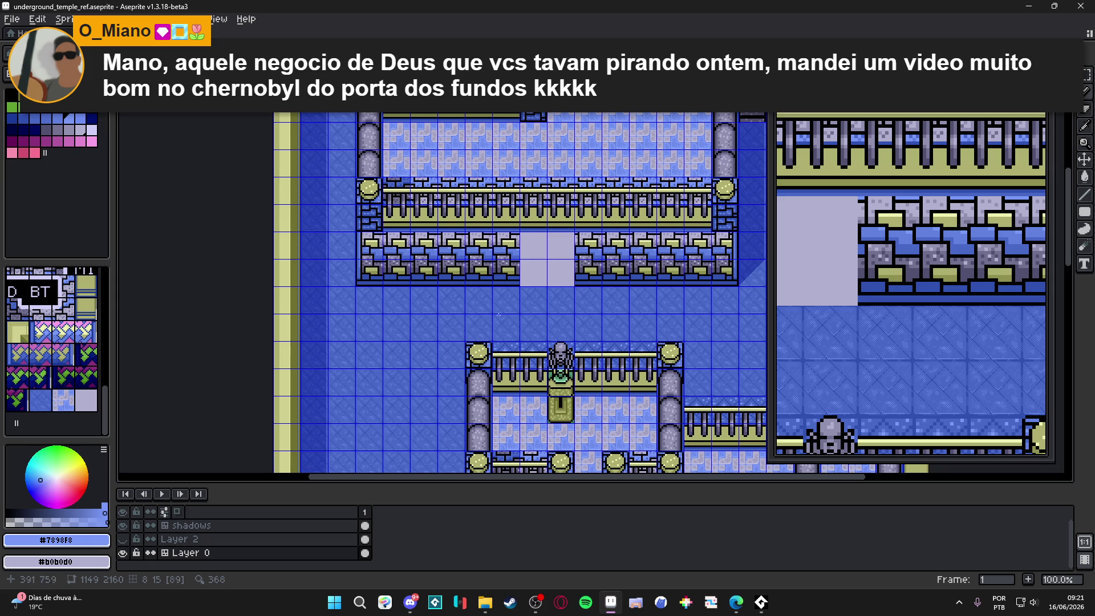
scroll(575, 254, up, 4)
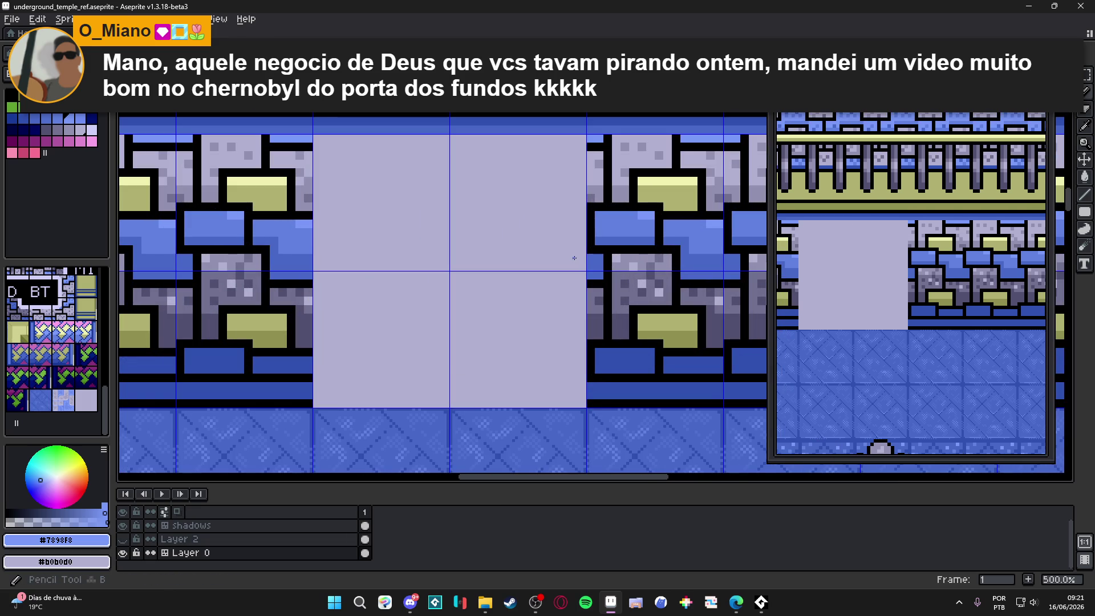
scroll(586, 255, up, 1)
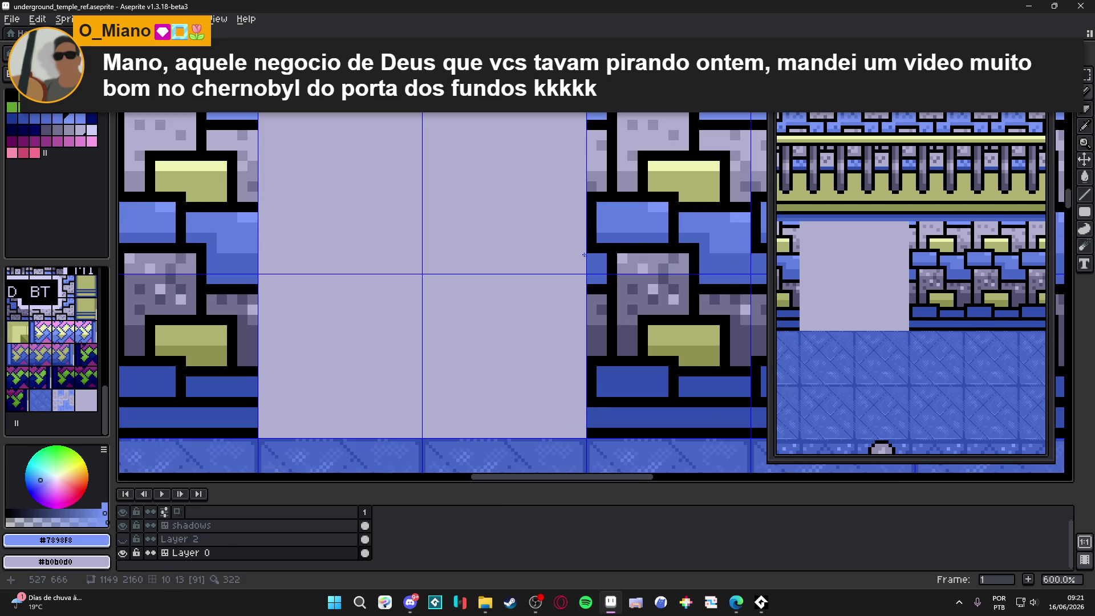
drag(584, 251, 468, 252)
key(ctrl+z)
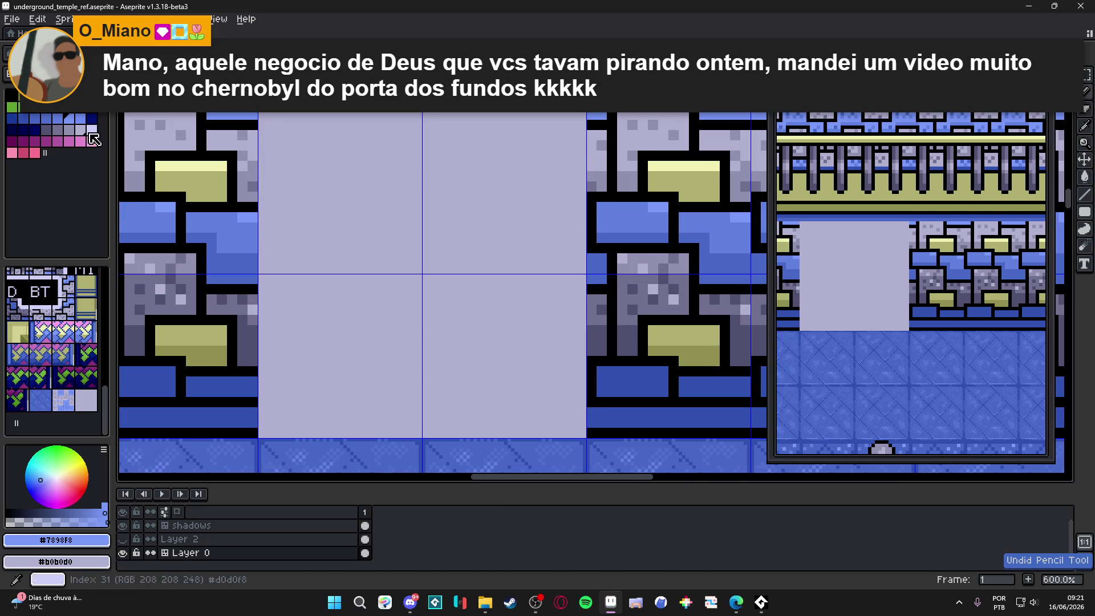
scroll(580, 243, up, 1)
scroll(586, 251, down, 1)
drag(586, 247, 467, 247)
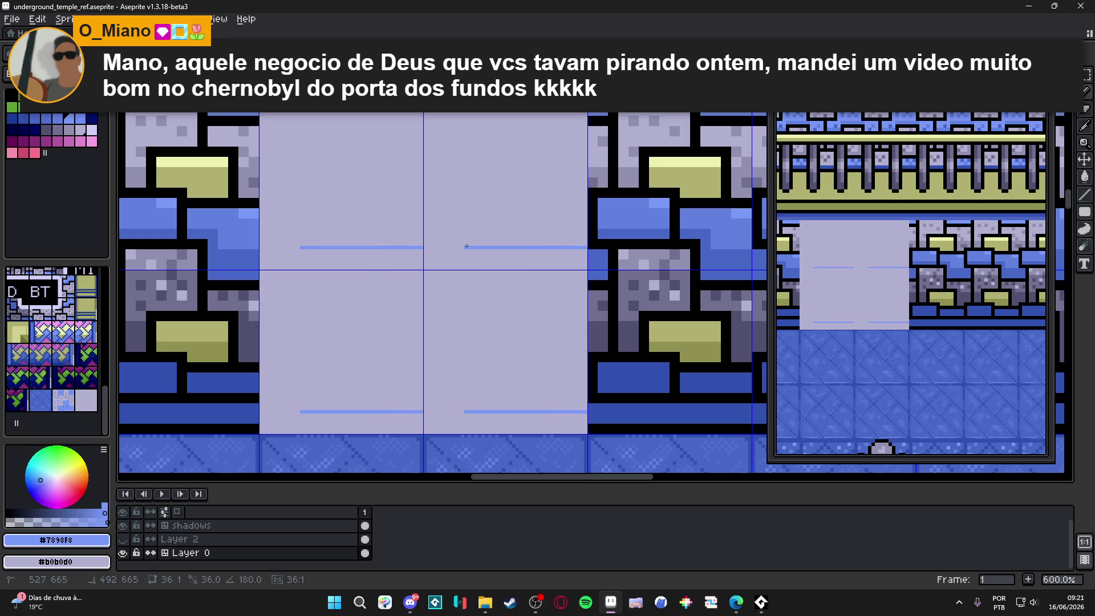
drag(466, 247, 424, 247)
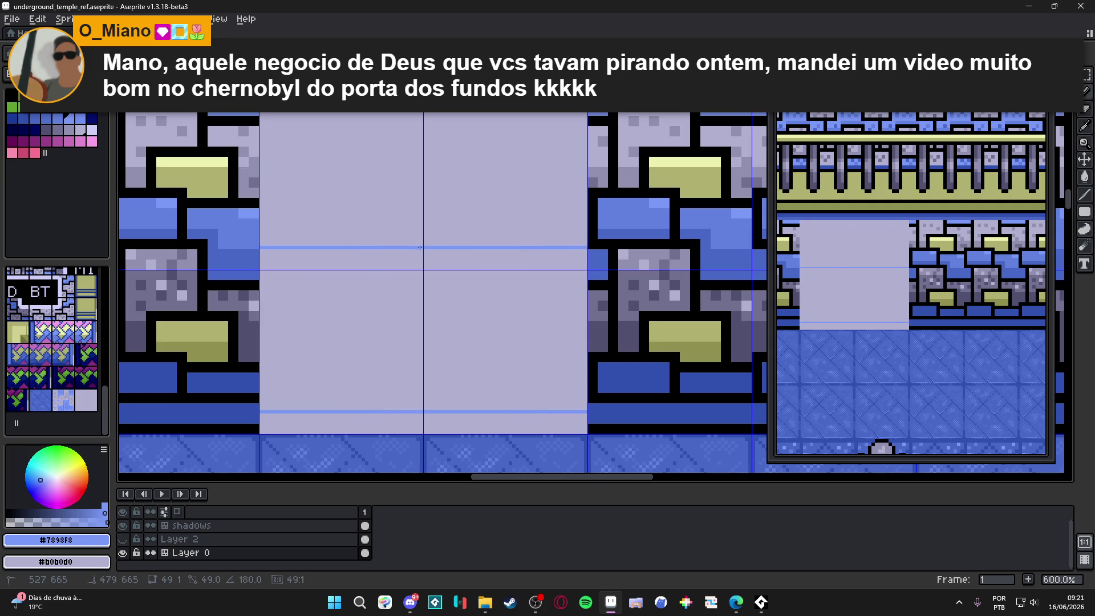
key(ctrl+z)
key(ctrl+z)
drag(470, 190, 480, 195)
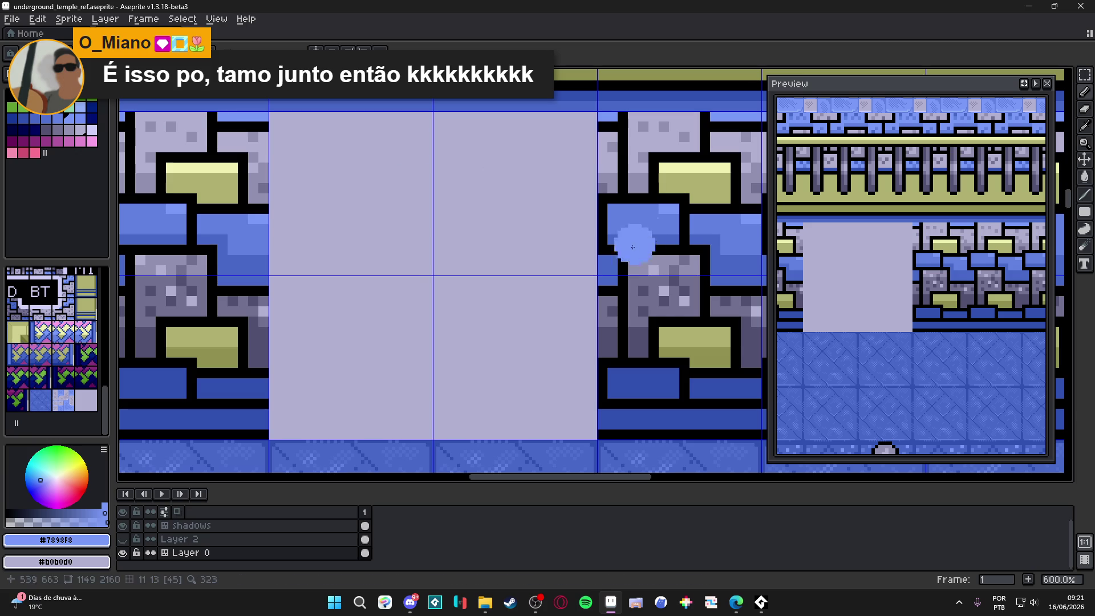
Switch to a square brush and paint the first blue squares in the gap tile.
click(130, 54)
click(149, 12)
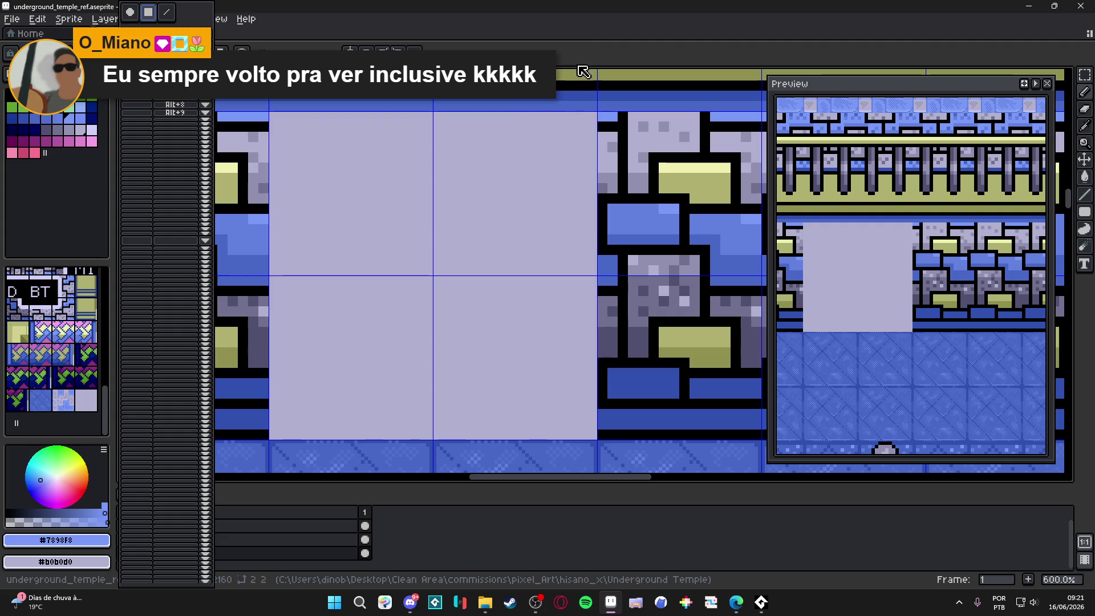
click(454, 255)
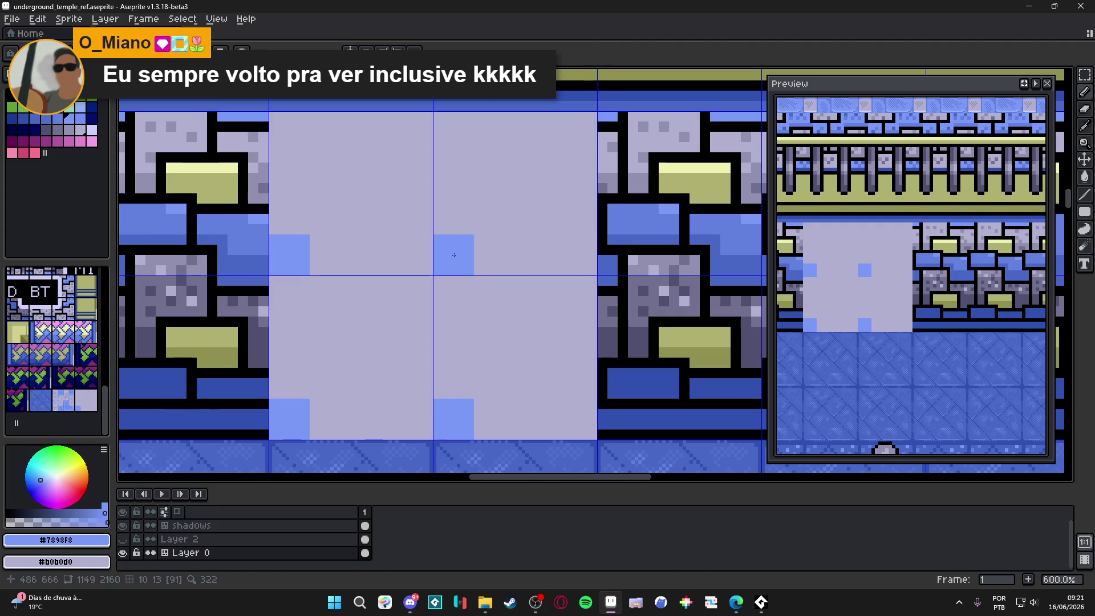
click(495, 254)
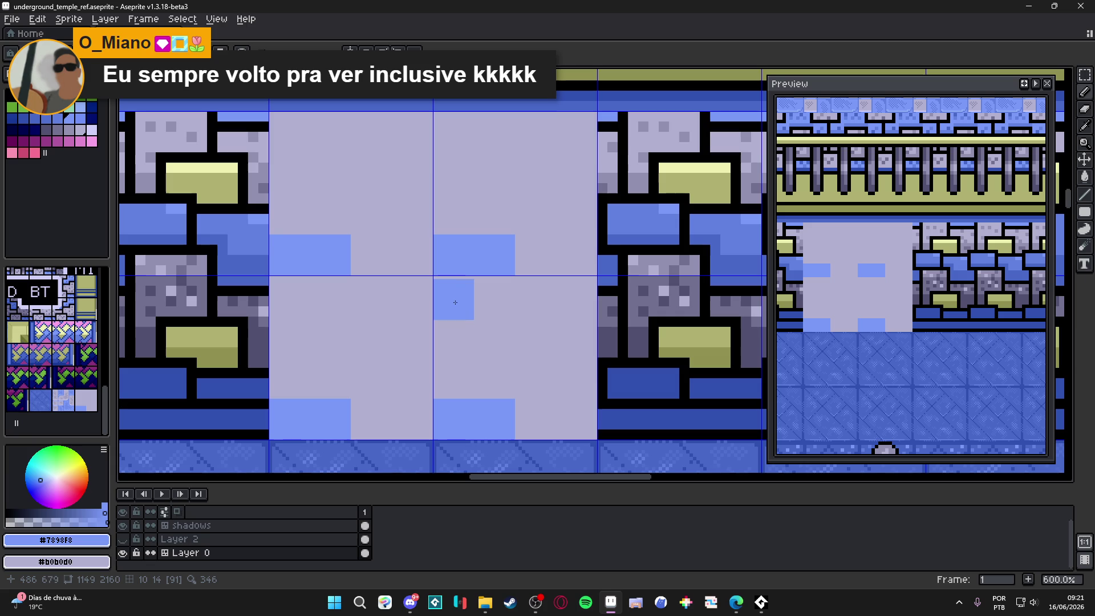
click(456, 296)
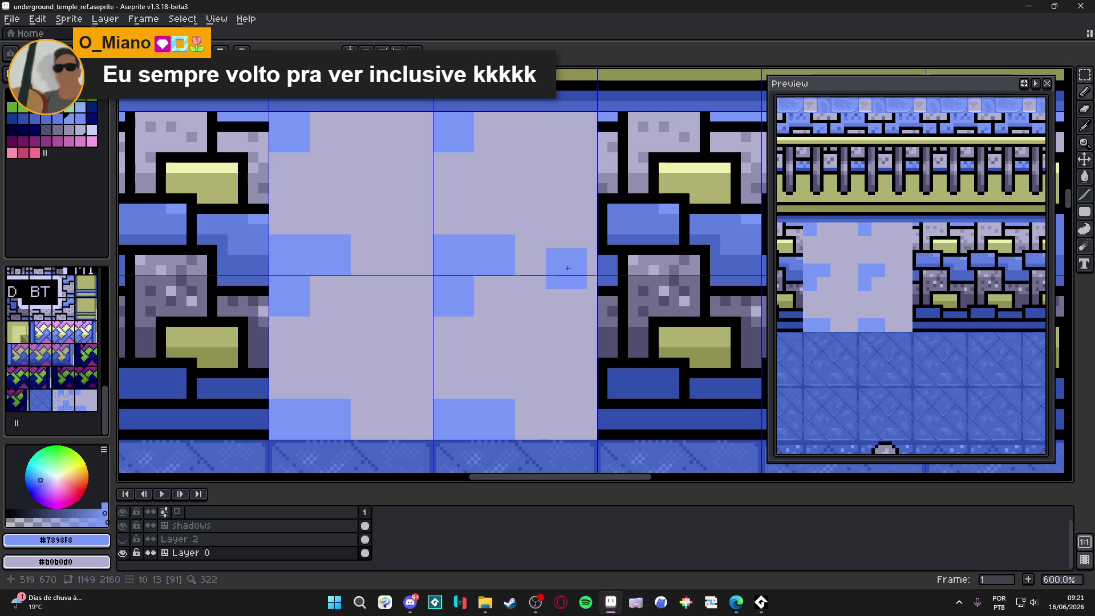
scroll(561, 257, down, 1)
key(ctrl+z)
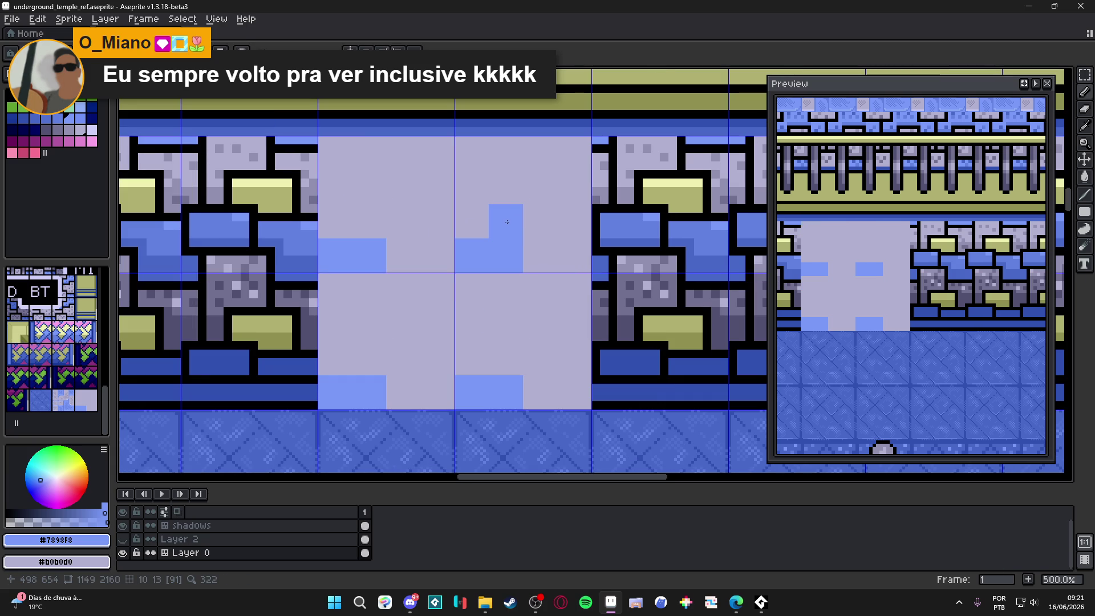
Paint blue blocks into a stepped diagonal stripe across the gap tile.
click(507, 222)
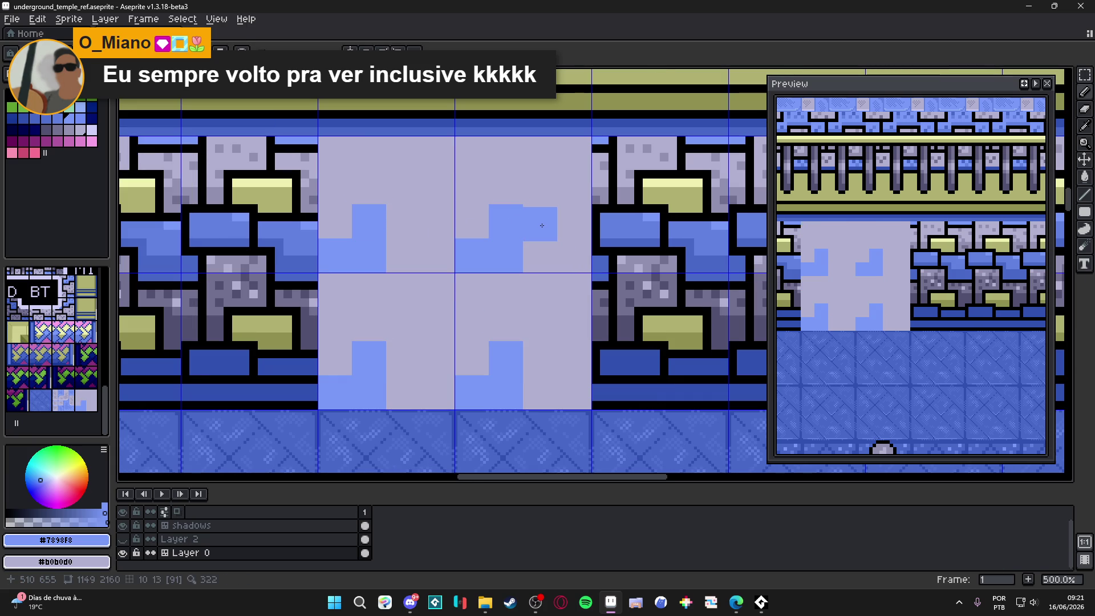
click(542, 222)
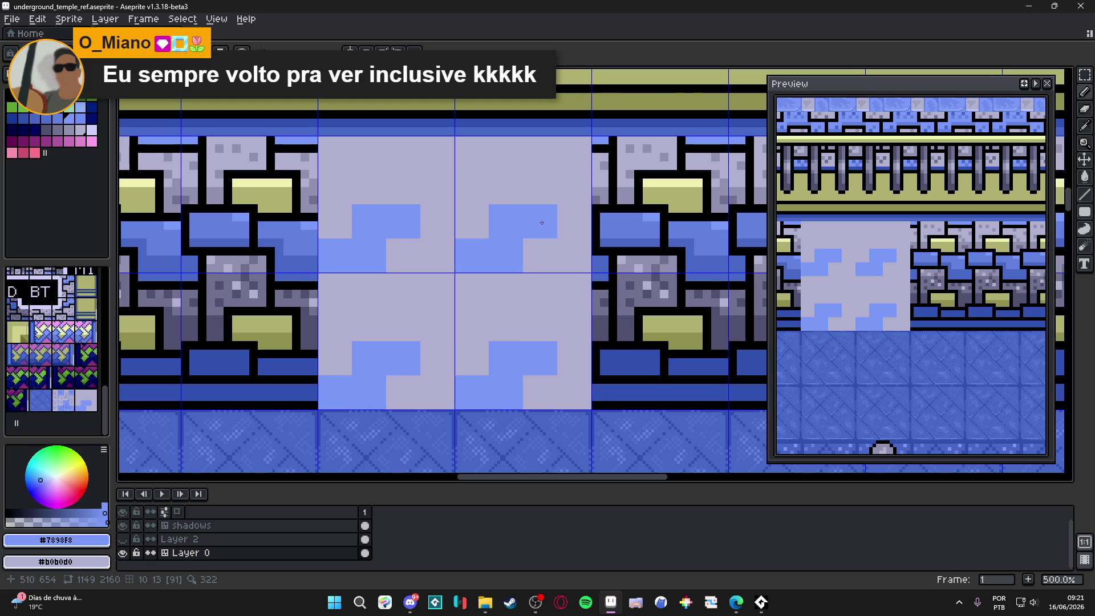
click(474, 154)
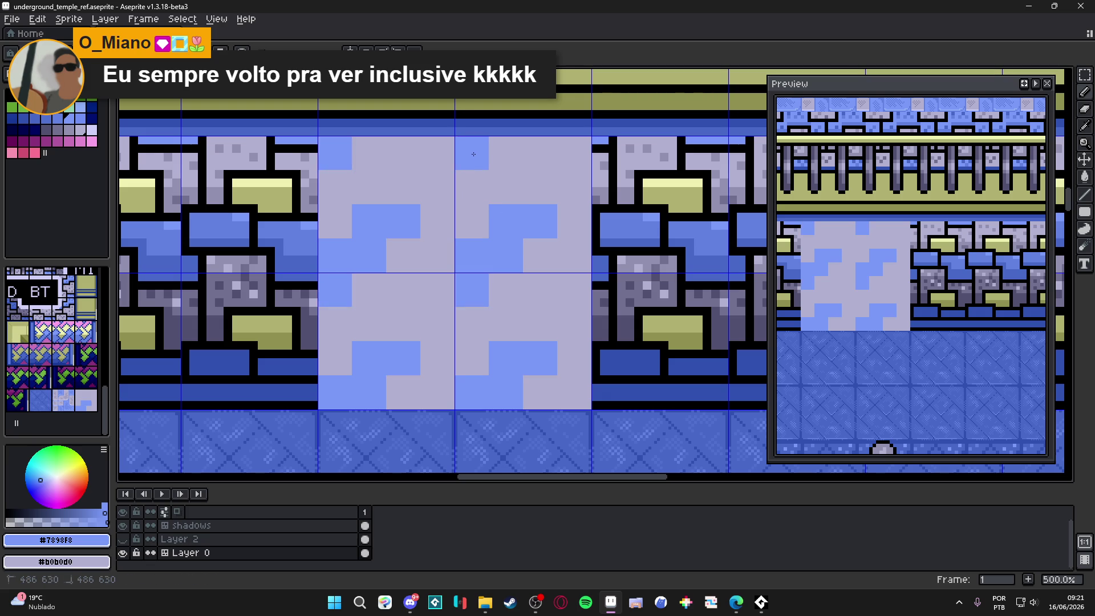
click(439, 154)
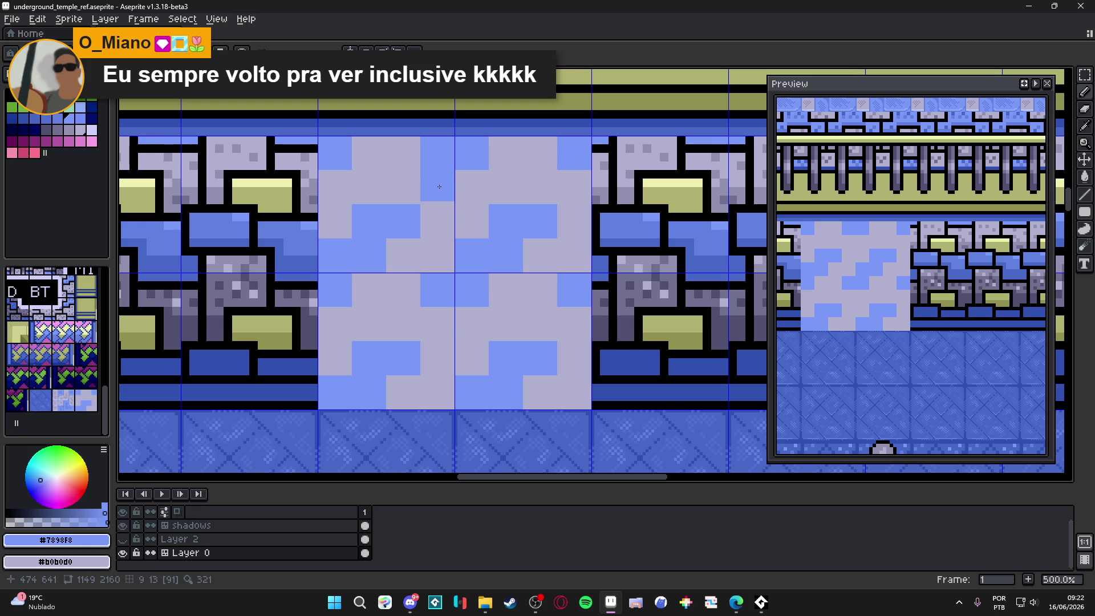
click(439, 188)
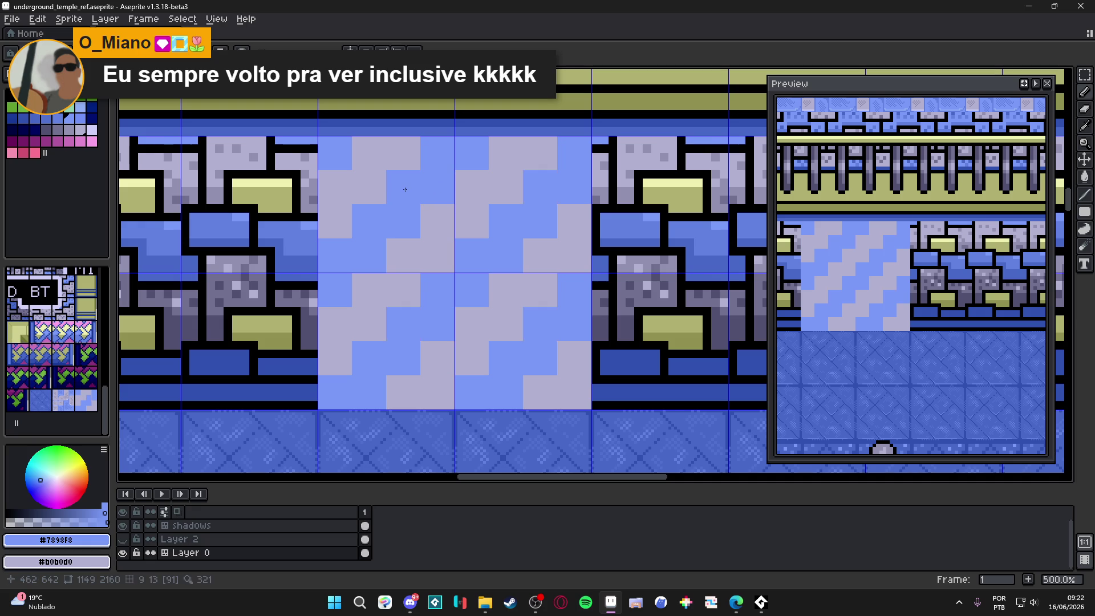
scroll(531, 290, down, 3)
scroll(530, 290, down, 2)
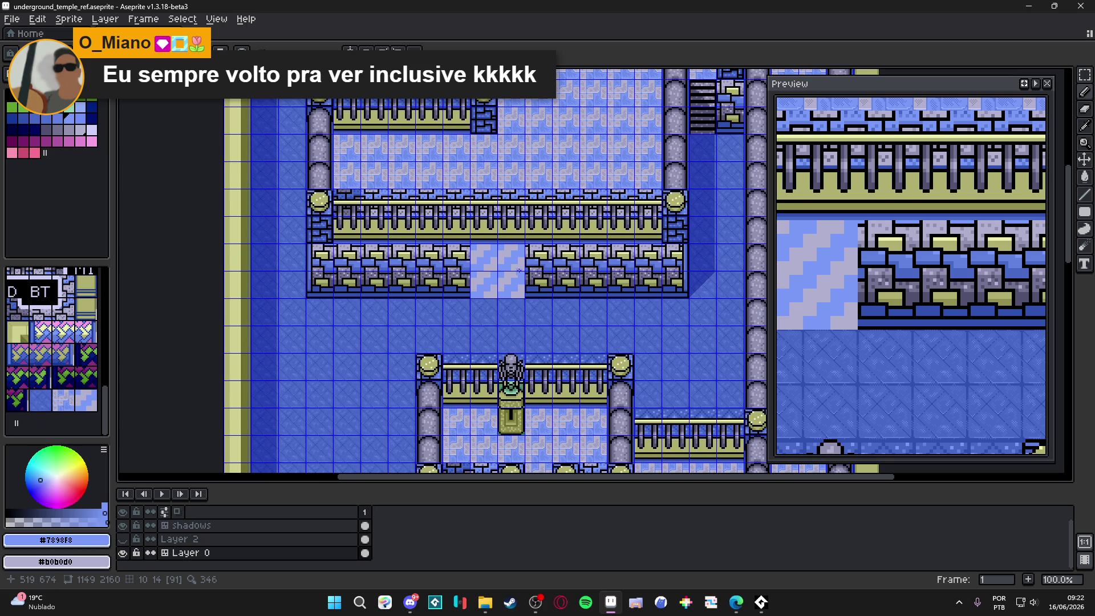
Bucket-fill the blue stripes with olive sampled from the wall bricks.
scroll(530, 290, up, 3)
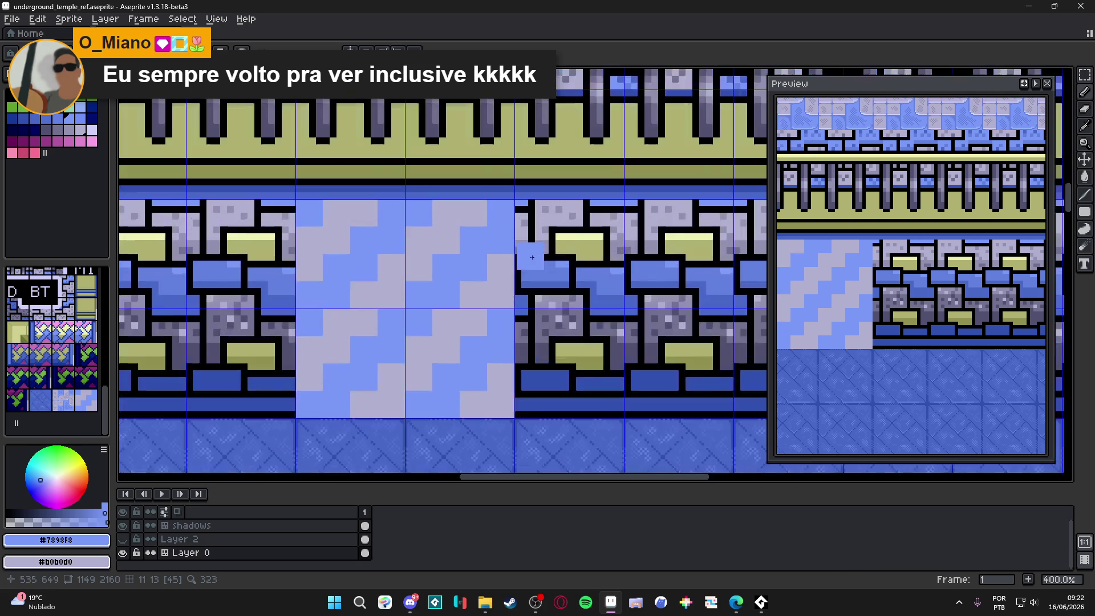
alt+click(576, 239)
key(g)
click(473, 236)
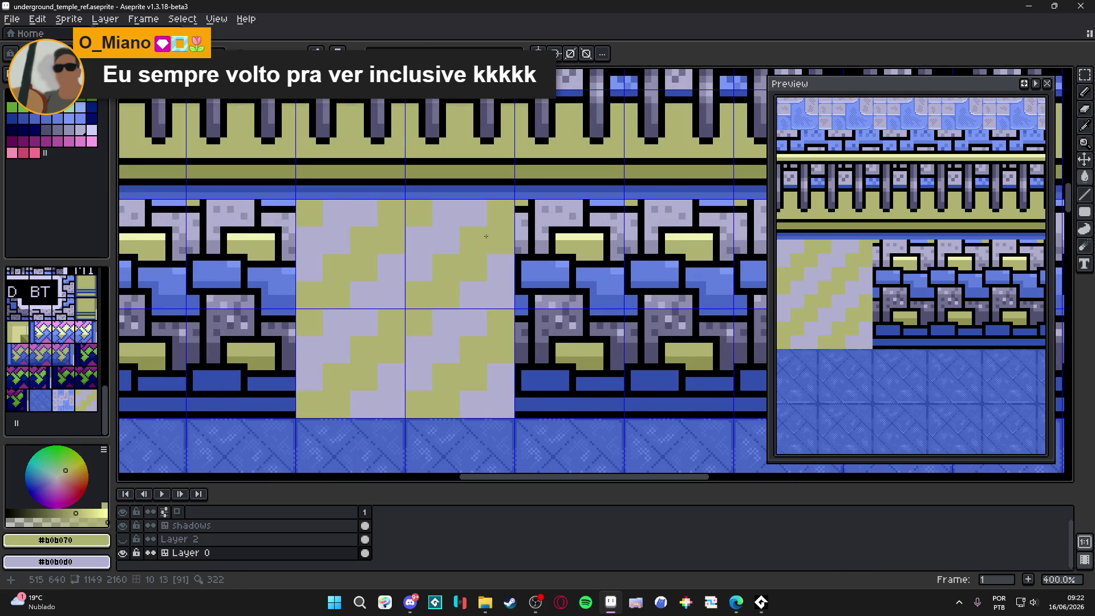
scroll(485, 252, down, 3)
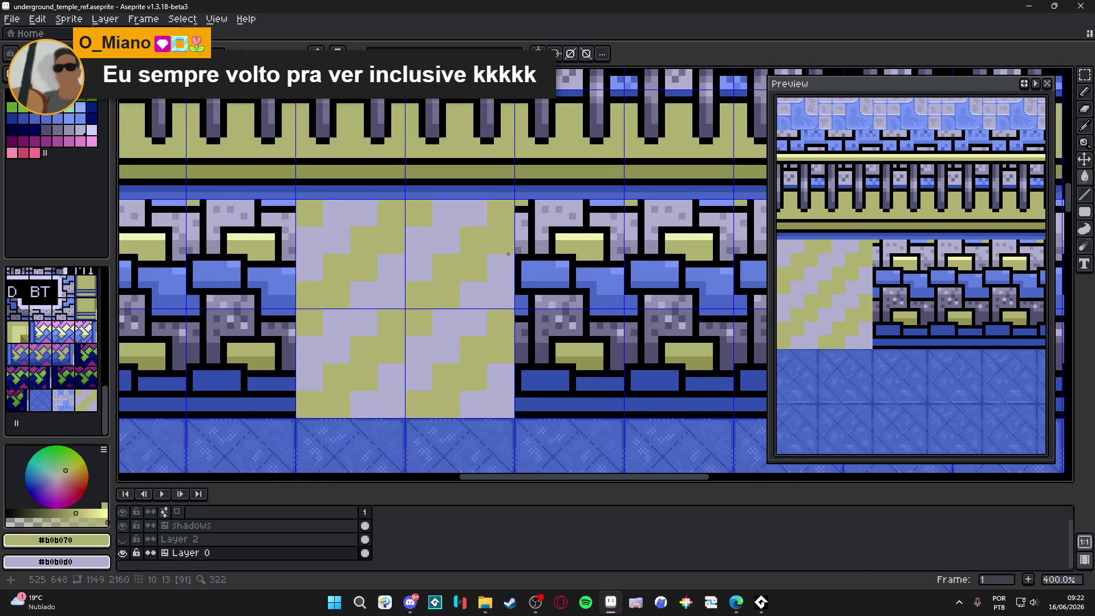
scroll(485, 252, up, 1)
scroll(485, 251, up, 1)
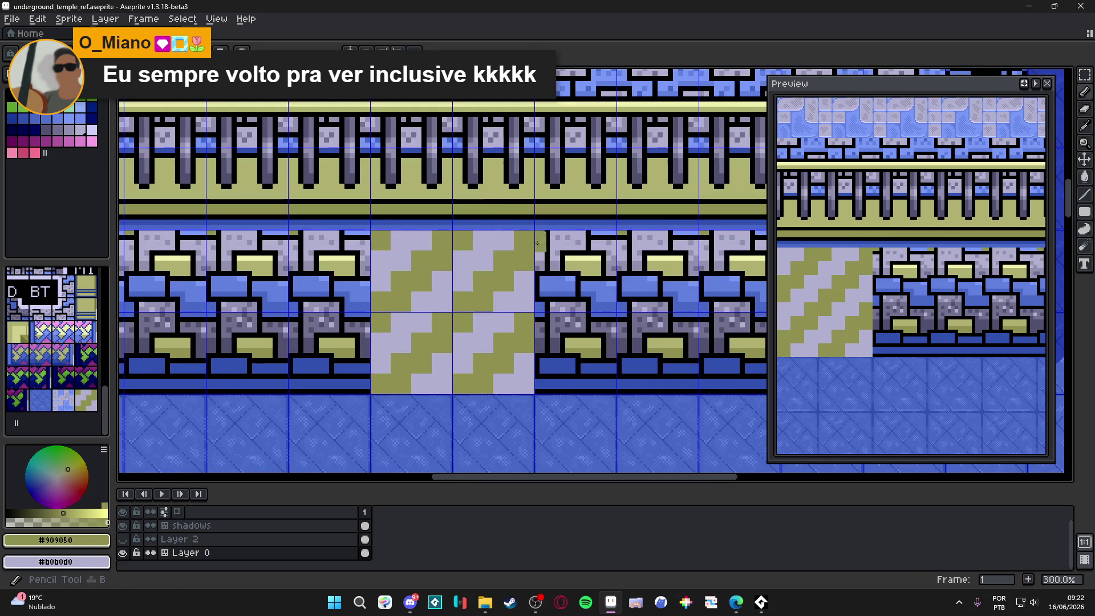
scroll(467, 241, up, 1)
Bucket-fill the light lavender stripes with the darker grey-lavender #9090b0.
alt+click(559, 257)
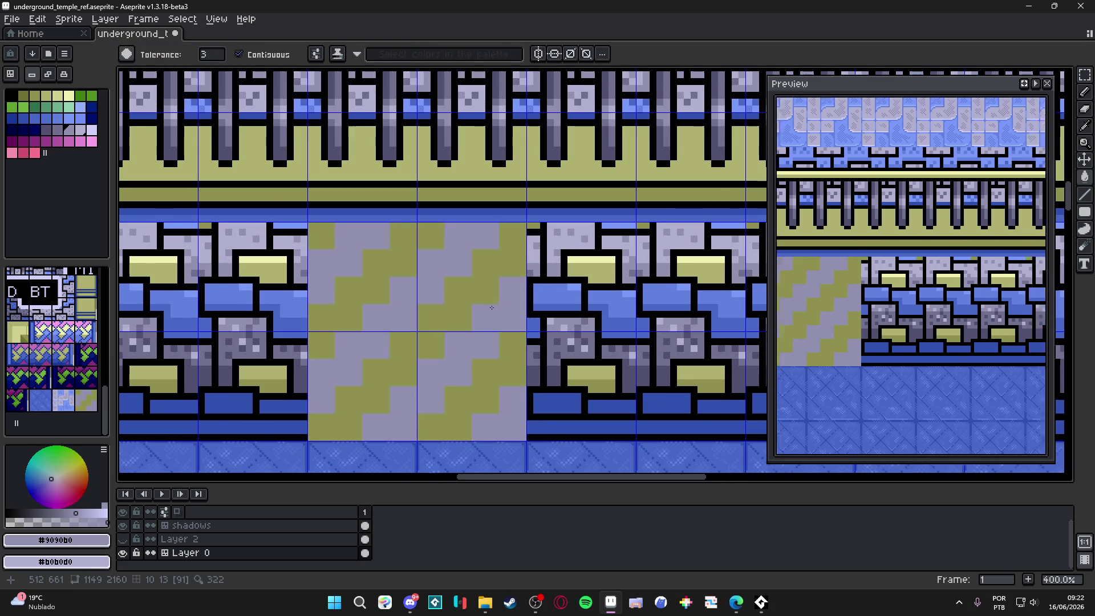
scroll(496, 313, down, 2)
scroll(493, 314, up, 2)
key(ctrl+z)
scroll(489, 318, down, 1)
scroll(489, 318, down, 1)
key(b)
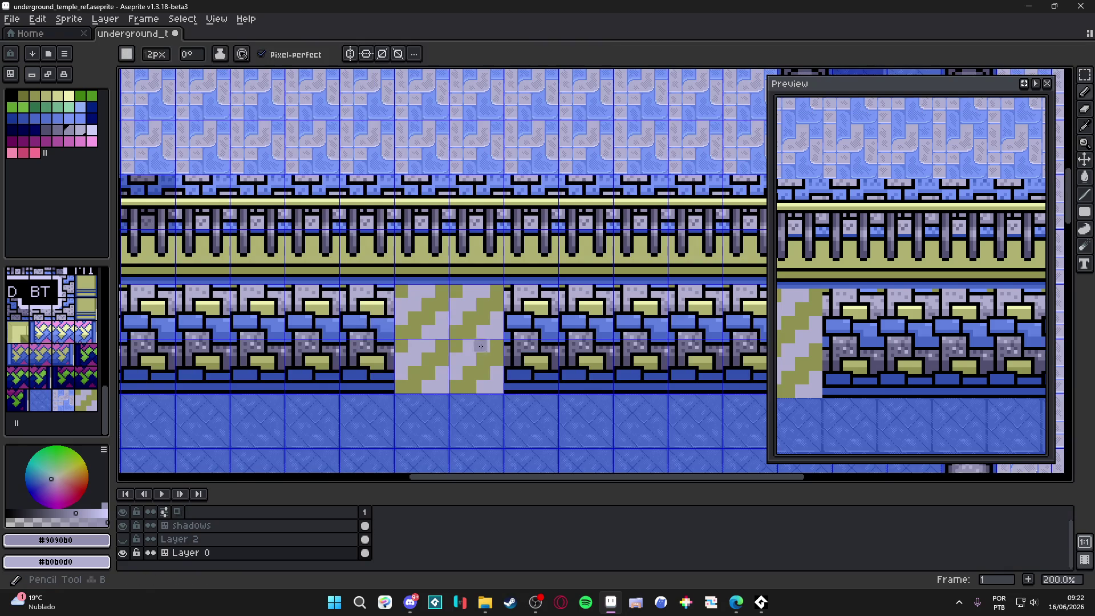
scroll(485, 349, up, 1)
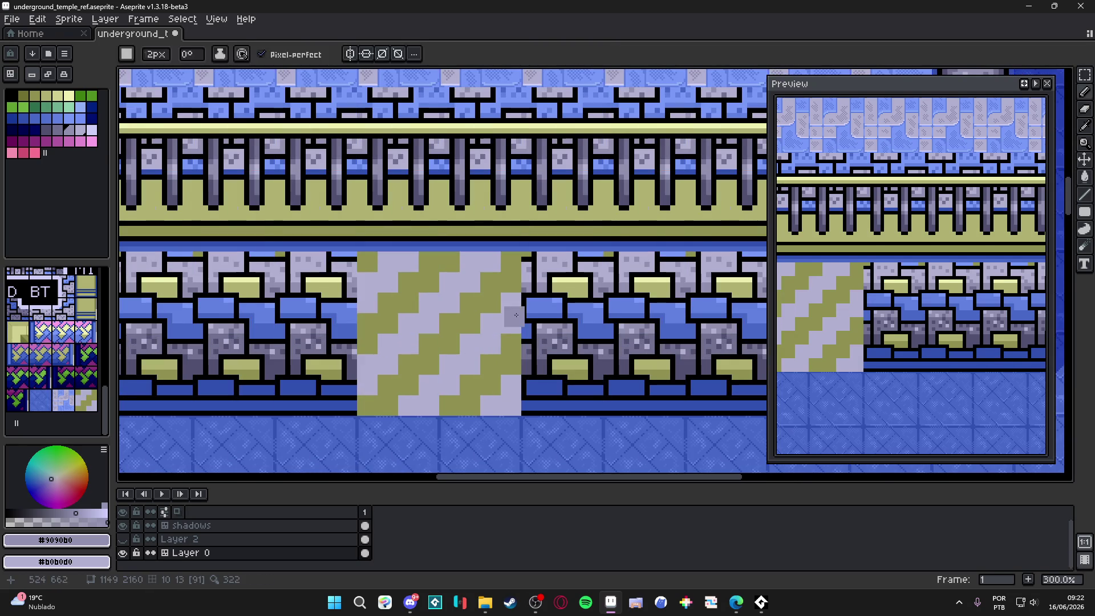
scroll(532, 290, up, 1)
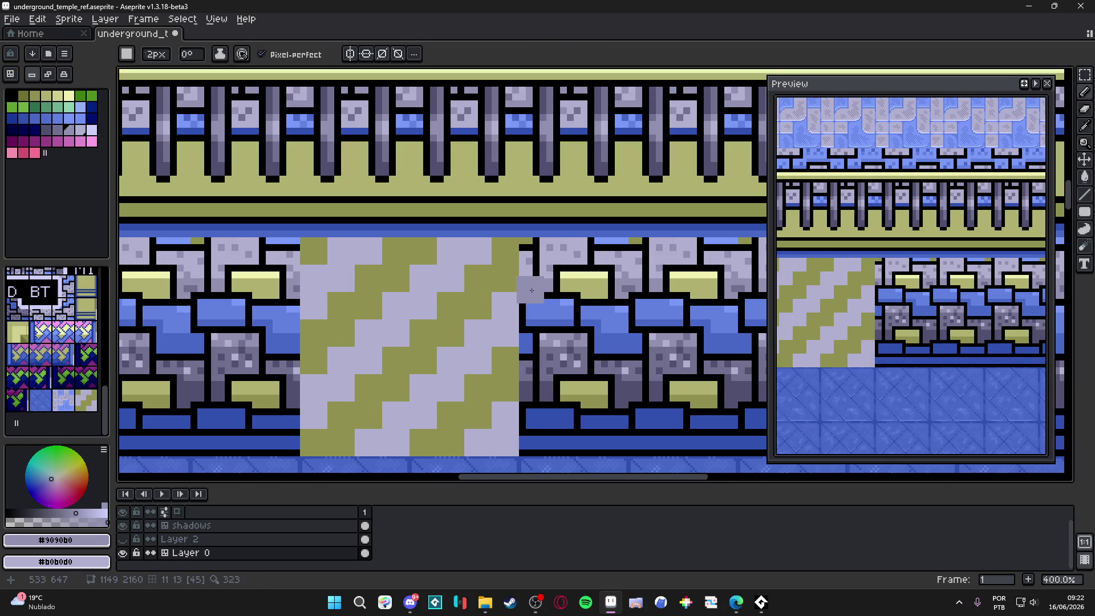
key(g)
click(470, 349)
alt+click(587, 276)
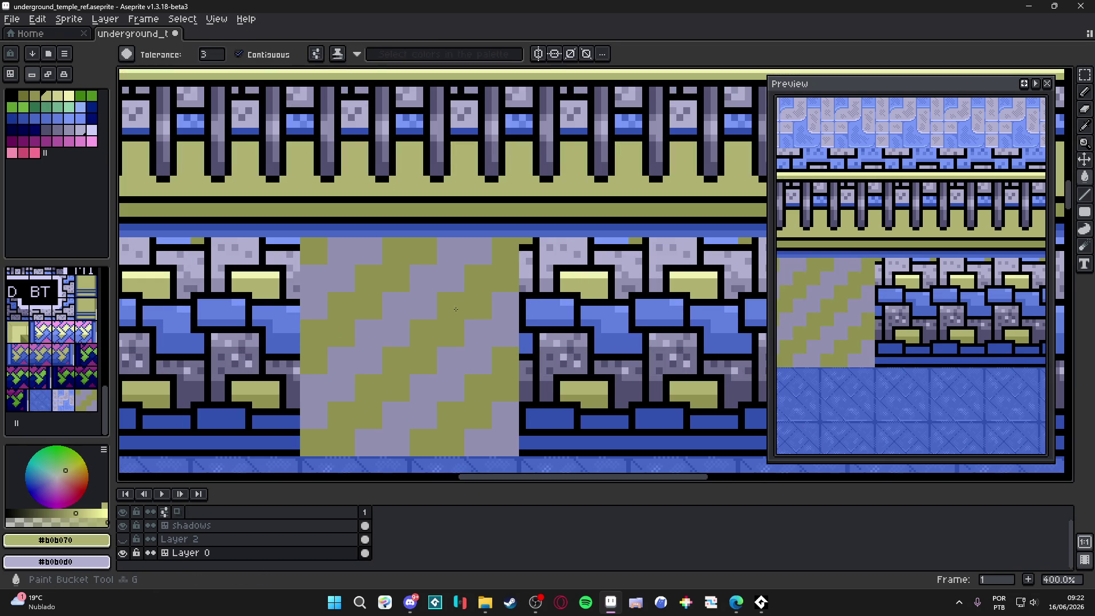
Fill the olive stripes with pale olive, then with the darker olive #909050.
click(458, 308)
scroll(458, 308, down, 2)
scroll(463, 305, up, 2)
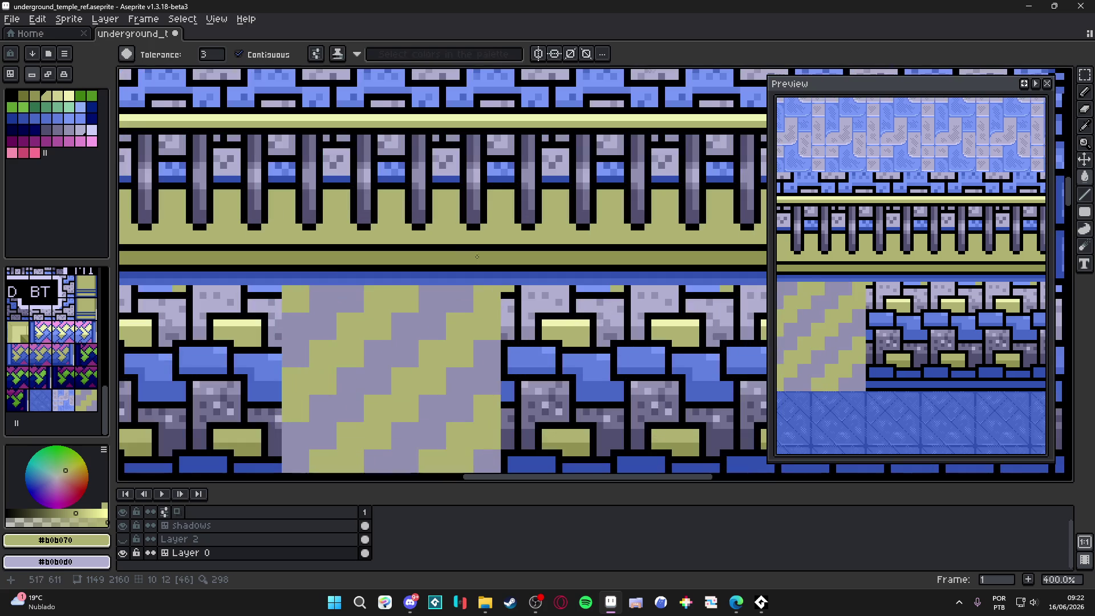
alt+click(476, 256)
click(444, 349)
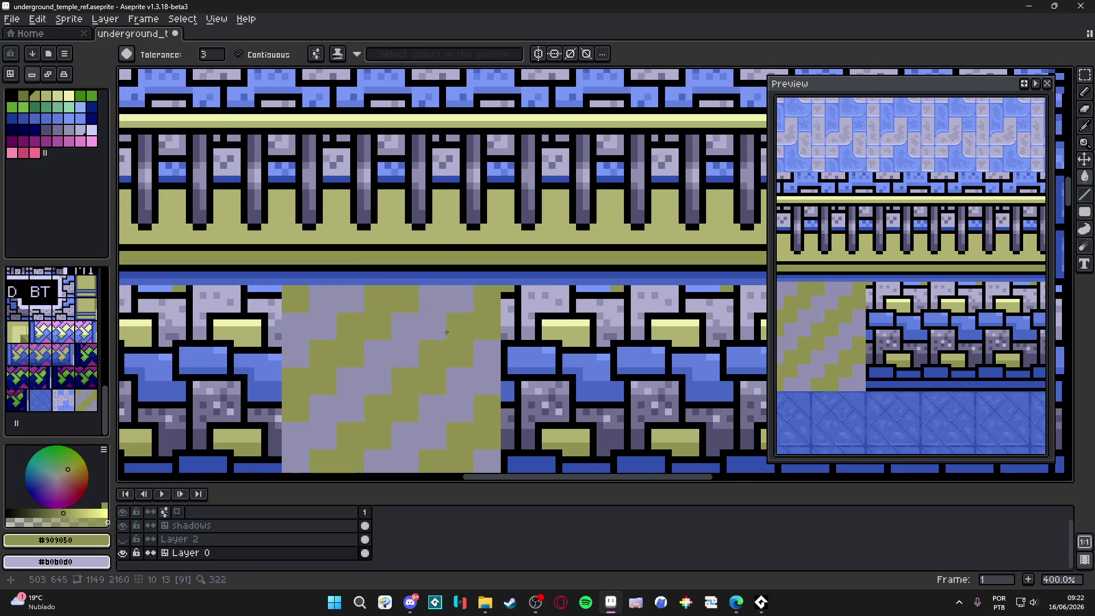
Fill the grey stripes with slate #707090 after rejecting #505070, then zoom out to review.
scroll(522, 307, down, 2)
scroll(522, 307, left, 1)
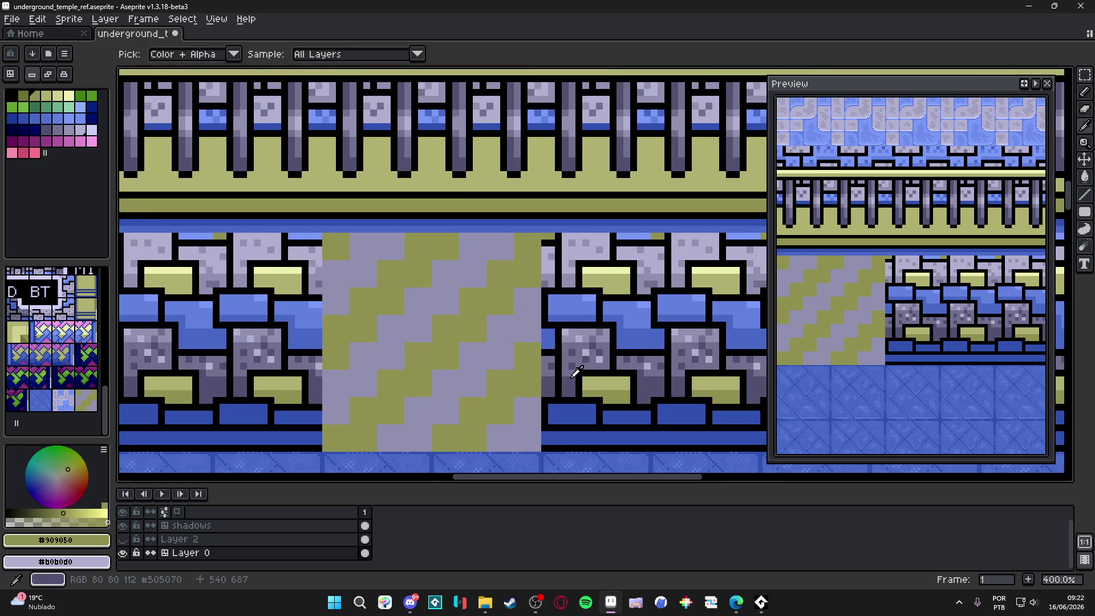
alt+click(573, 360)
click(528, 353)
key(ctrl+z)
click(527, 354)
key(ctrl+z)
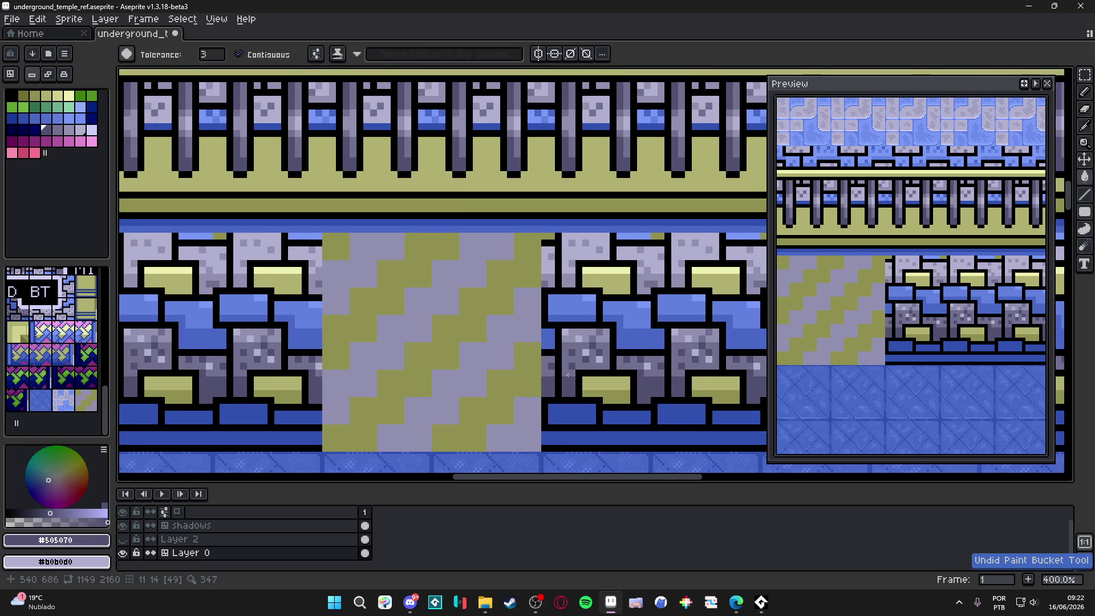
alt+click(586, 352)
click(504, 348)
scroll(503, 349, down, 3)
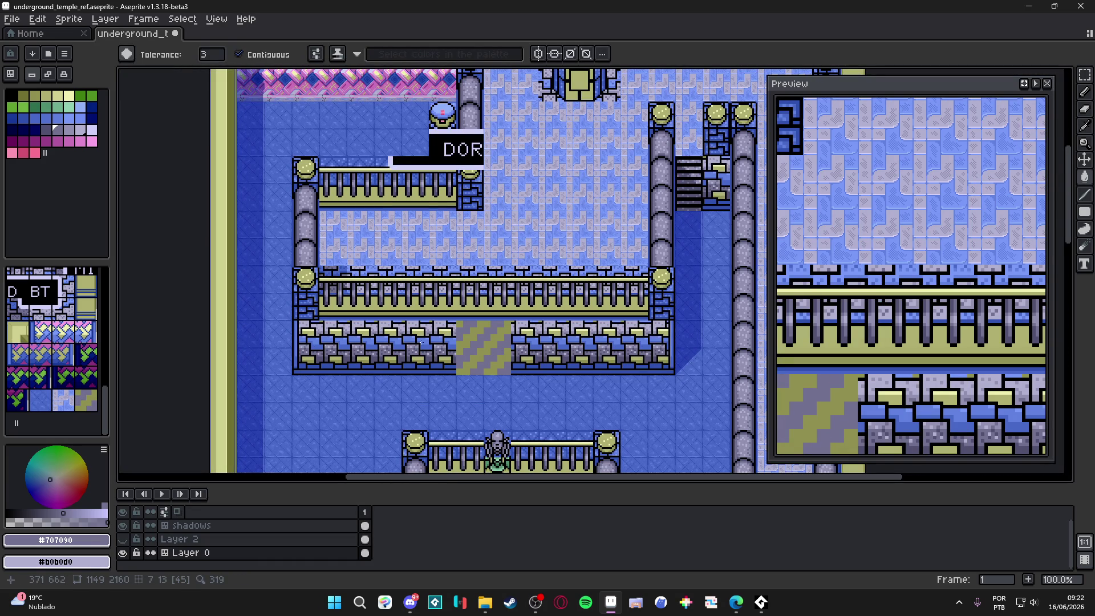
scroll(449, 340, up, 3)
scroll(487, 332, down, 4)
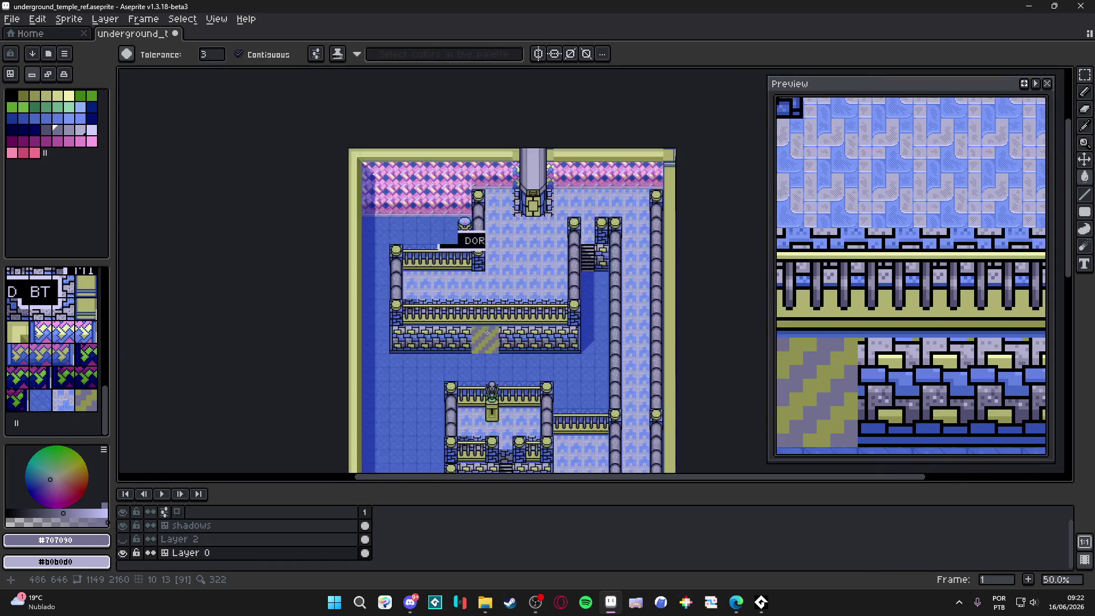
scroll(487, 333, up, 1)
scroll(486, 332, up, 2)
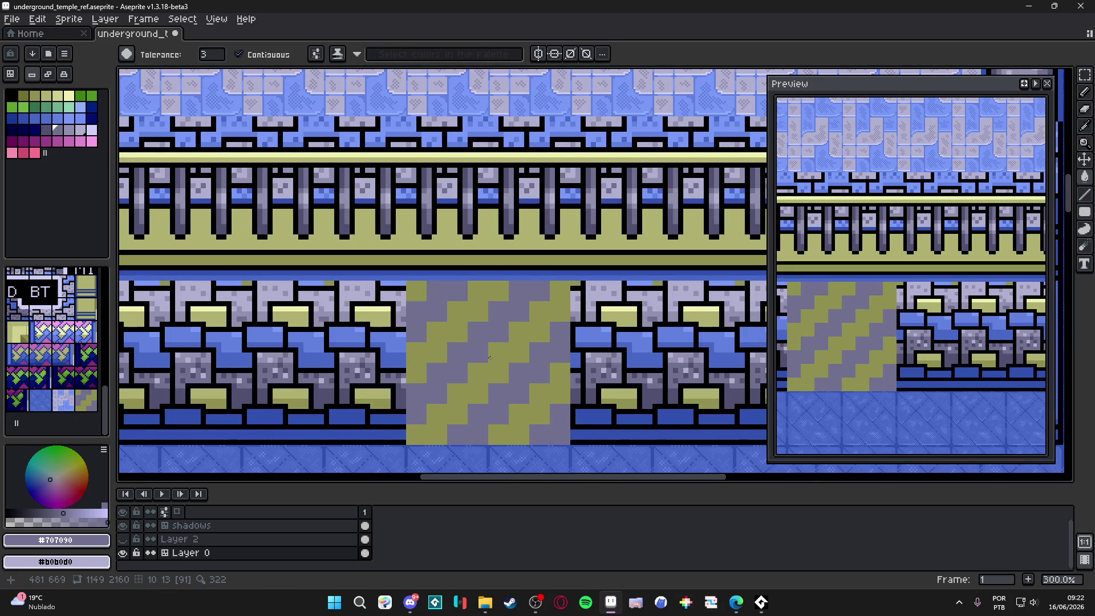
key(b)
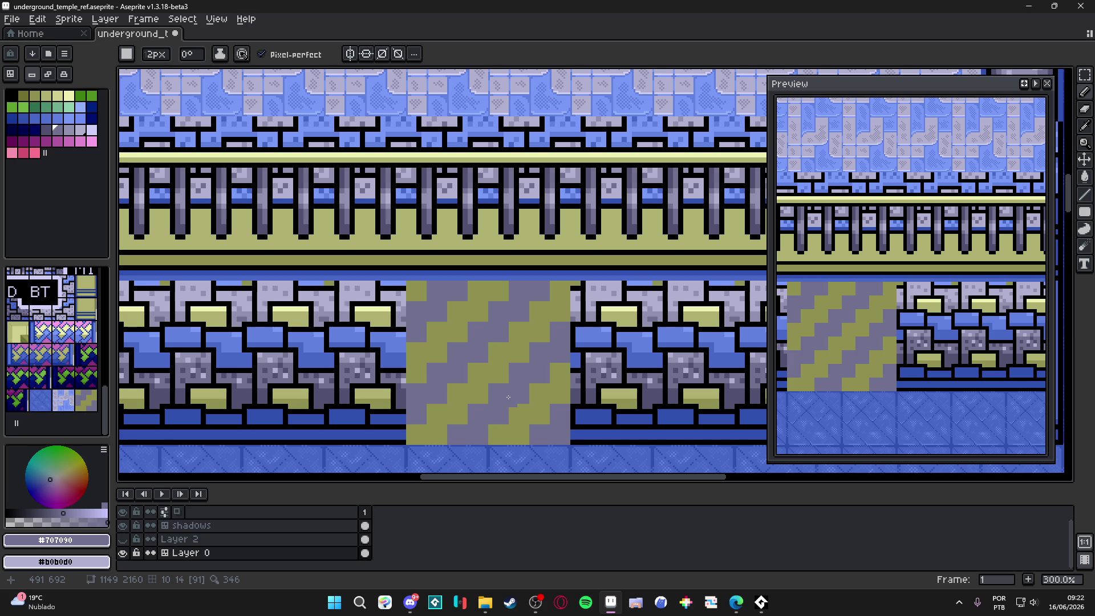
Paint a run of olive blocks in the hatched tile grey with the Pencil.
scroll(513, 400, up, 2)
key(i)
key(b)
mouse_move(448, 379)
mouse_down()
mouse_move(471, 402)
mouse_move(450, 382)
mouse_move(460, 390)
mouse_up()
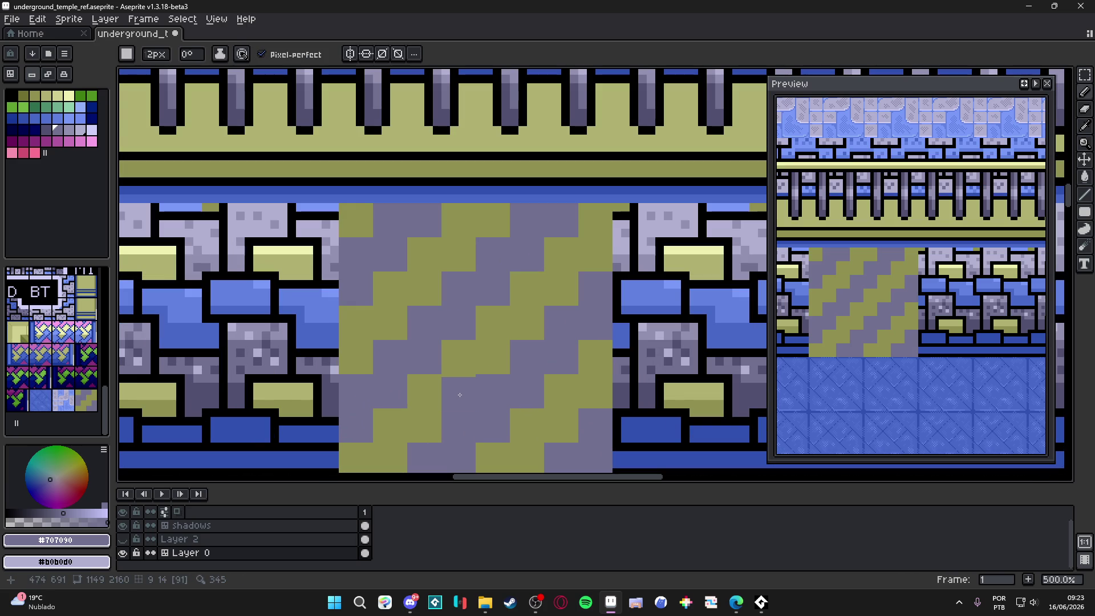
mouse_move(459, 392)
mouse_down()
mouse_move(423, 392)
mouse_move(527, 293)
mouse_move(562, 291)
mouse_up()
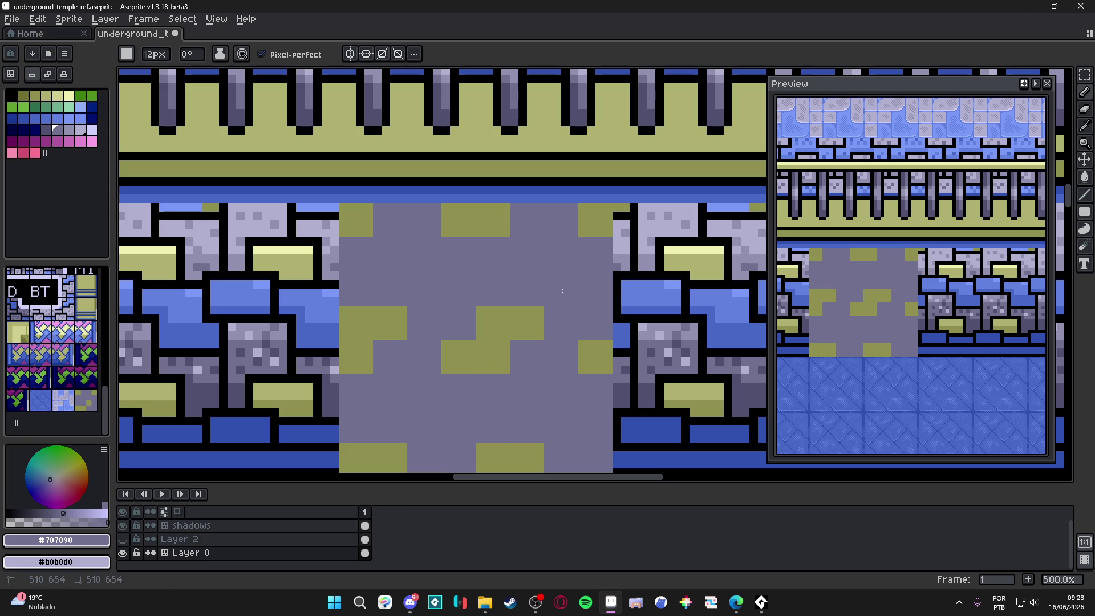
Paint four olive #909050 blocks into the grey areas to form the checker pattern.
alt+click(488, 320)
click(459, 293)
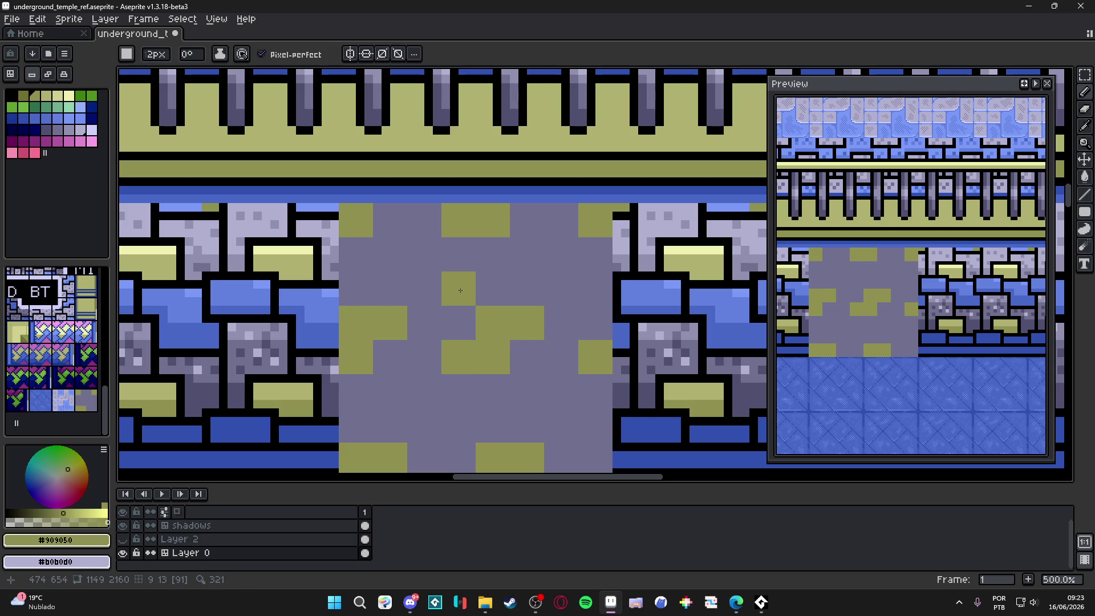
click(424, 289)
click(426, 255)
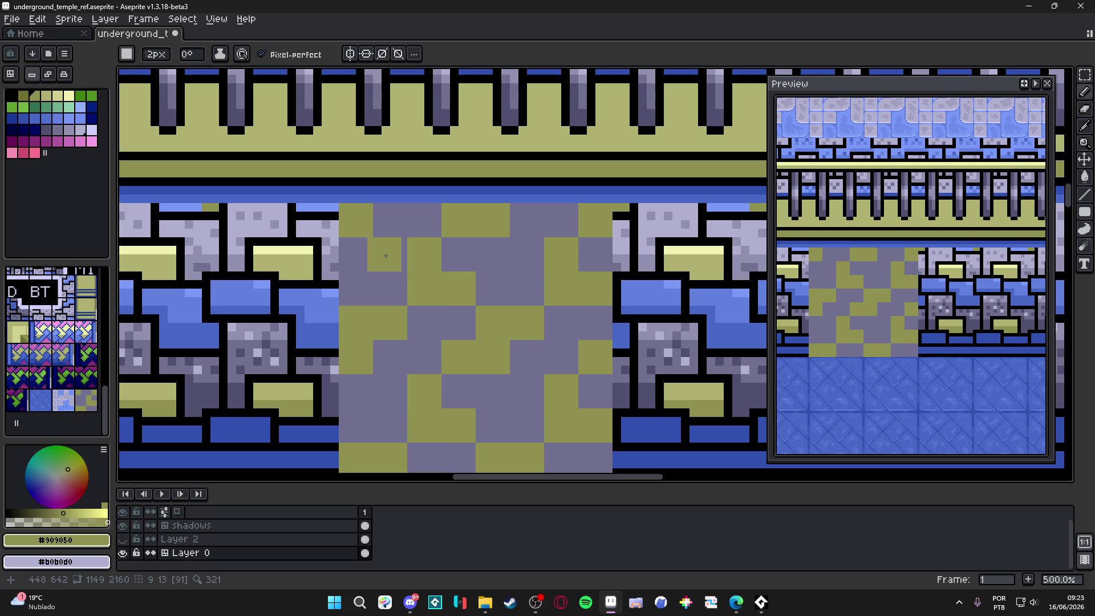
click(392, 256)
scroll(392, 256, down, 3)
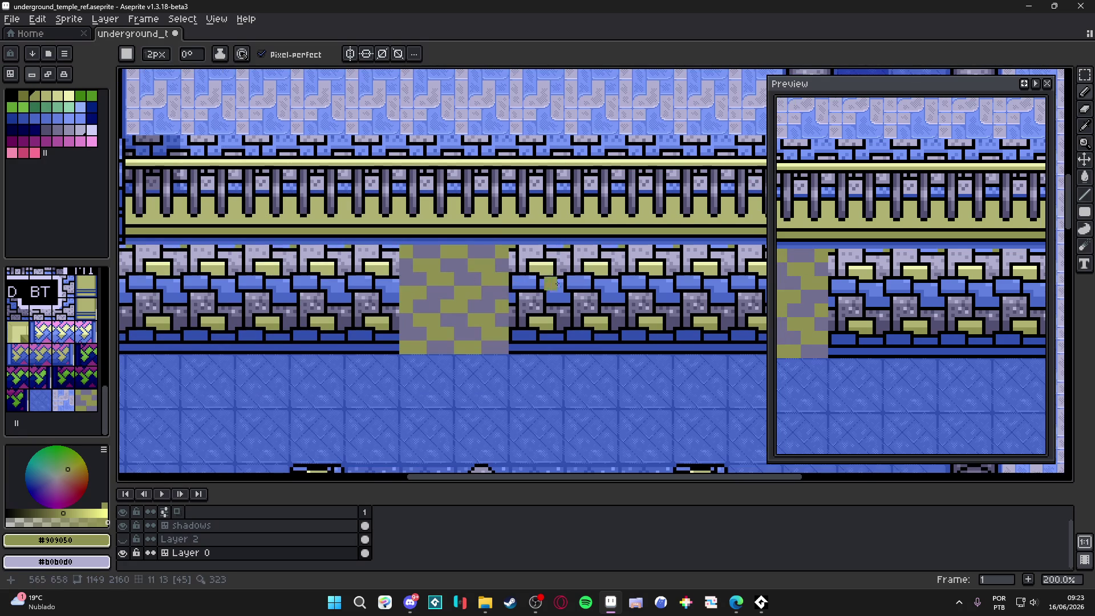
scroll(512, 319, left, 1)
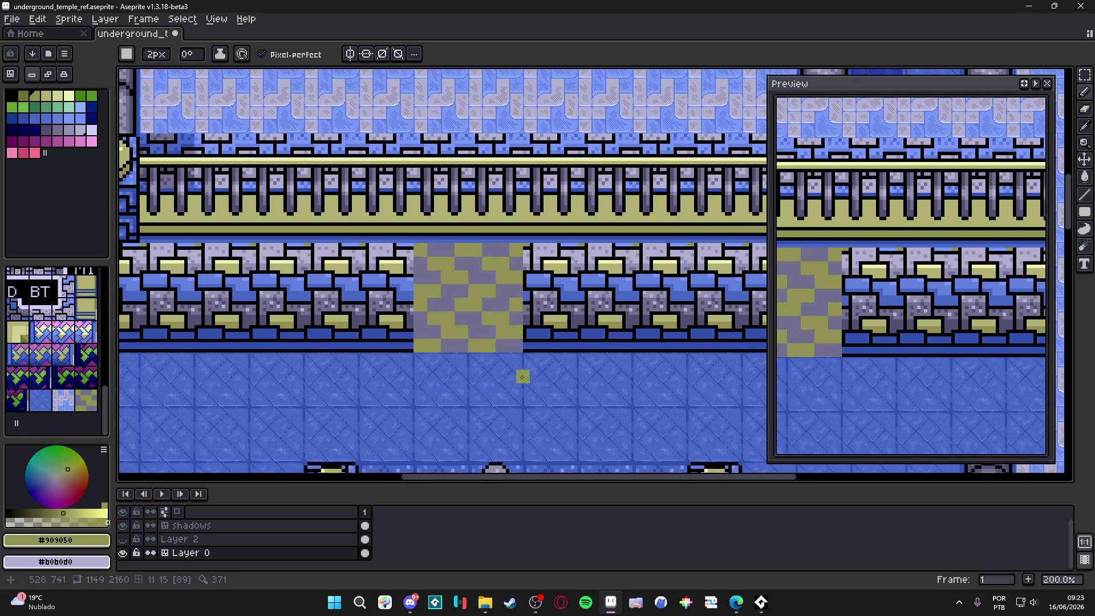
scroll(497, 367, down, 1)
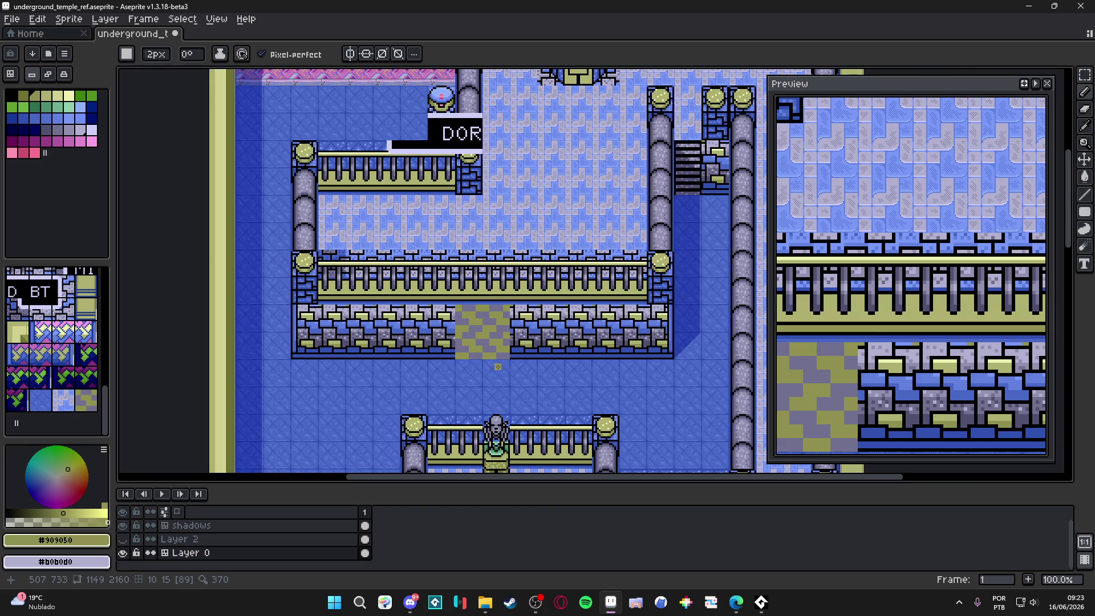
scroll(499, 366, up, 5)
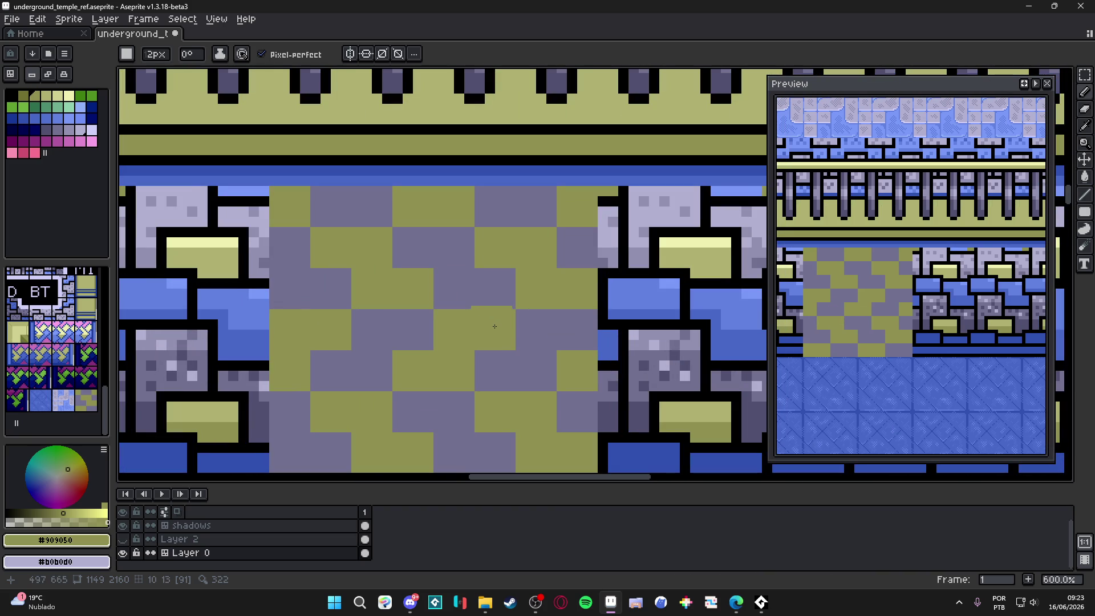
Show the tile grid and draw two dark #505070 vertical lines through the checkered tile.
alt+click(523, 316)
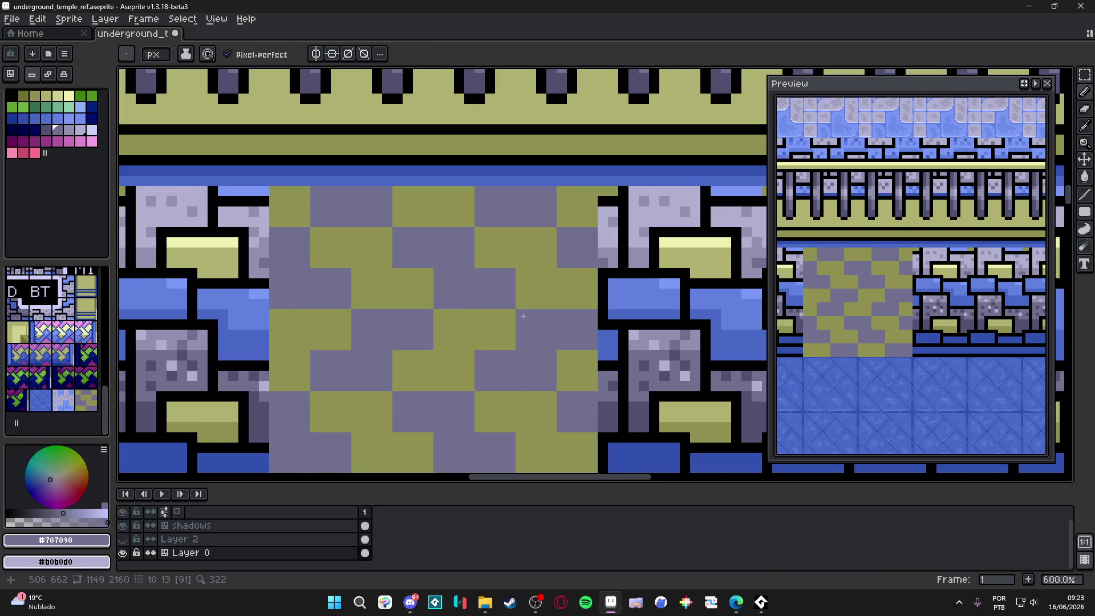
alt+click(643, 385)
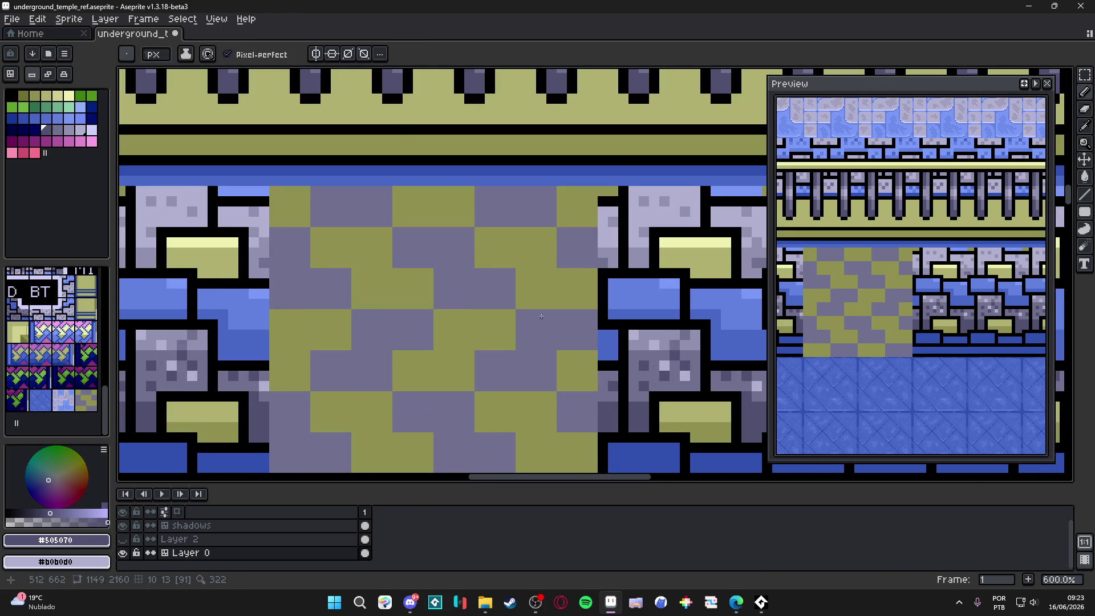
scroll(500, 344, up, 1)
key(ctrl+apostrophe)
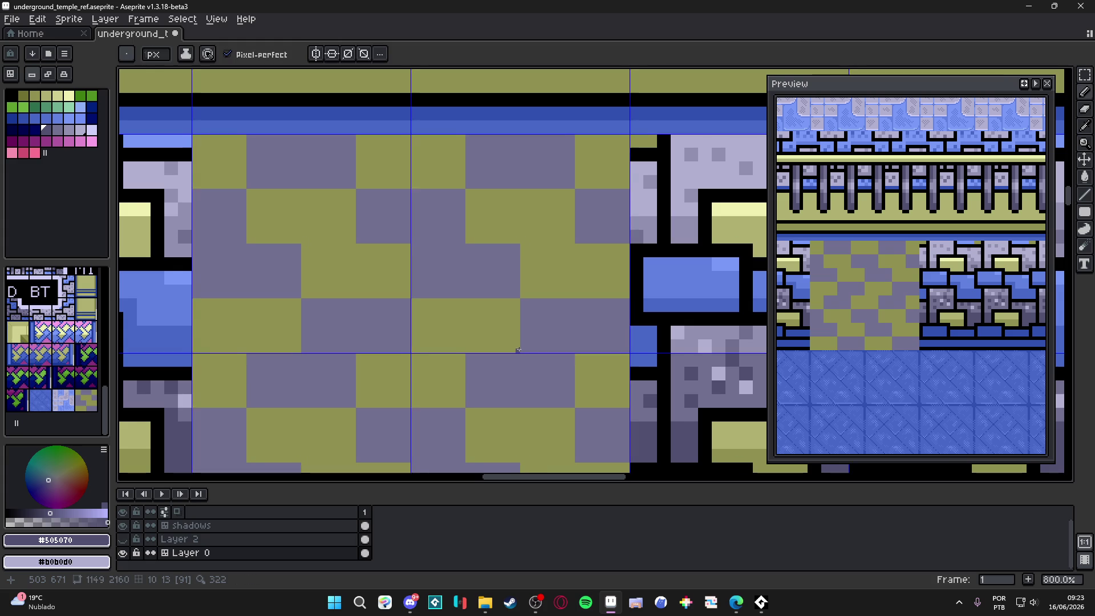
drag(513, 346, 541, 322)
scroll(544, 324, up, 2)
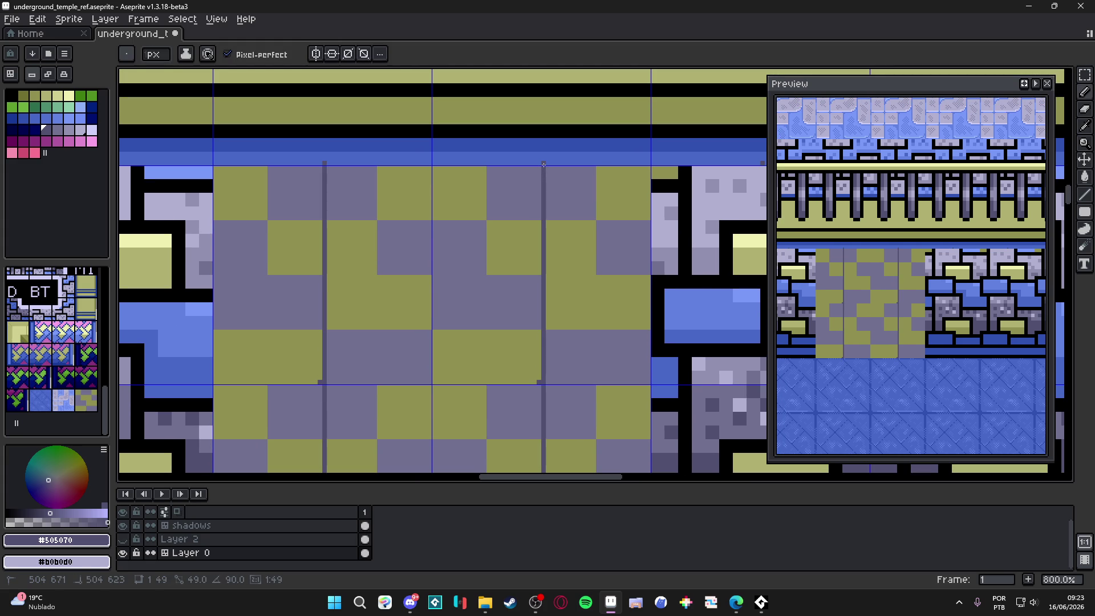
key(ctrl+z)
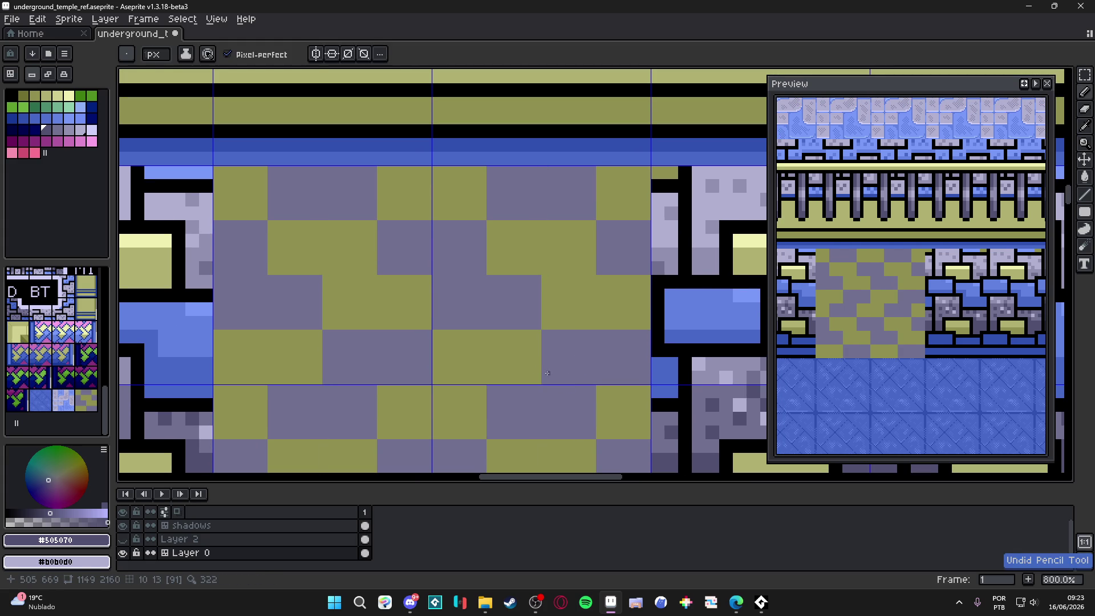
drag(537, 382, 537, 181)
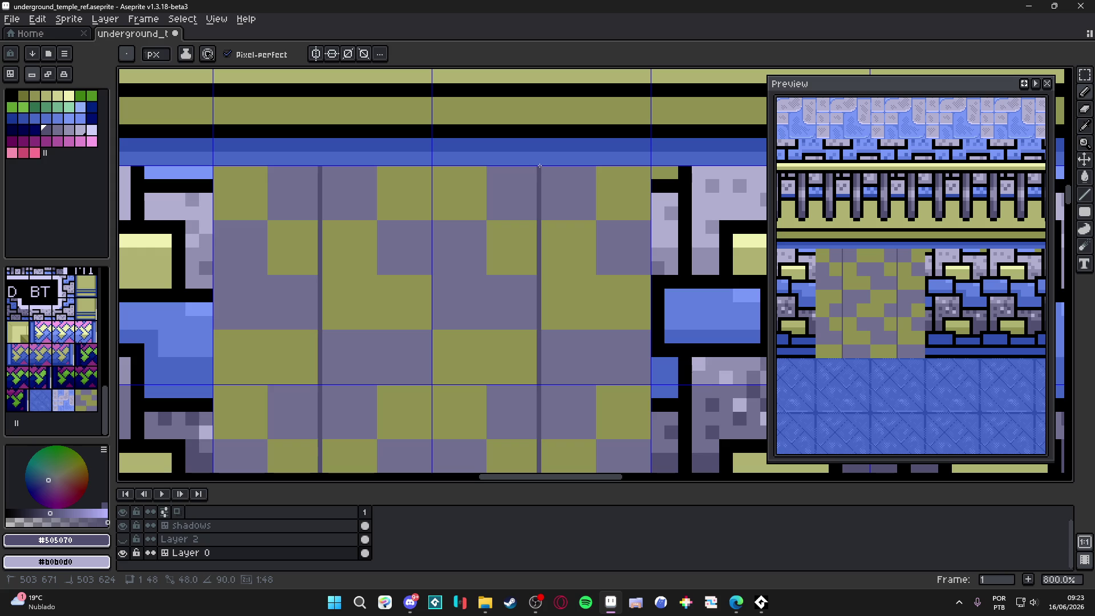
mouse_move(483, 273)
mouse_down()
mouse_move(484, 171)
mouse_move(482, 385)
mouse_move(430, 166)
mouse_move(374, 325)
mouse_move(374, 385)
mouse_up()
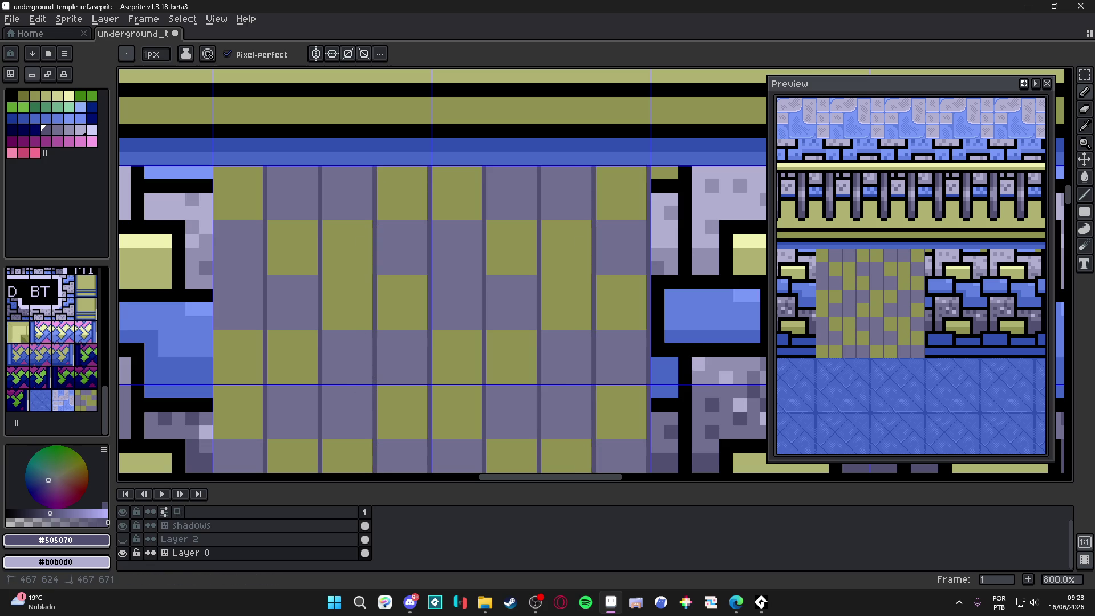
Draw four dark #505070 horizontal grout lines across the checkered tile.
drag(437, 328, 646, 328)
drag(645, 273, 372, 270)
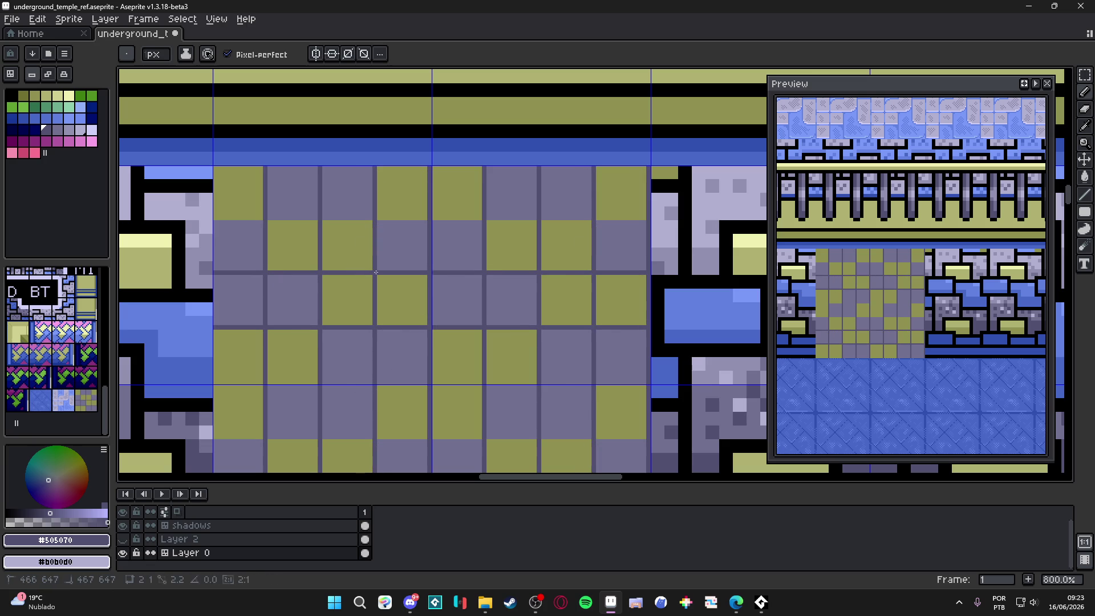
drag(643, 218, 429, 217)
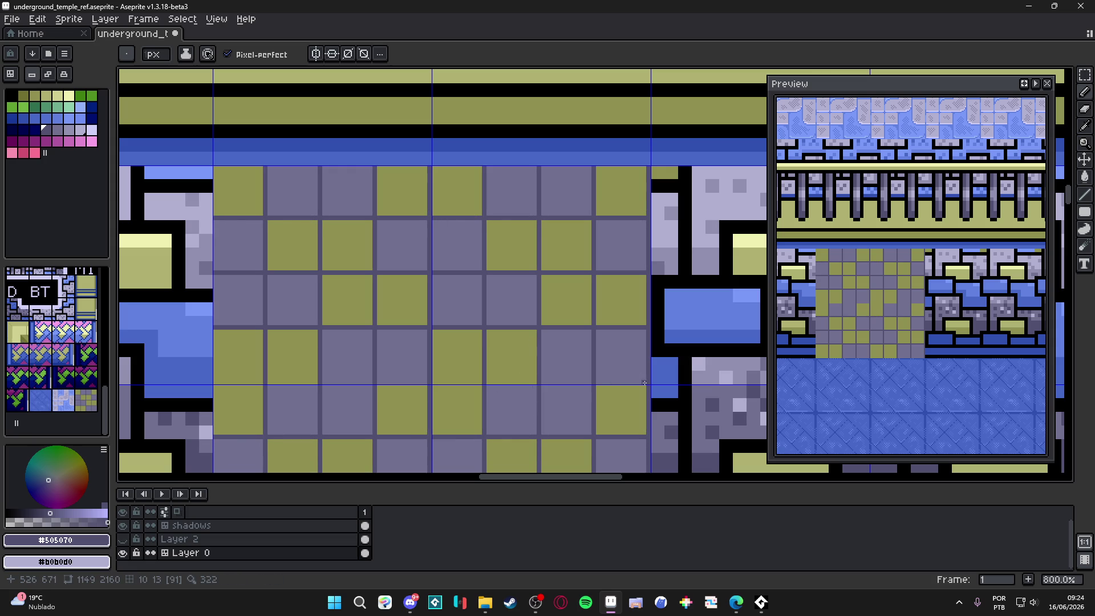
drag(645, 383, 452, 382)
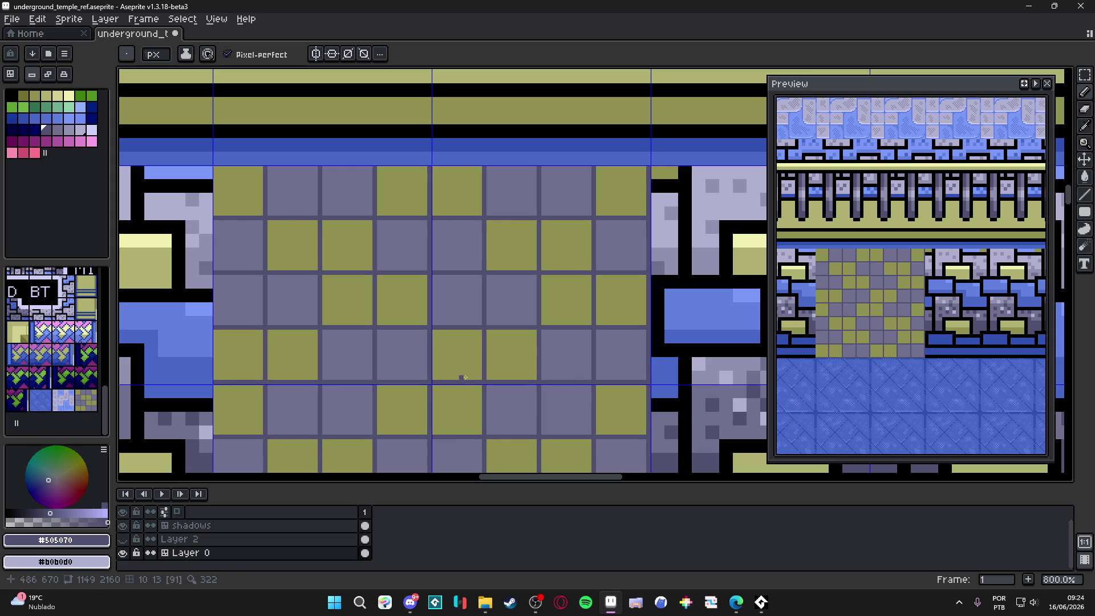
Pick olive and draw mirrored olive lines filling three gaps between olive squares.
scroll(513, 262, up, 2)
alt+click(572, 241)
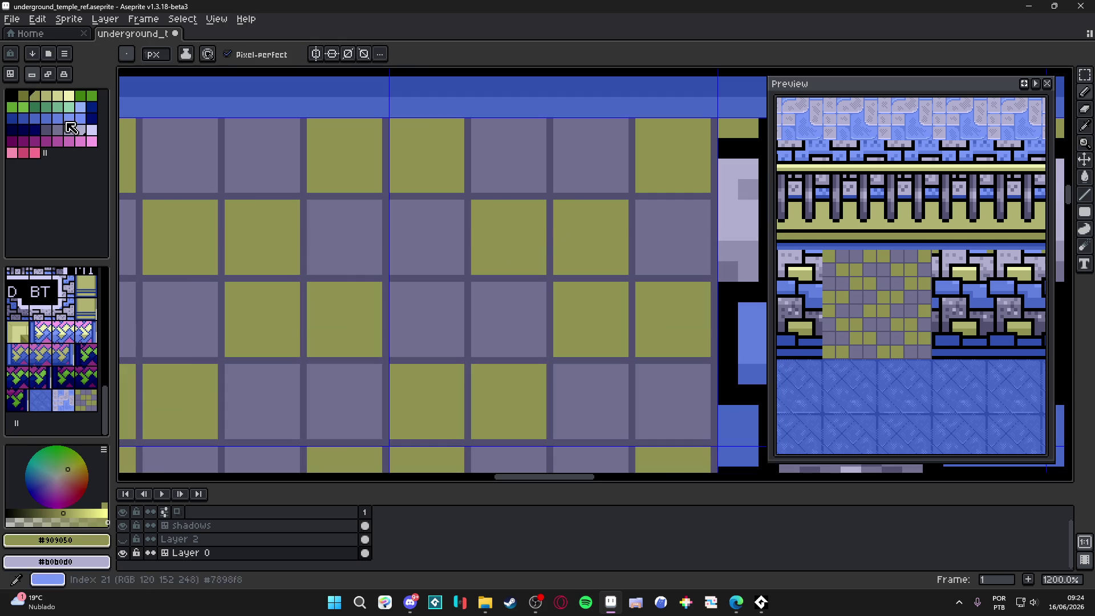
click(28, 98)
drag(548, 271, 547, 202)
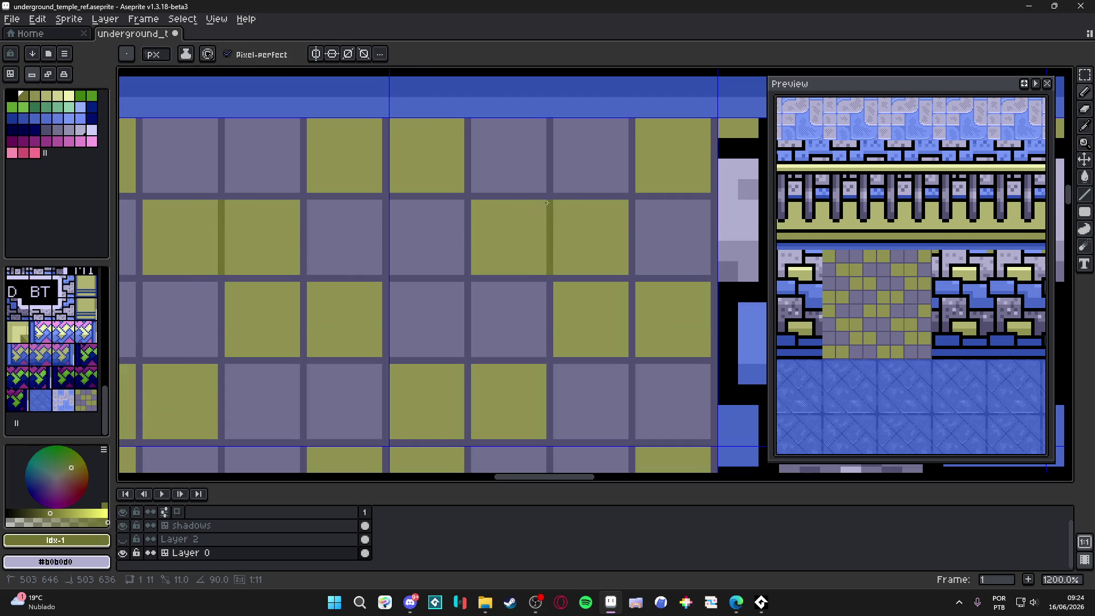
drag(624, 281, 554, 281)
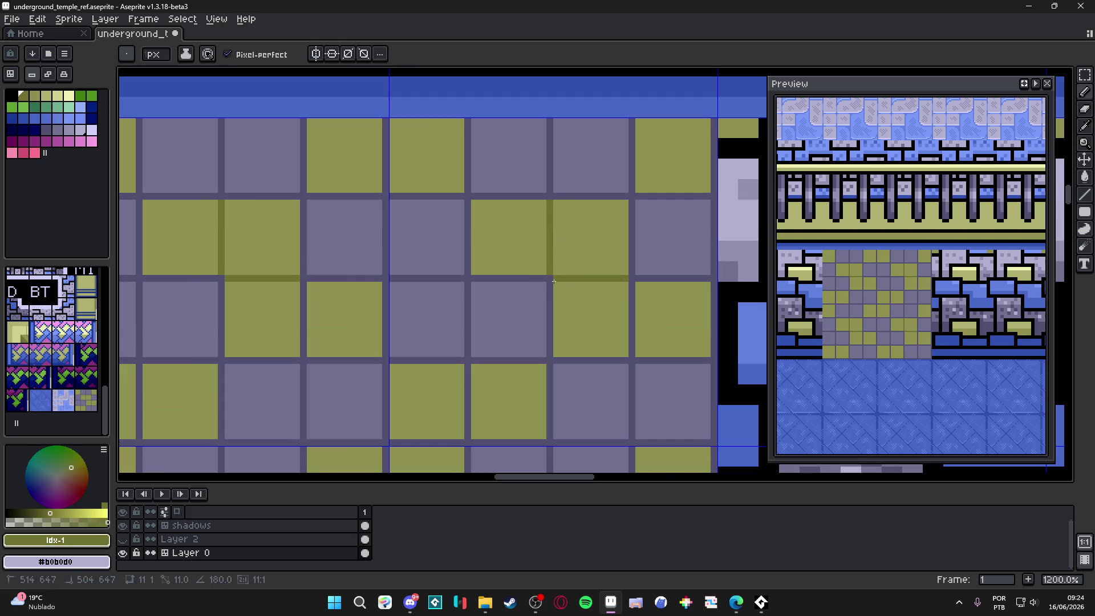
drag(632, 285, 632, 360)
Redraw the vertical olive gap line, then eyedrop the gray-purple from the tile.
alt+click(598, 373)
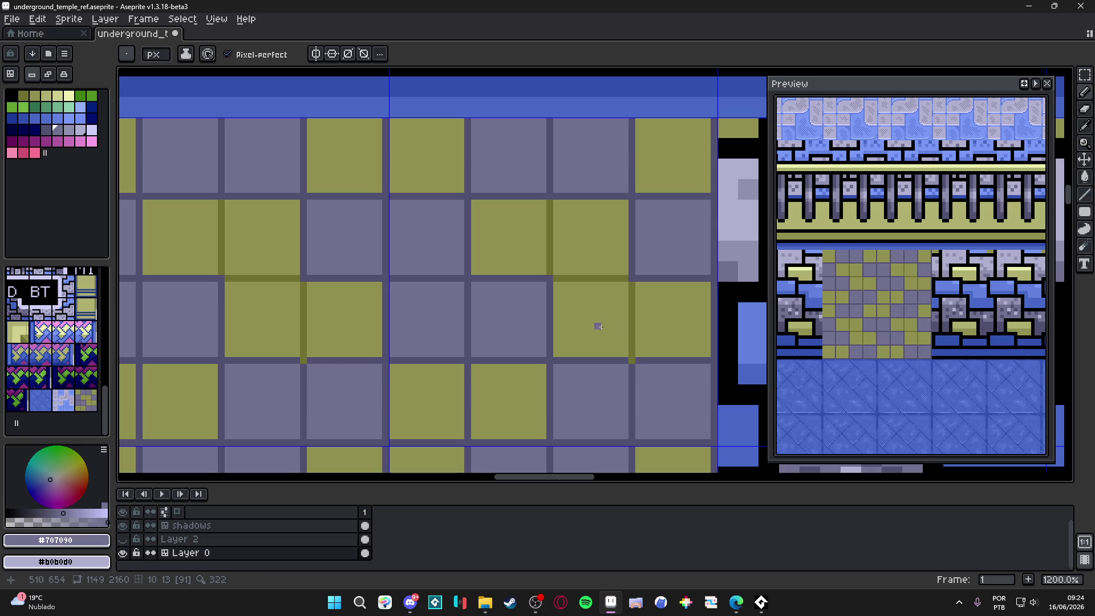
alt+click(633, 280)
drag(631, 289, 633, 354)
click(46, 129)
alt+click(637, 372)
click(69, 130)
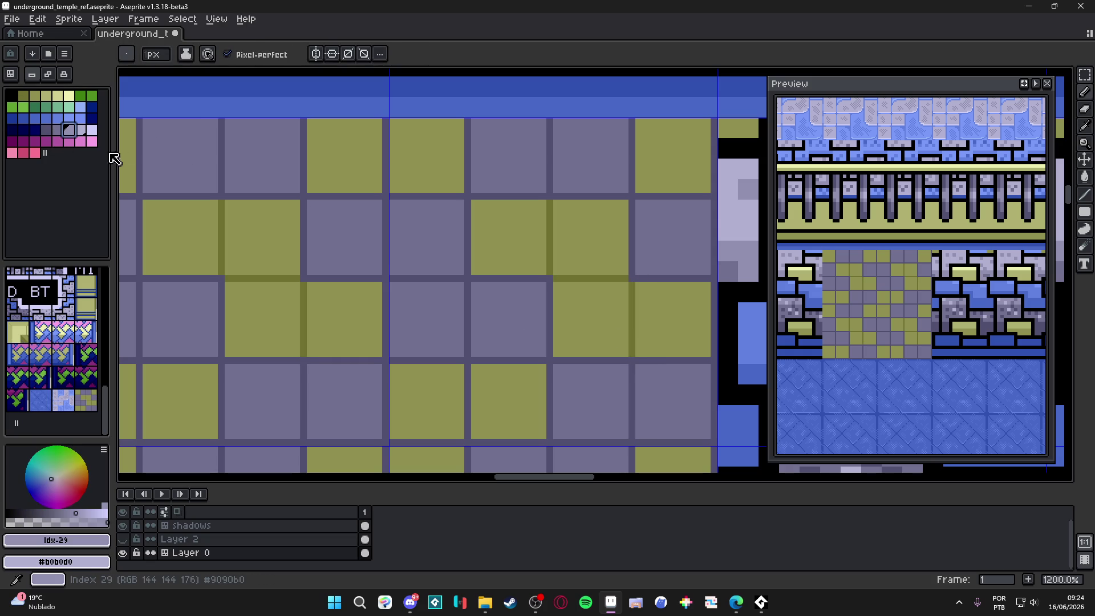
alt+click(637, 379)
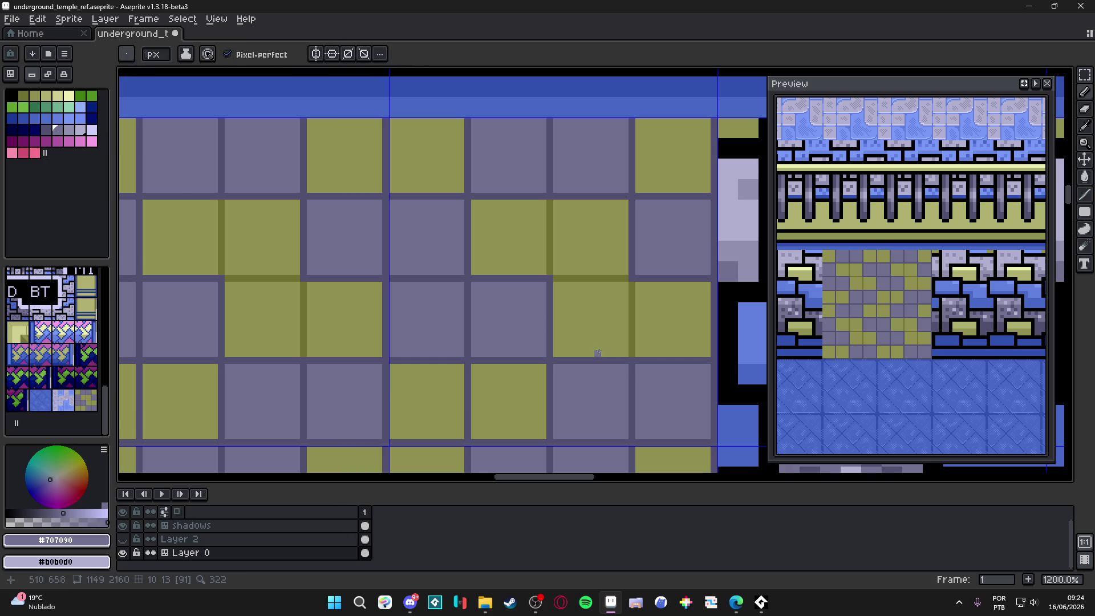
scroll(627, 374, down, 3)
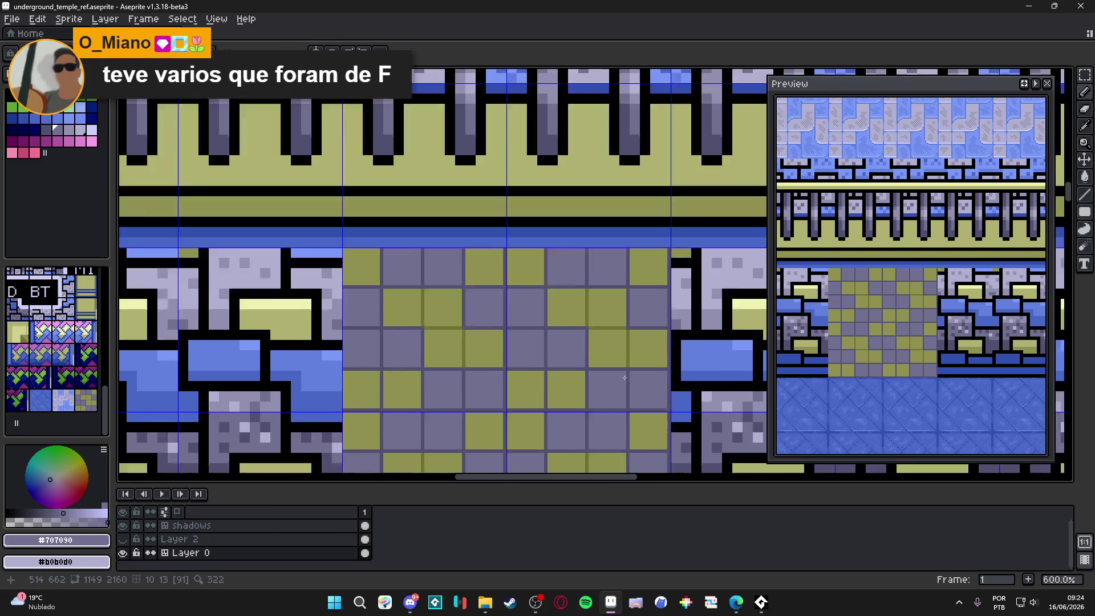
Paint gray-purple lines over two grid lines and a light-purple vertical line over a gap.
scroll(625, 377, up, 3)
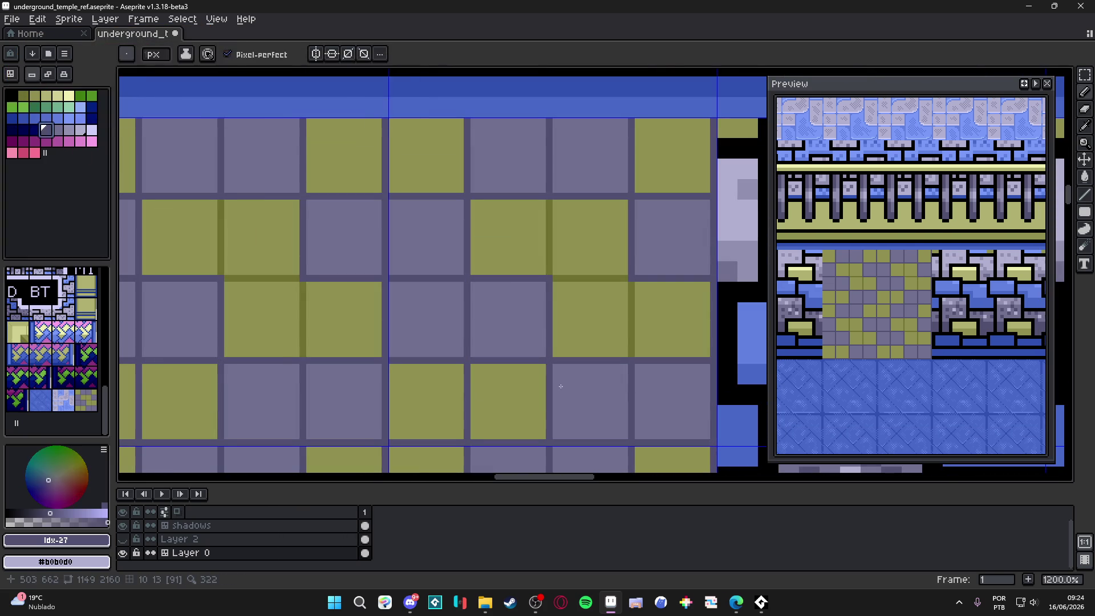
scroll(561, 371, down, 4)
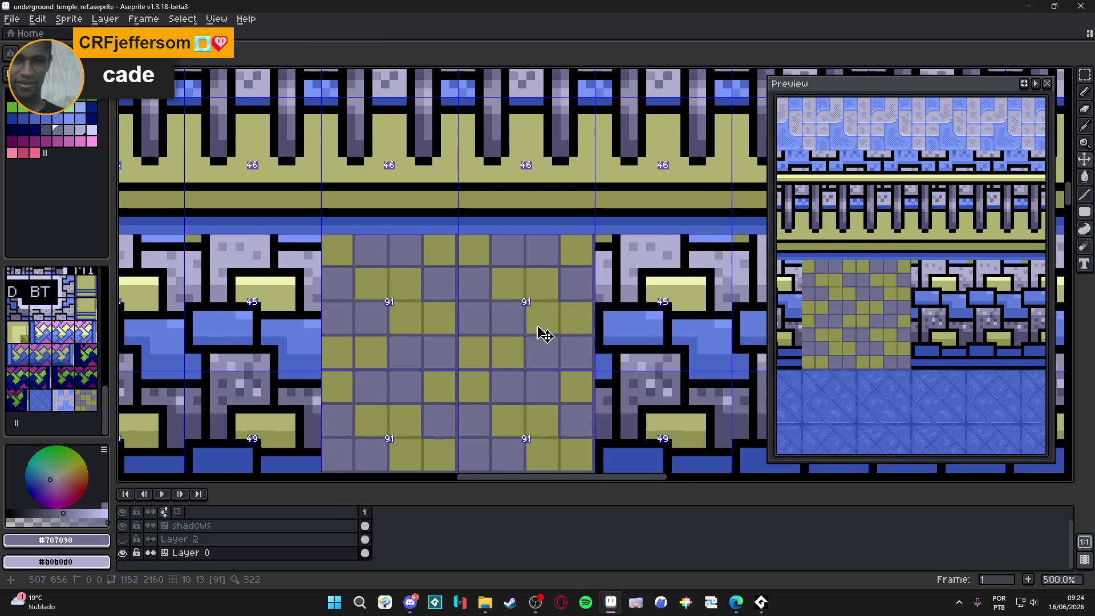
scroll(544, 335, down, 2)
scroll(555, 377, up, 5)
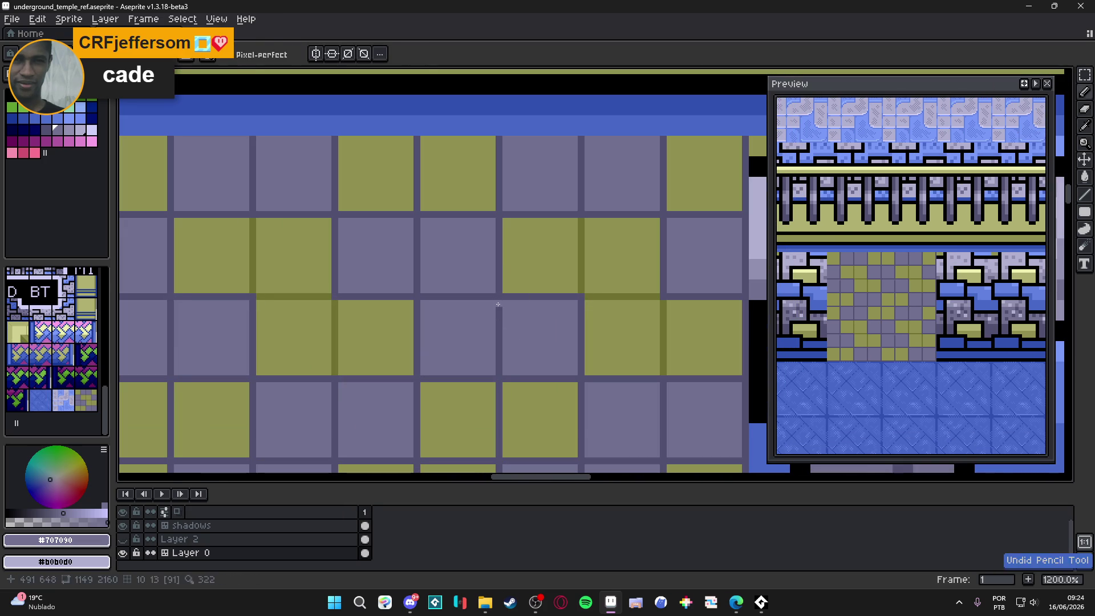
drag(171, 303, 170, 377)
mouse_move(499, 376)
mouse_down()
mouse_move(499, 302)
mouse_move(420, 296)
mouse_move(416, 217)
mouse_up()
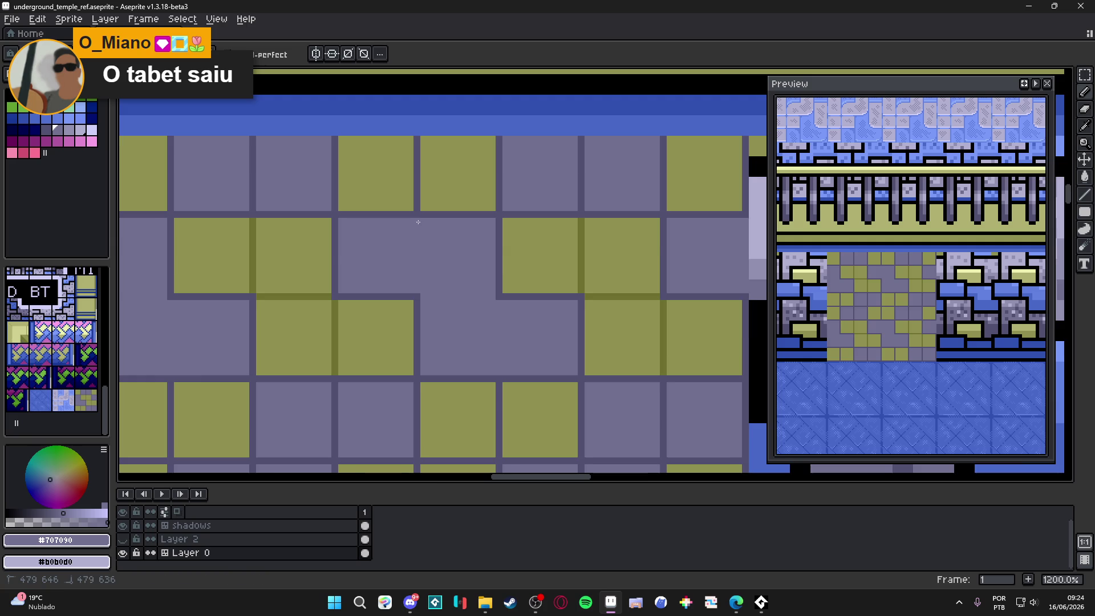
scroll(476, 278, down, 5)
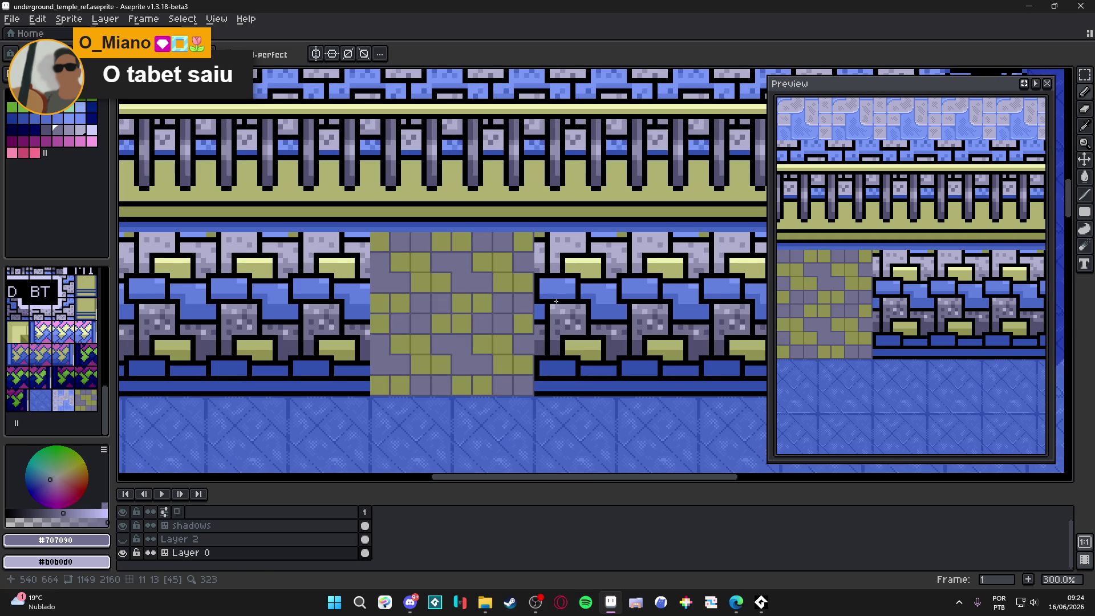
scroll(539, 305, up, 9)
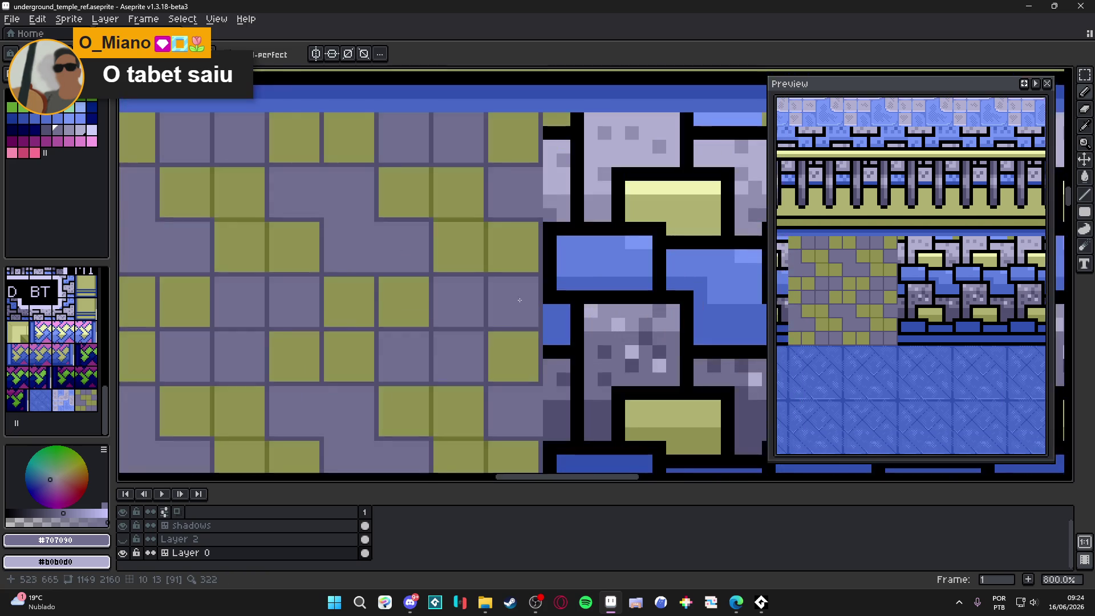
drag(442, 250, 444, 400)
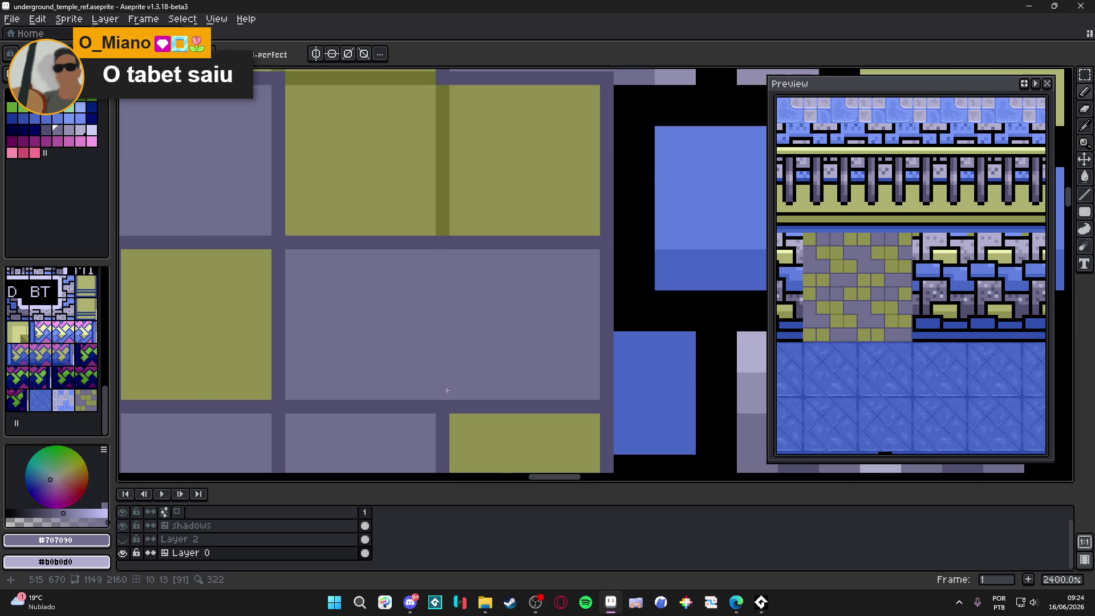
Back in pixel mode, fill a vertical gap and join two squares with olive lines.
scroll(450, 371, down, 5)
scroll(490, 351, up, 3)
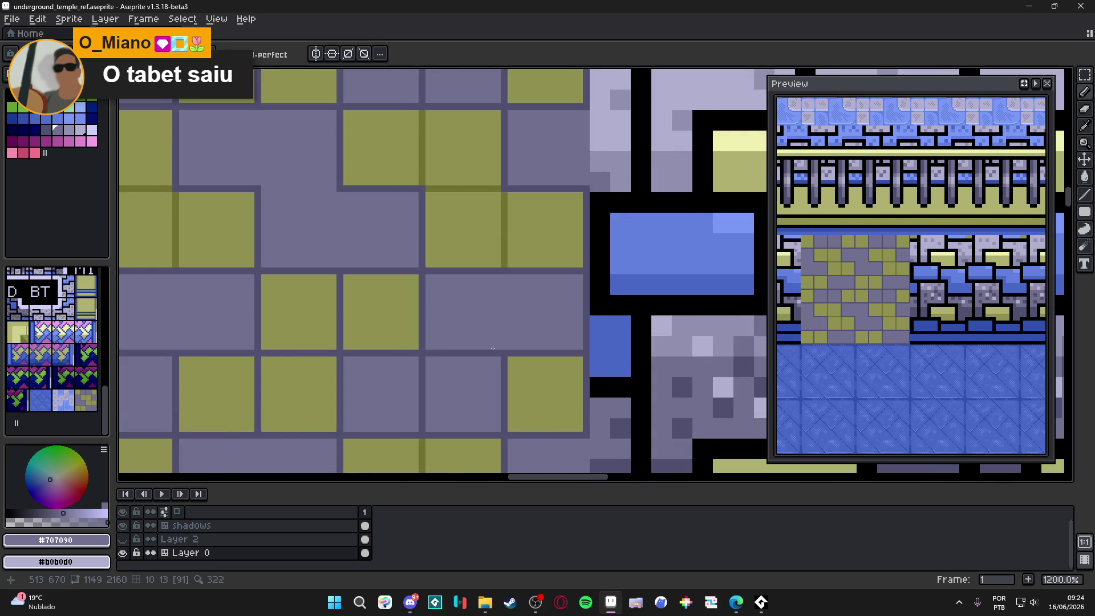
scroll(492, 348, down, 2)
scroll(493, 349, up, 3)
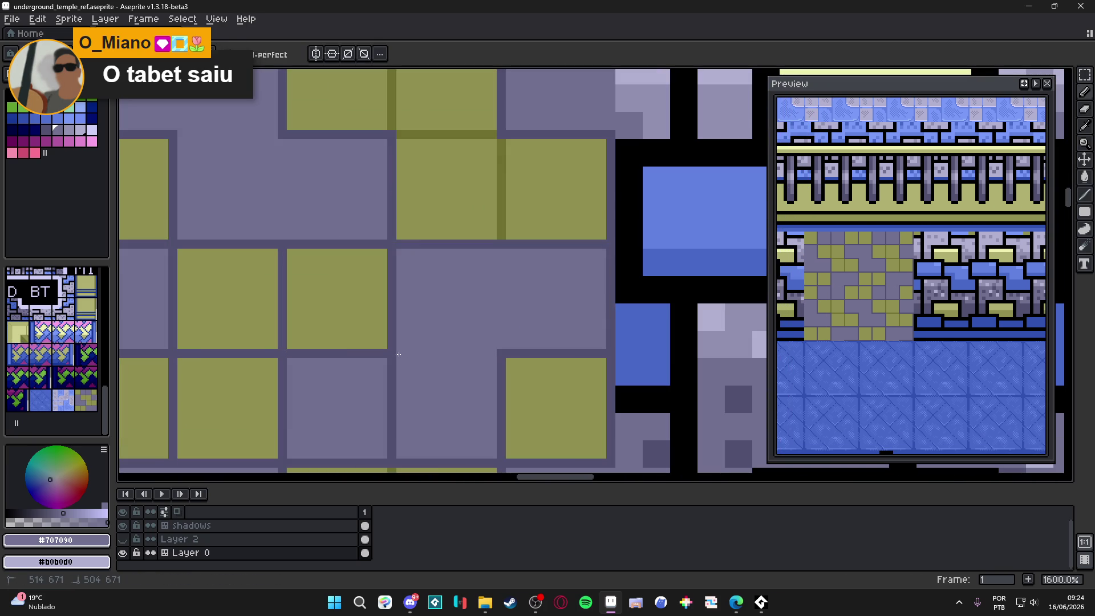
scroll(399, 354, down, 4)
scroll(502, 343, left, 2)
scroll(502, 343, down, 1)
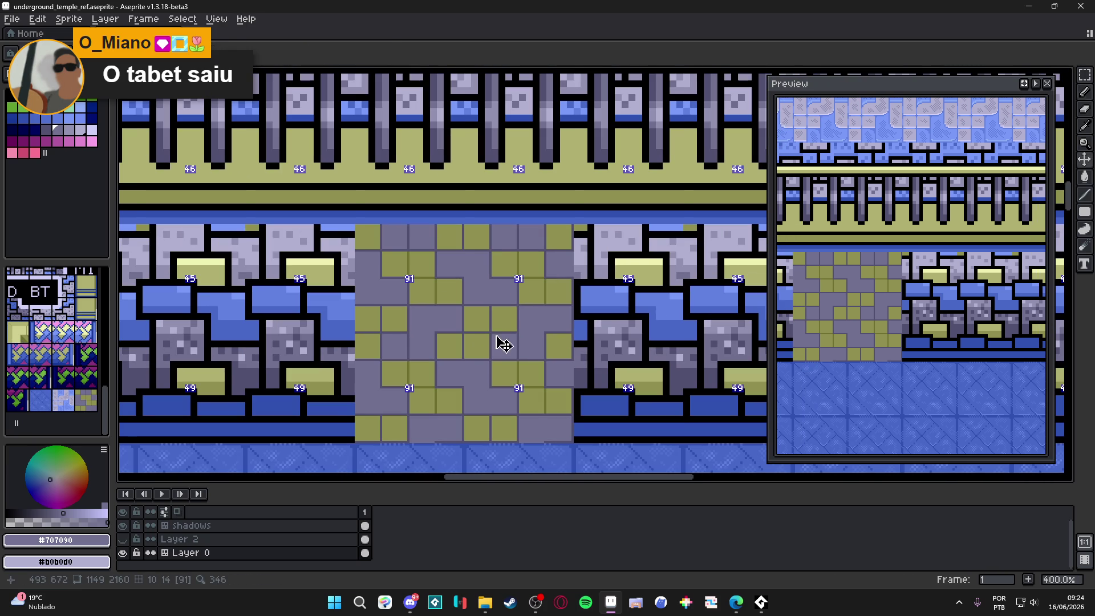
key(Tab)
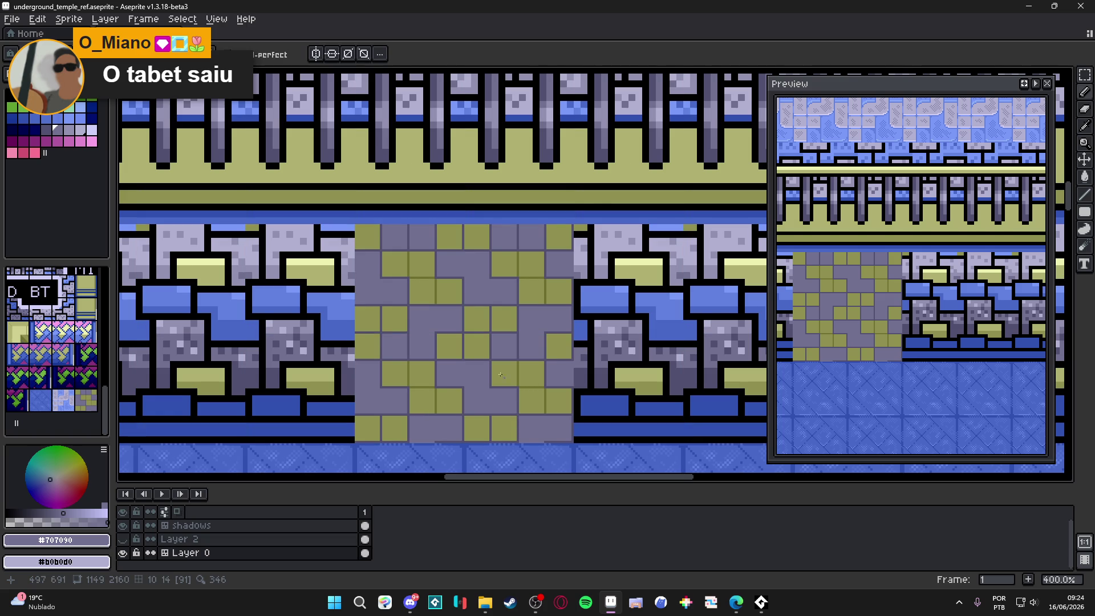
scroll(500, 375, up, 2)
alt+click(420, 254)
scroll(501, 338, down, 1)
scroll(500, 253, up, 1)
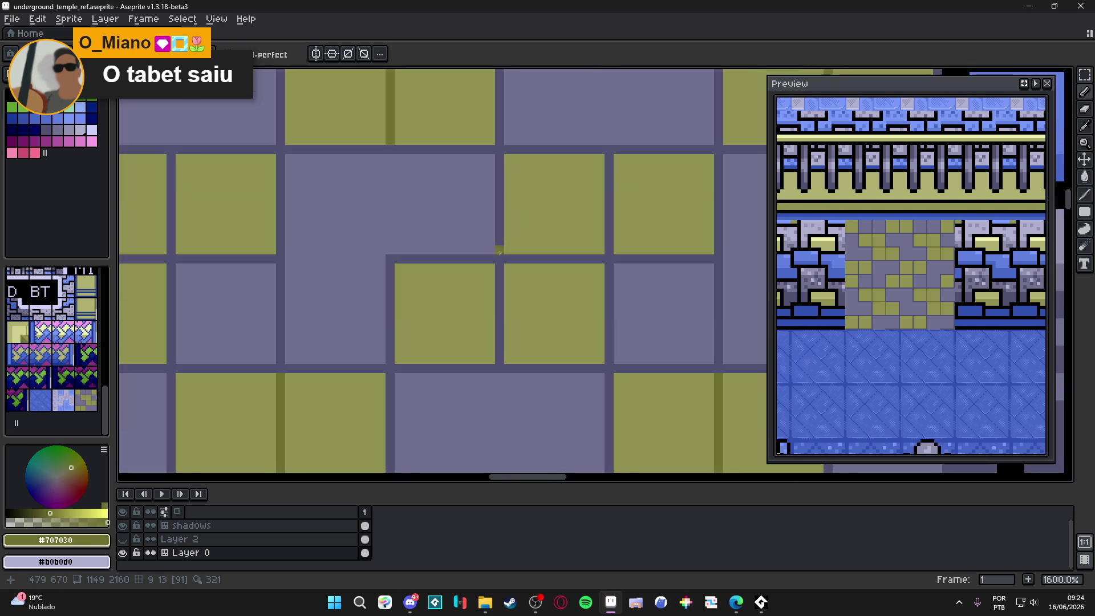
drag(500, 268, 500, 359)
mouse_move(509, 258)
mouse_down()
mouse_move(609, 257)
mouse_move(608, 157)
mouse_up()
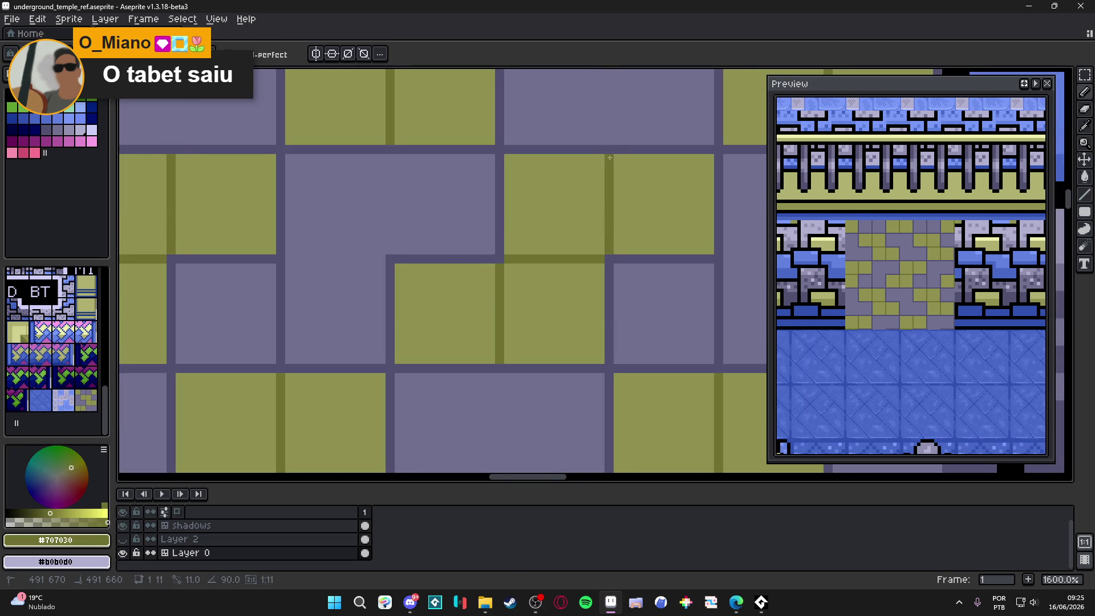
scroll(605, 187, down, 4)
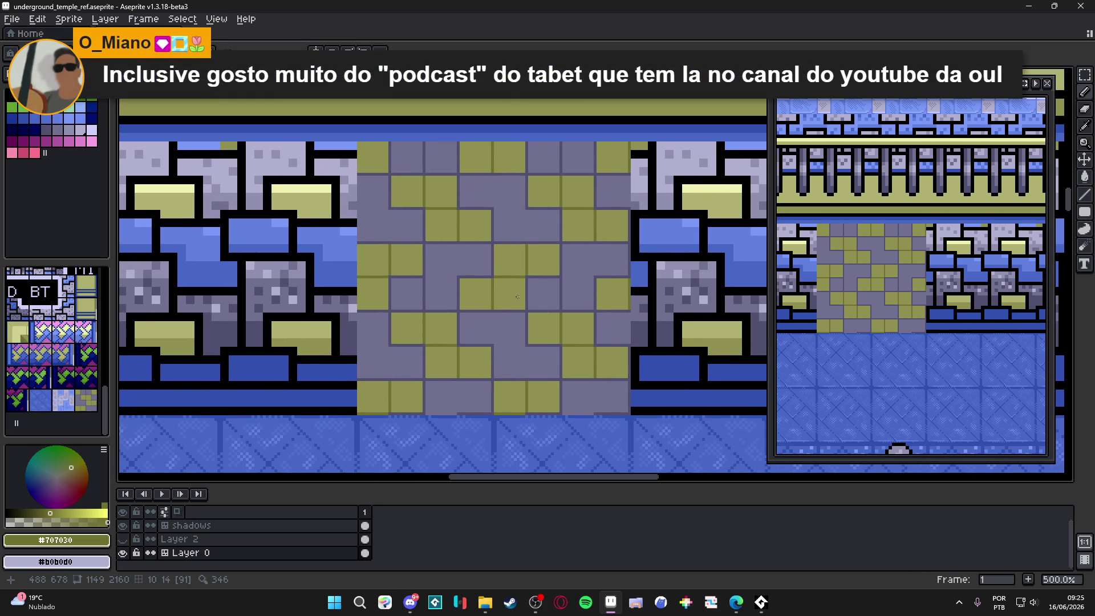
Eyedrop gray-purple, then set light olive #b0b070 as the drawing colour.
drag(517, 296, 501, 338)
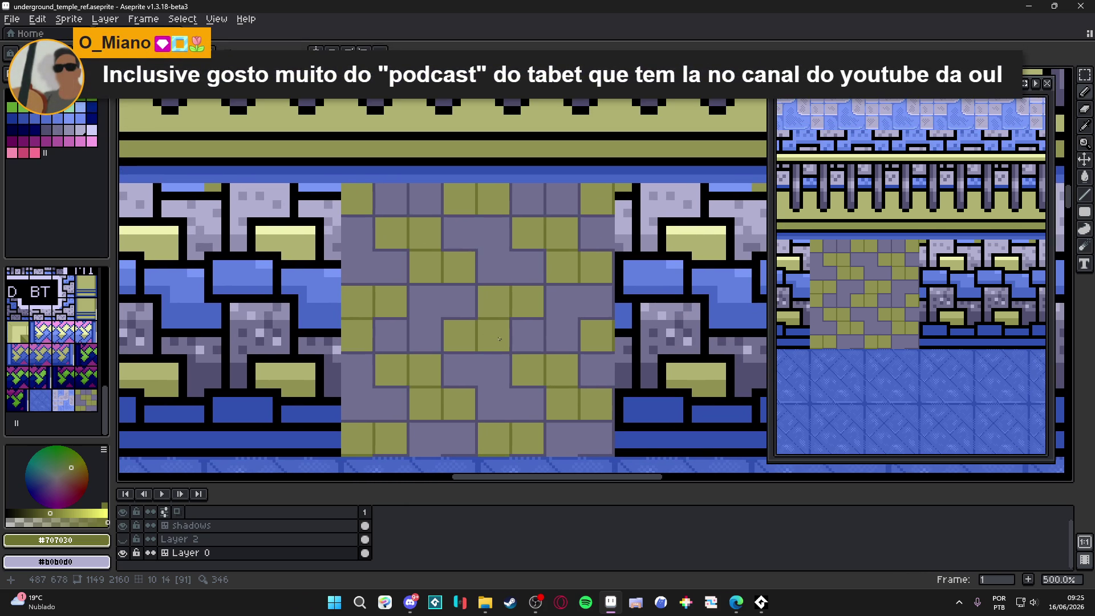
scroll(422, 326, up, 5)
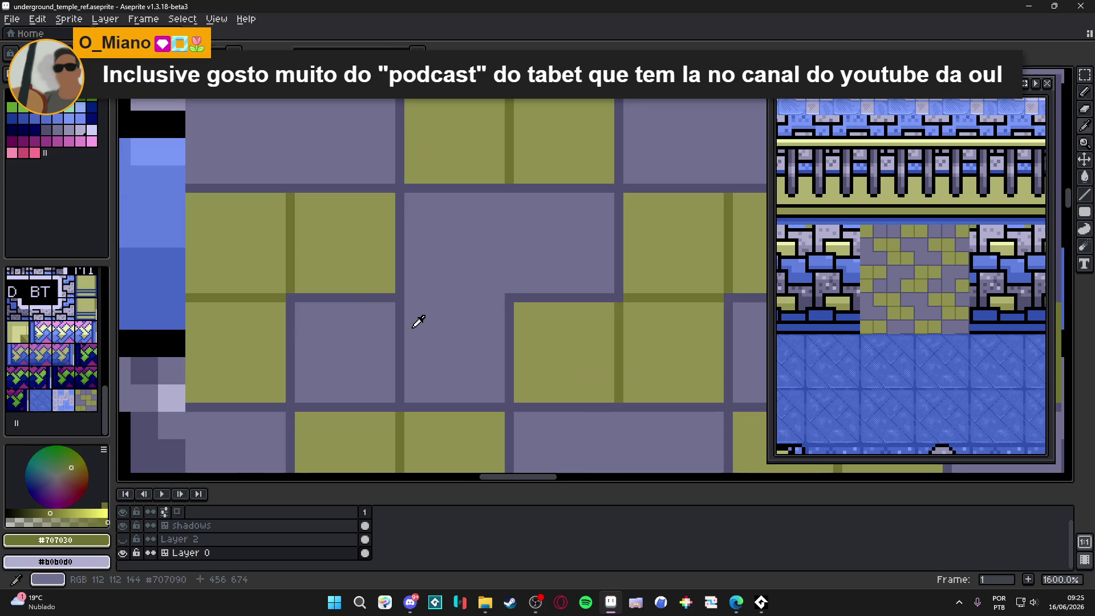
alt+click(412, 324)
scroll(410, 324, down, 5)
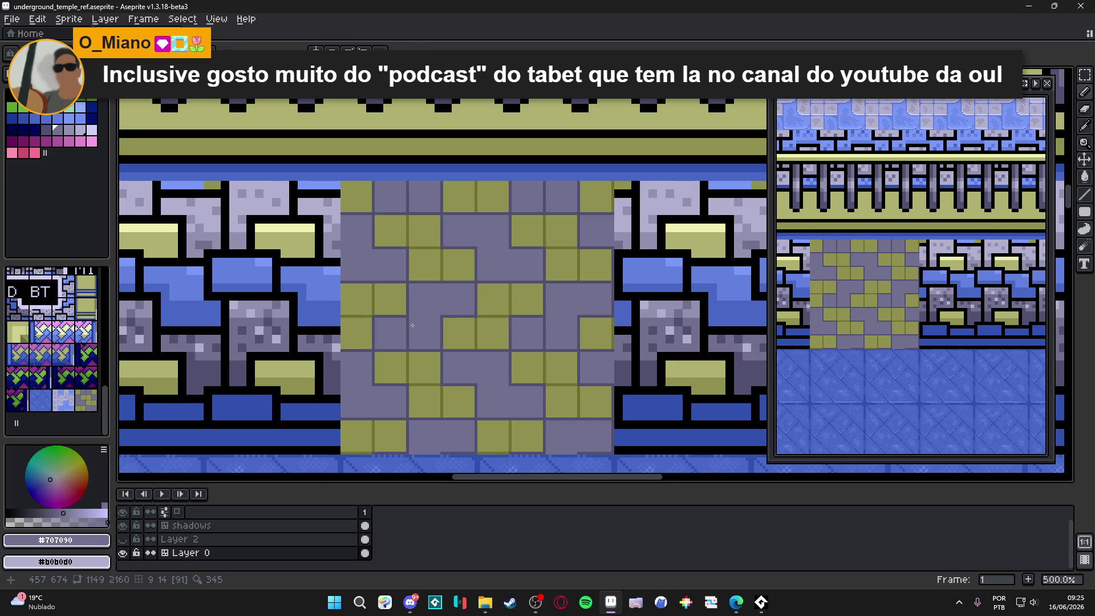
scroll(412, 325, down, 1)
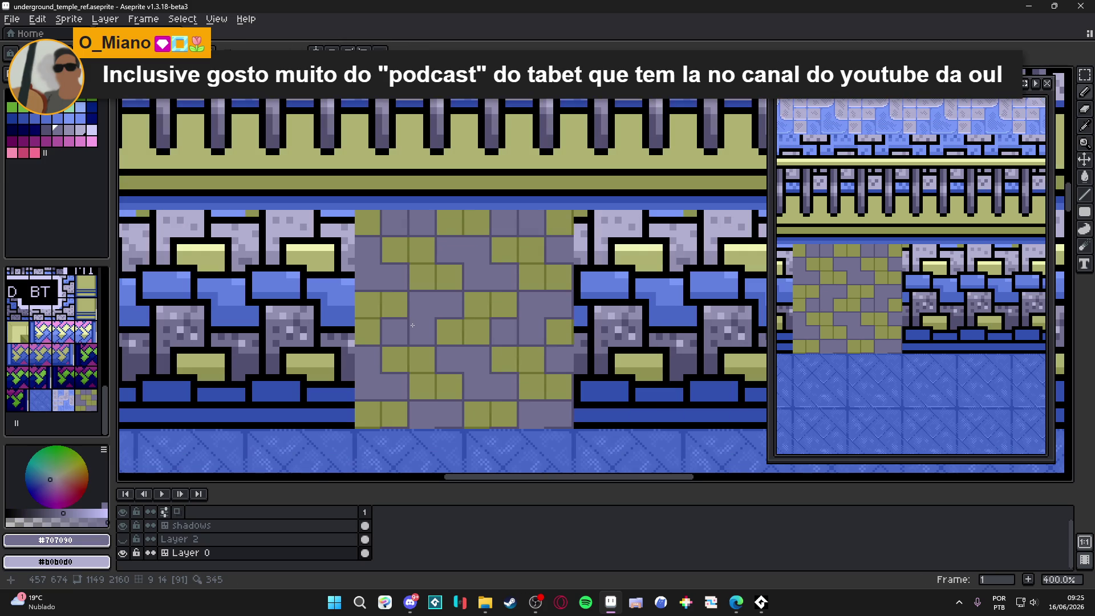
scroll(419, 319, down, 1)
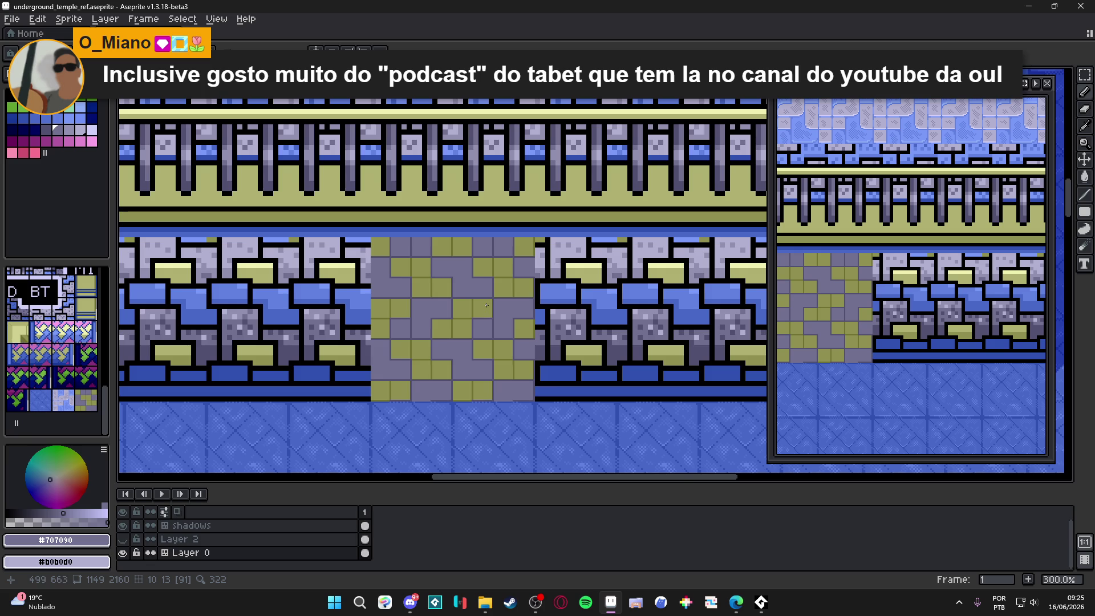
scroll(442, 297, up, 3)
alt+click(433, 267)
alt+click(433, 268)
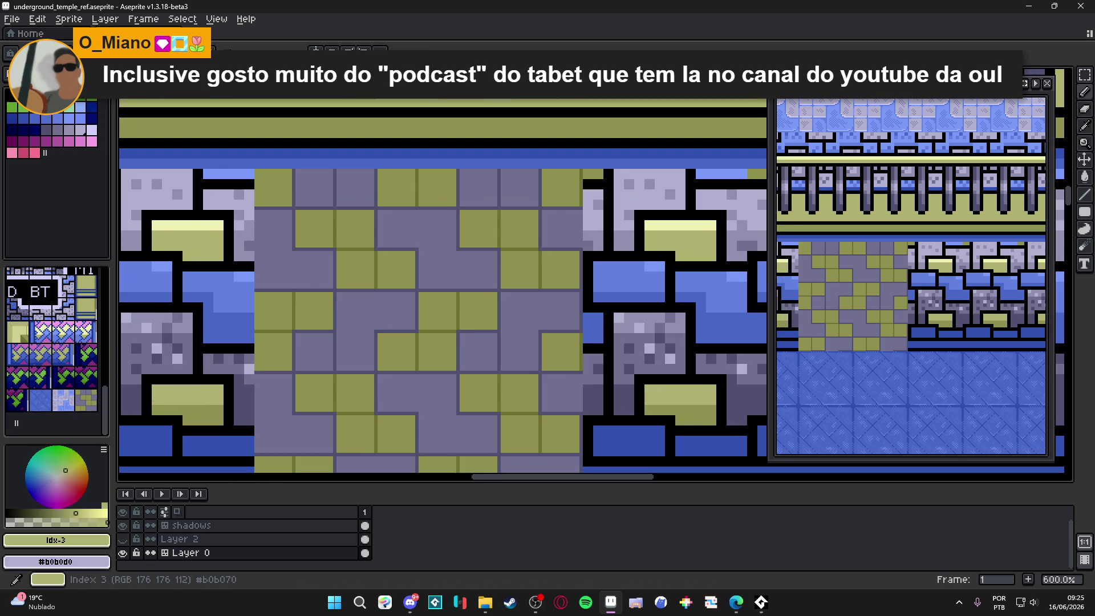
scroll(419, 277, up, 3)
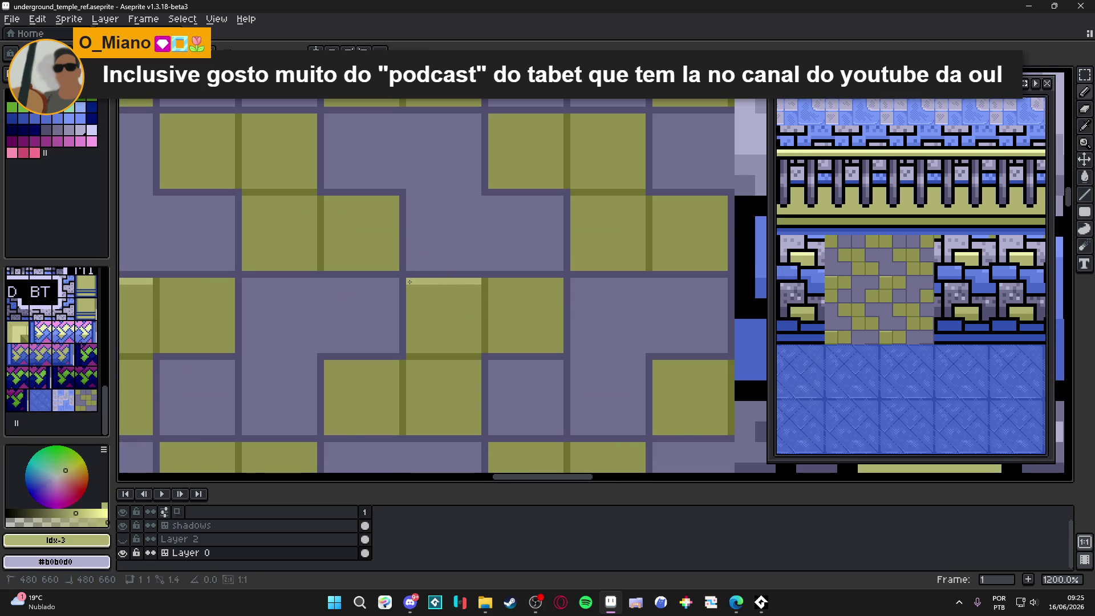
Paint a light olive highlight along an olive block's top edge.
scroll(477, 354, down, 5)
scroll(493, 404, down, 1)
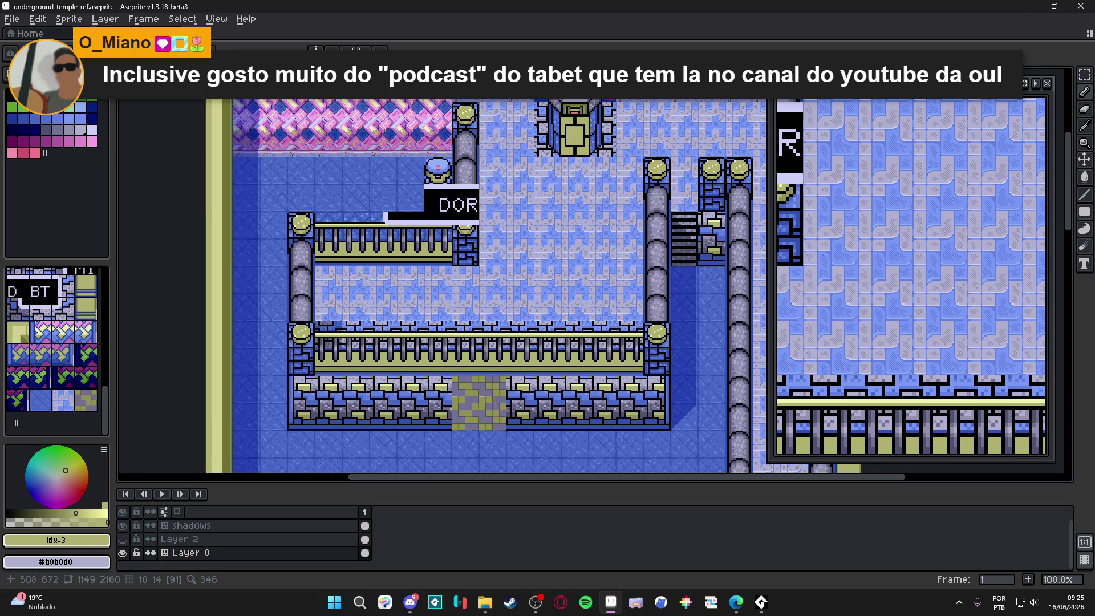
scroll(494, 403, up, 9)
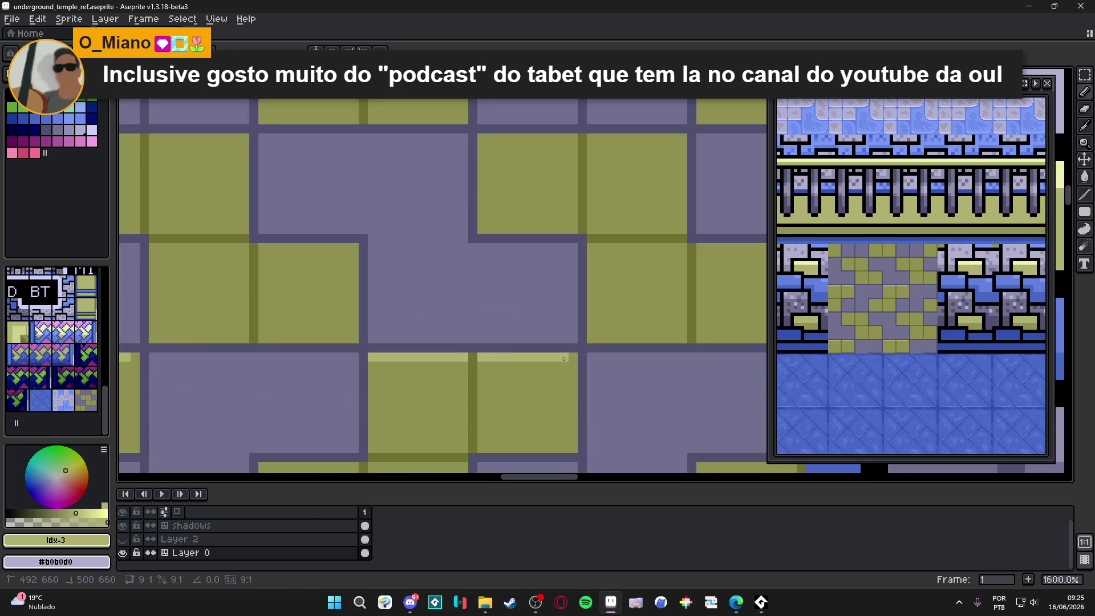
alt+click(469, 353)
alt+click(470, 353)
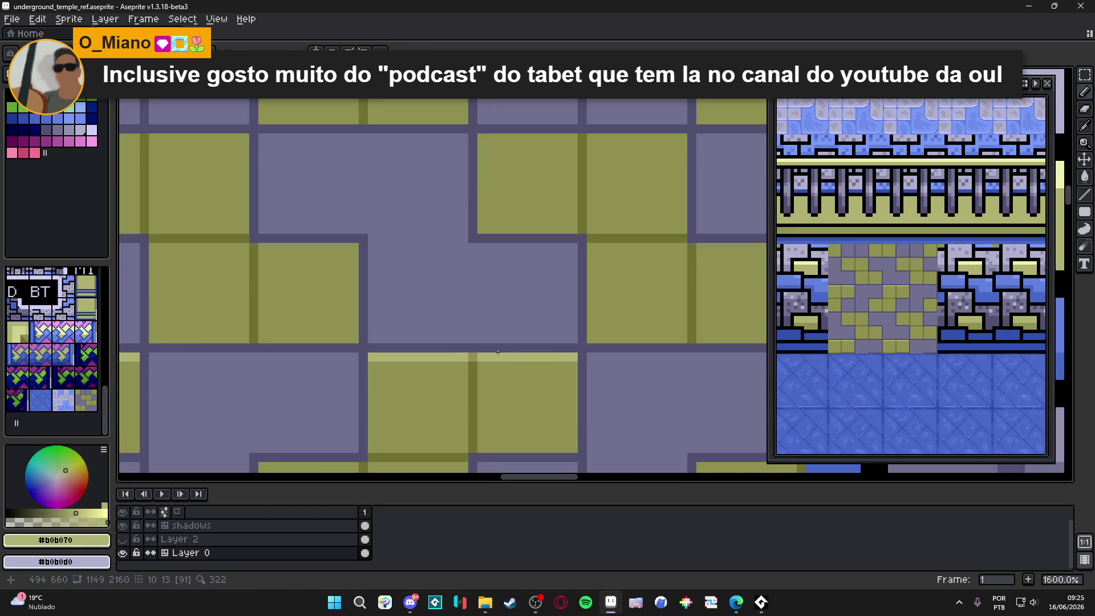
scroll(501, 355, down, 3)
scroll(517, 389, up, 2)
drag(511, 394, 358, 394)
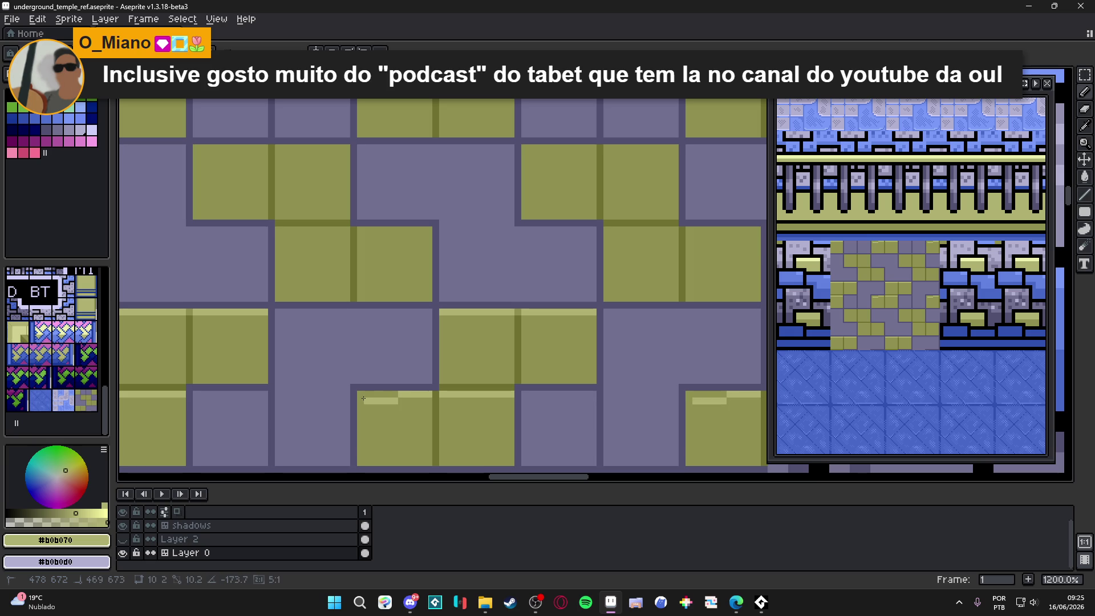
Add light olive strips along the tile's top and across another block top.
alt+click(394, 413)
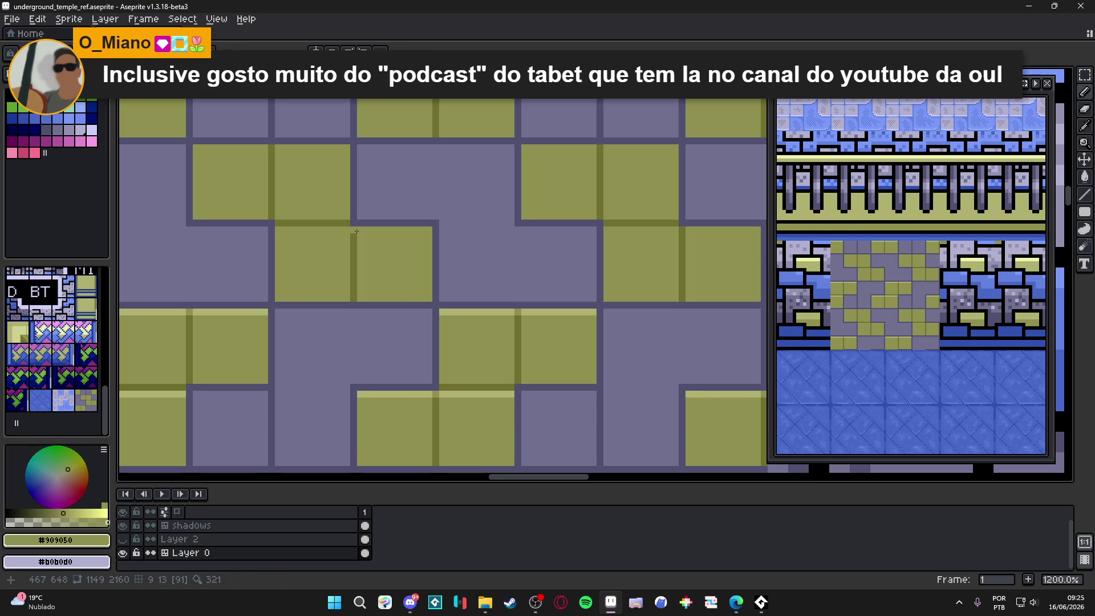
drag(357, 231, 390, 319)
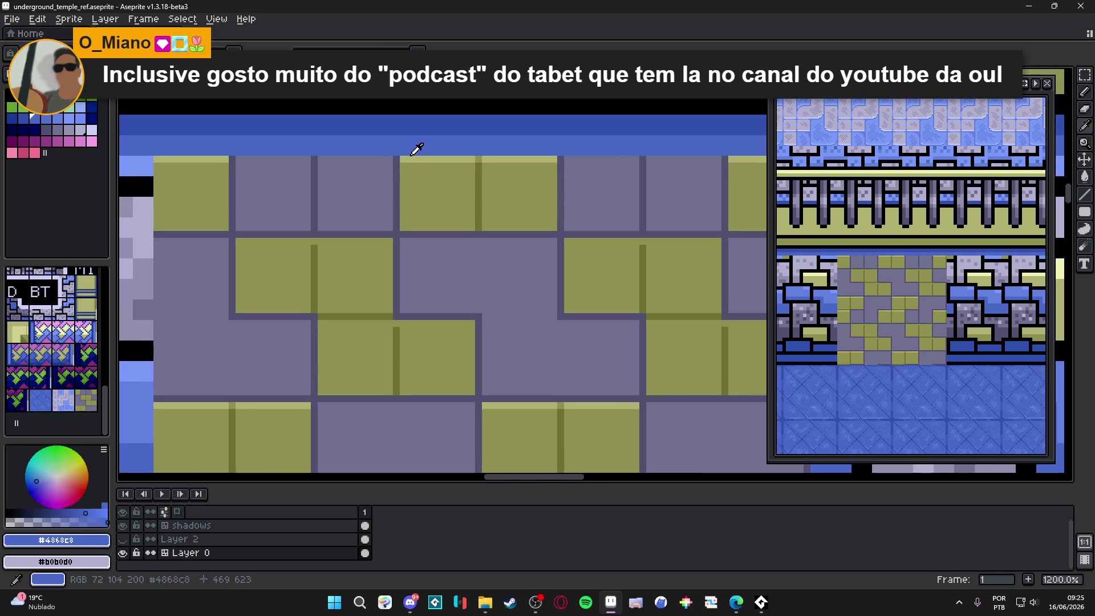
alt+click(432, 158)
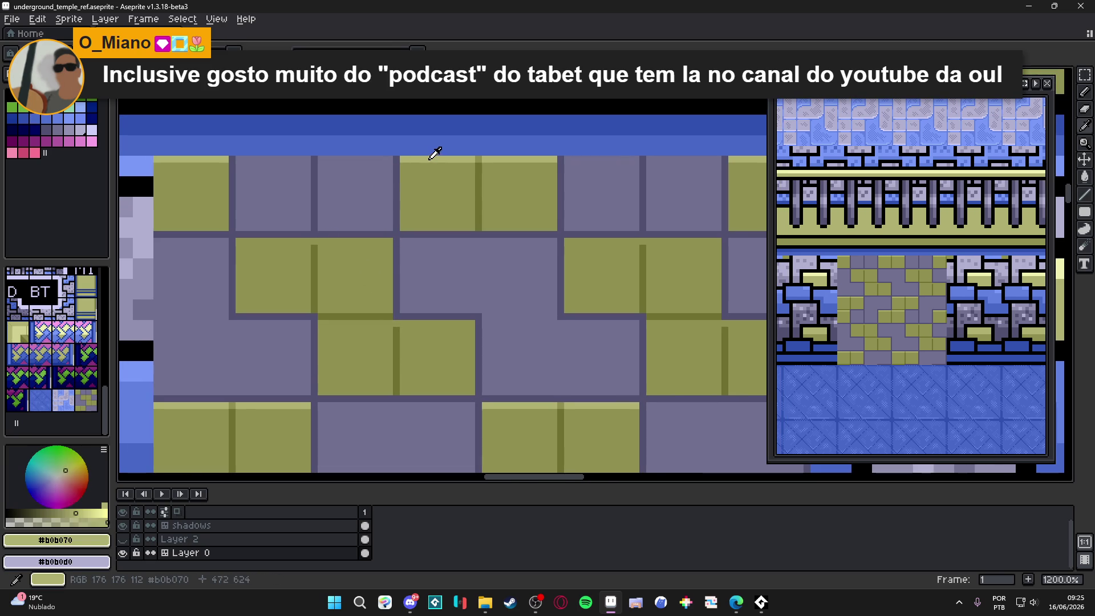
drag(389, 241, 236, 241)
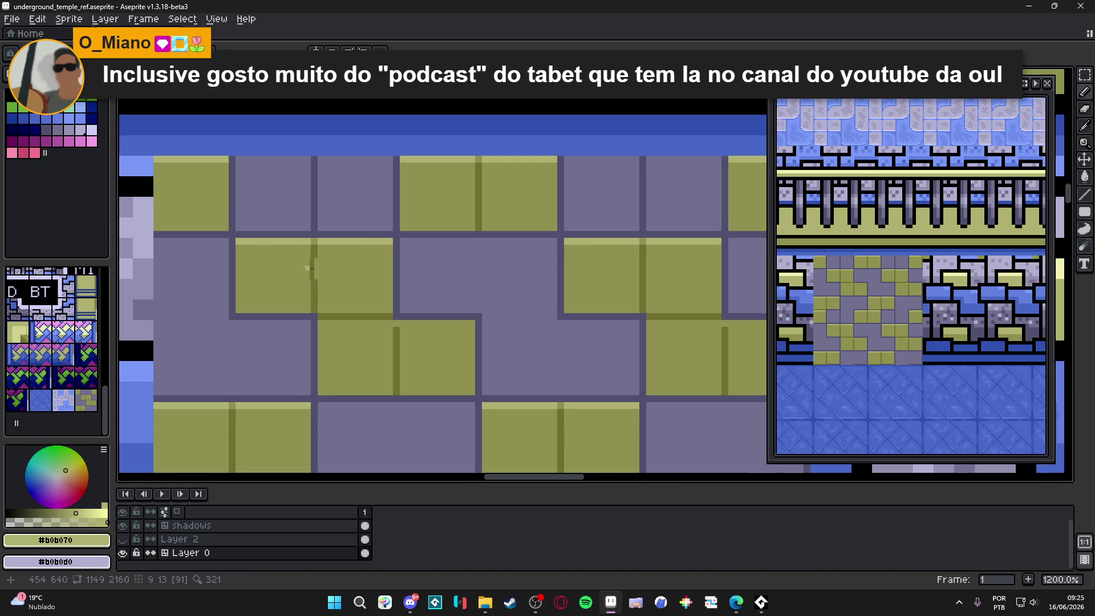
scroll(429, 356, down, 3)
scroll(429, 356, down, 1)
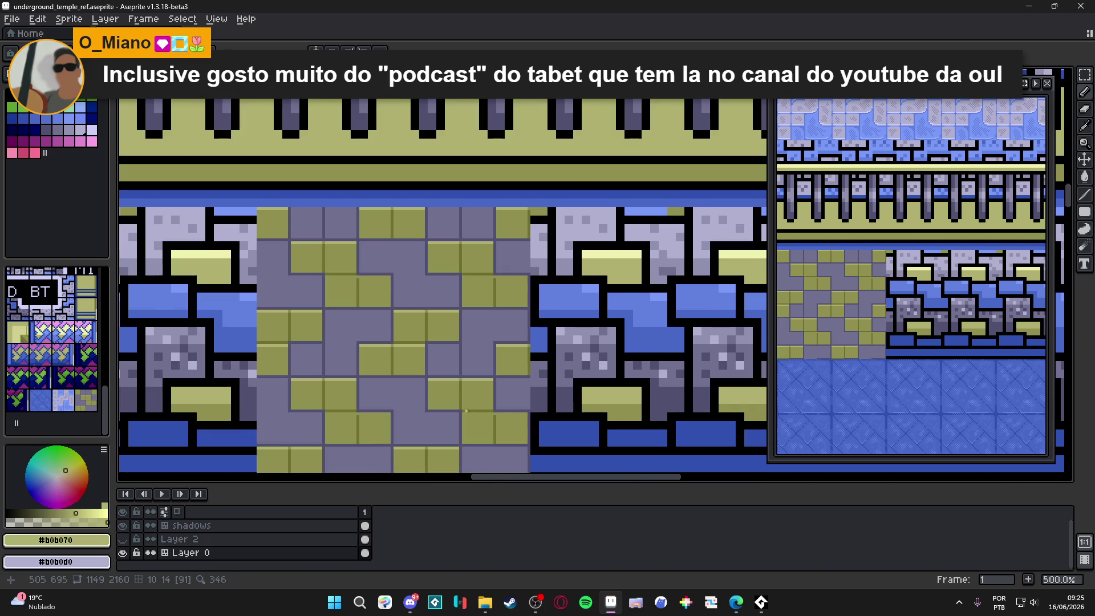
scroll(466, 411, up, 7)
drag(502, 401, 362, 400)
drag(526, 401, 667, 400)
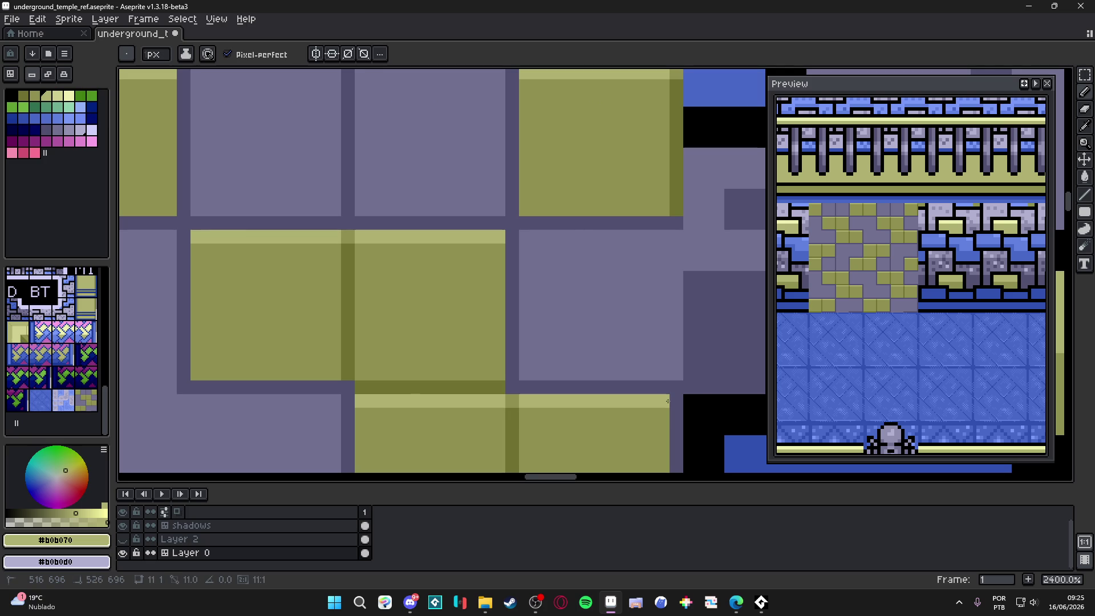
Switch to lavender and draw stepped highlights on two gray block tops.
scroll(667, 401, down, 6)
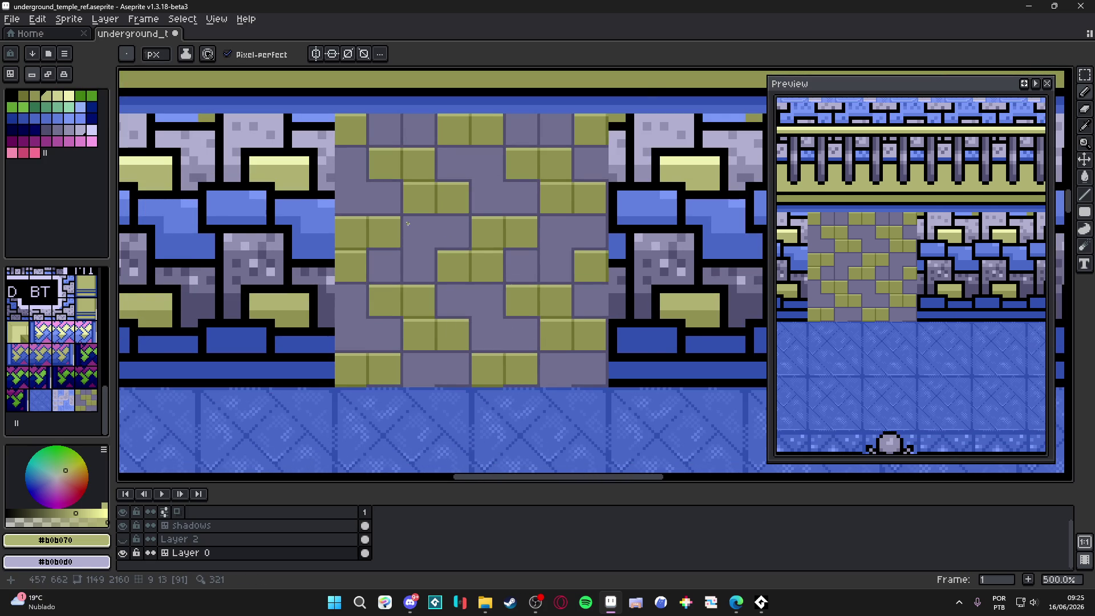
scroll(493, 265, up, 2)
click(57, 133)
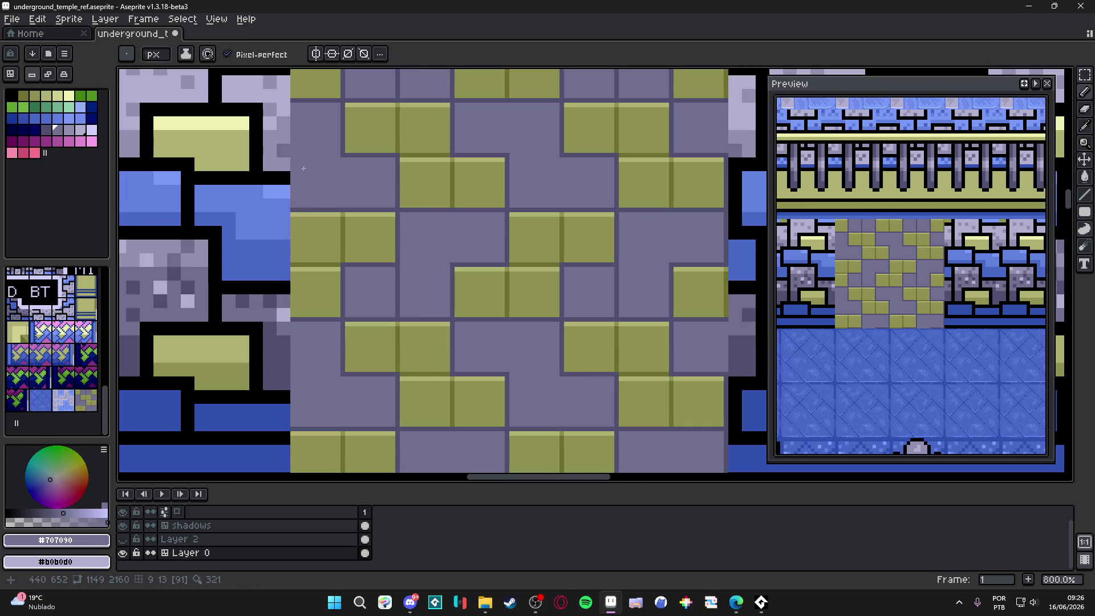
click(69, 130)
scroll(405, 214, up, 2)
drag(405, 214, 554, 216)
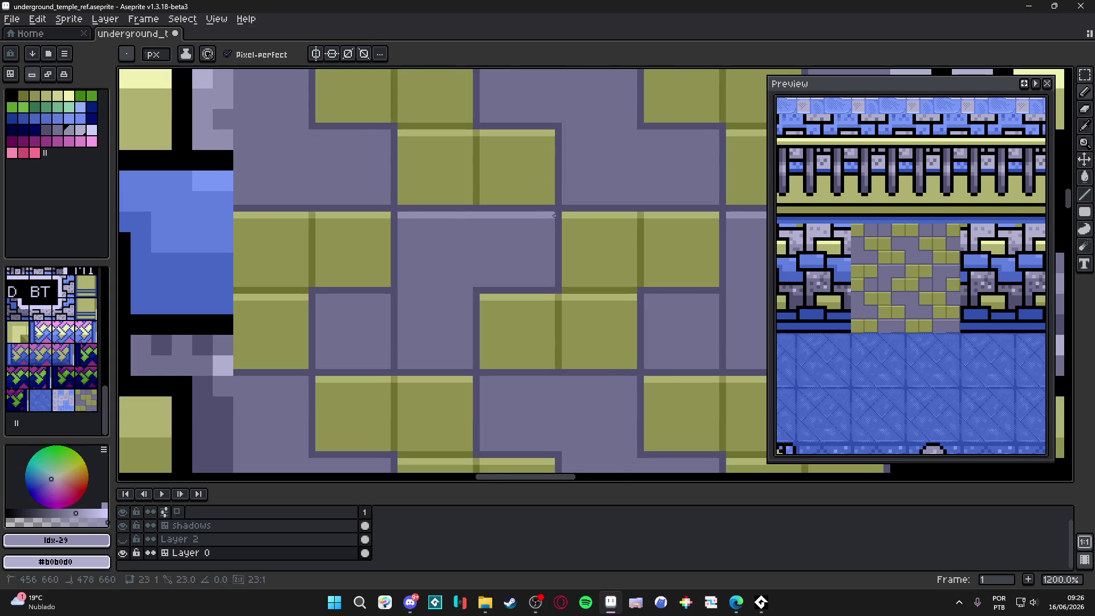
drag(647, 297, 720, 301)
Highlight the gray block row and lower gray blocks with lavender, then sample dark mortar.
scroll(623, 293, down, 2)
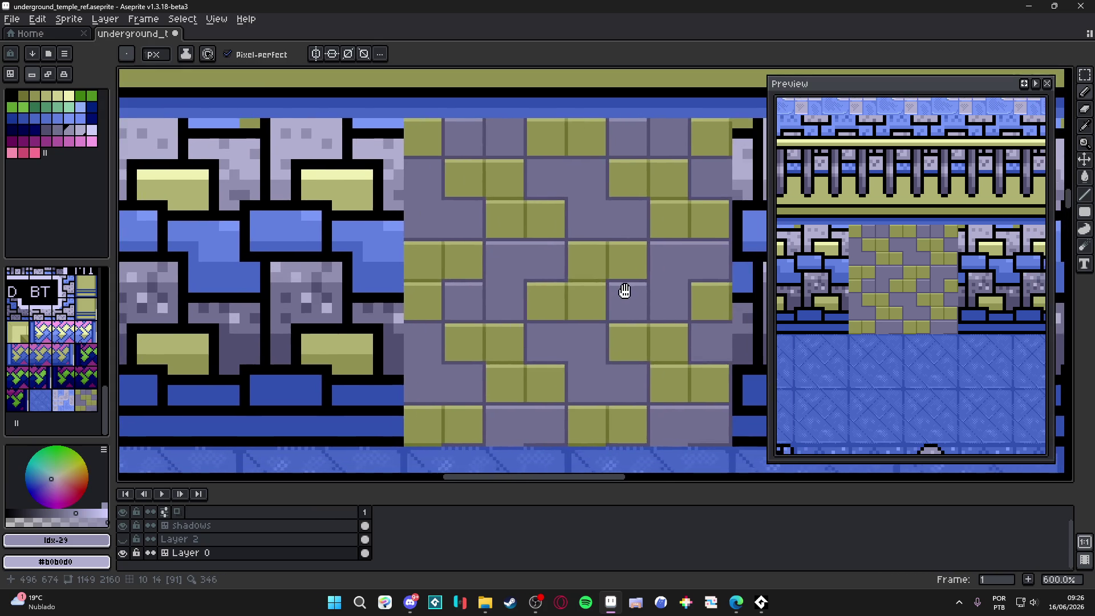
scroll(599, 341, up, 2)
drag(596, 334, 452, 334)
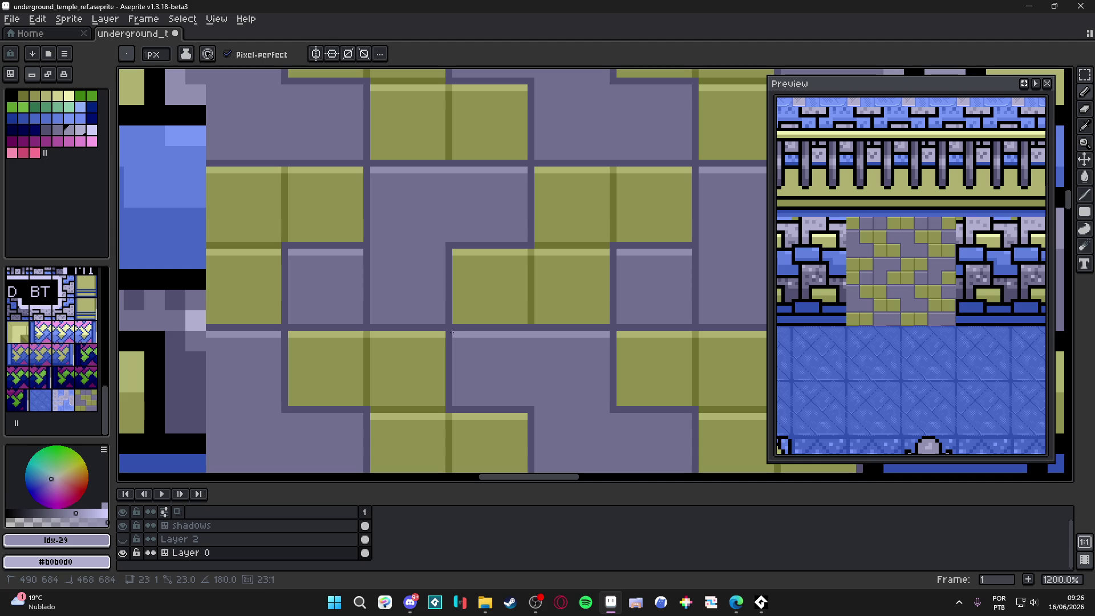
drag(687, 416, 606, 423)
scroll(556, 363, down, 5)
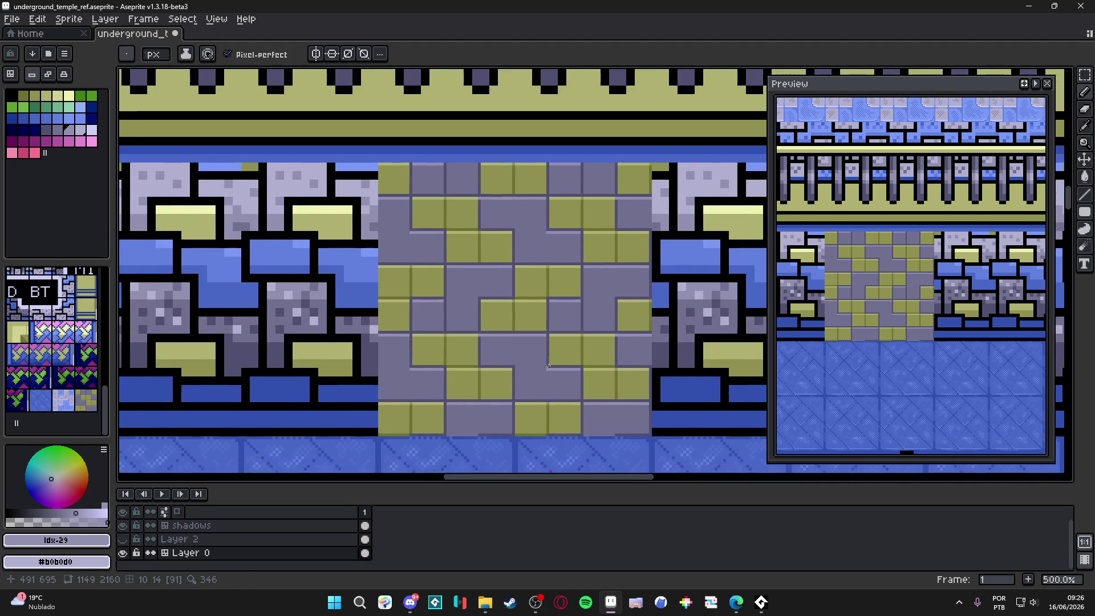
scroll(542, 360, up, 5)
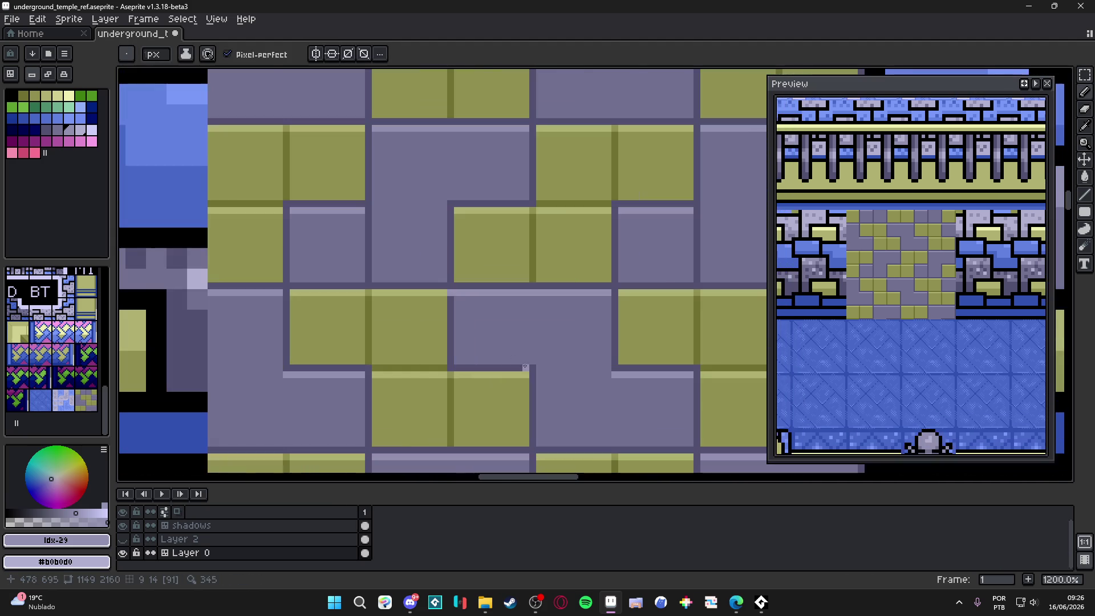
alt+click(533, 354)
Dot dark mortar pixels above the vertical divider and draw a short dark segment.
drag(533, 340, 533, 332)
click(533, 320)
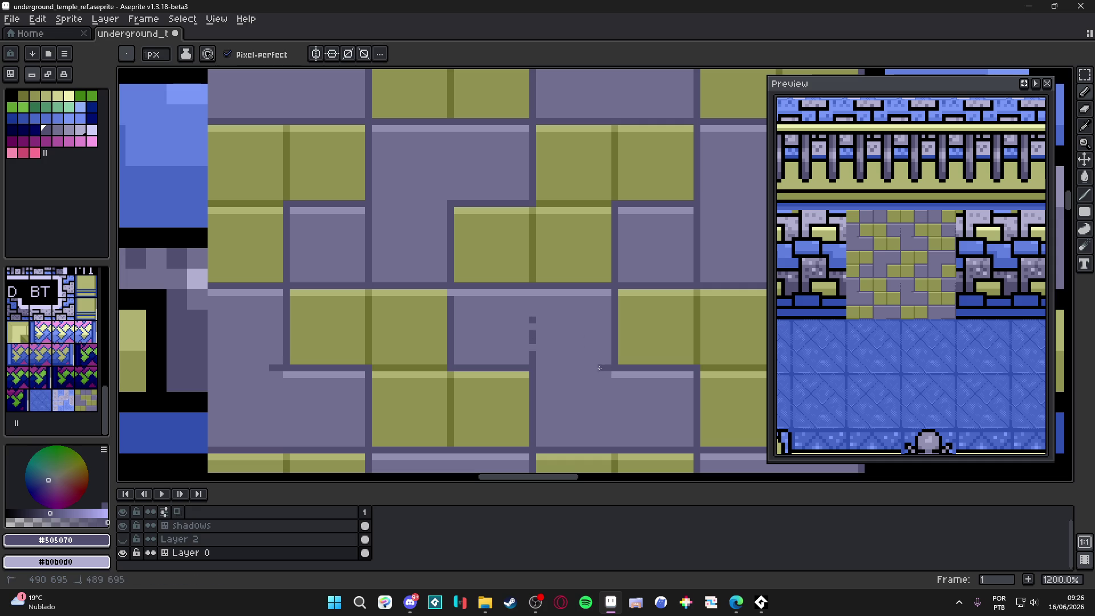
drag(587, 368, 578, 370)
scroll(564, 369, down, 4)
scroll(573, 369, up, 5)
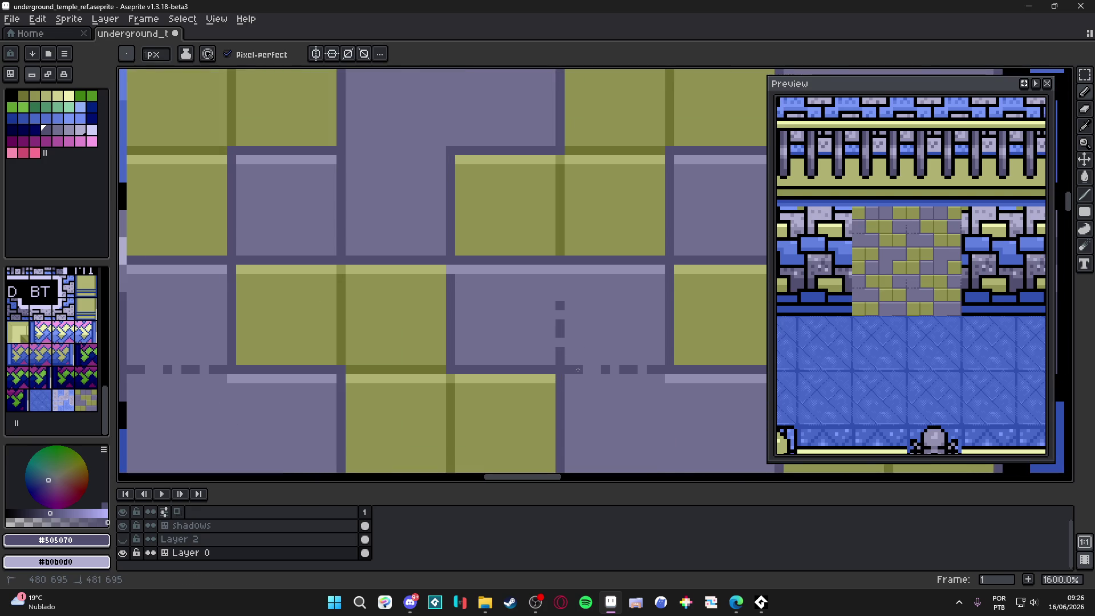
scroll(578, 369, down, 4)
scroll(575, 341, up, 4)
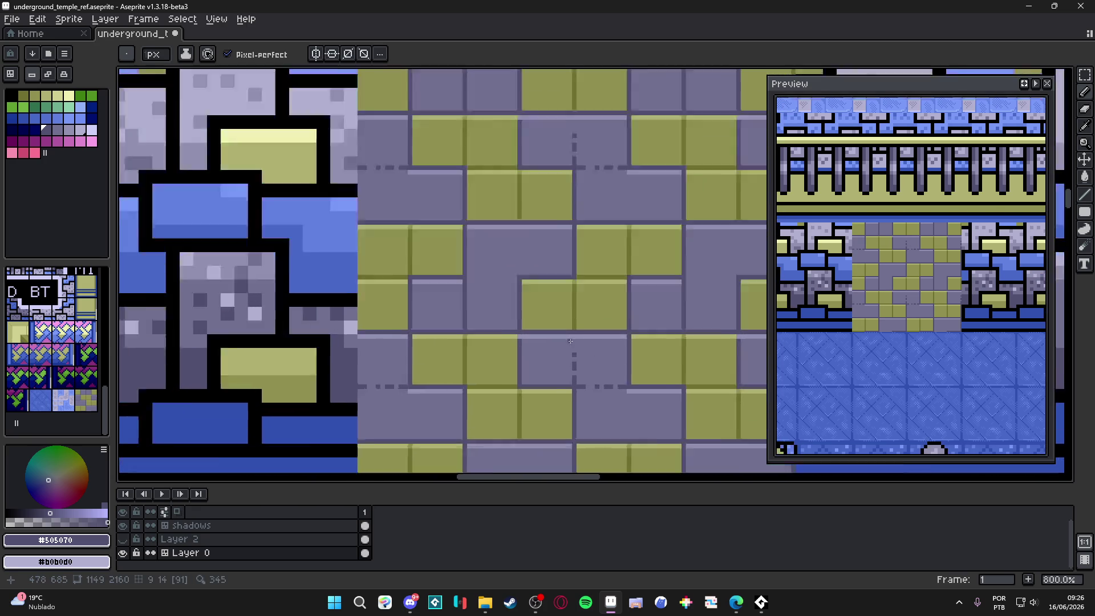
Resample the dark mortar colour and pencil a dark vertical mortar line.
alt+click(574, 341)
alt+click(576, 360)
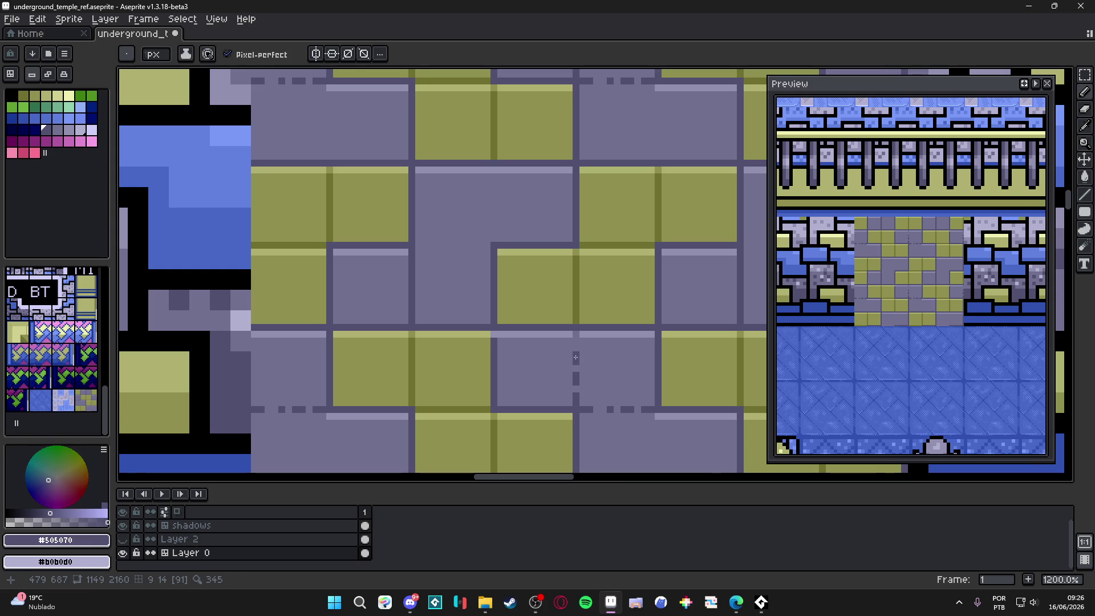
scroll(609, 380, down, 4)
scroll(609, 380, up, 4)
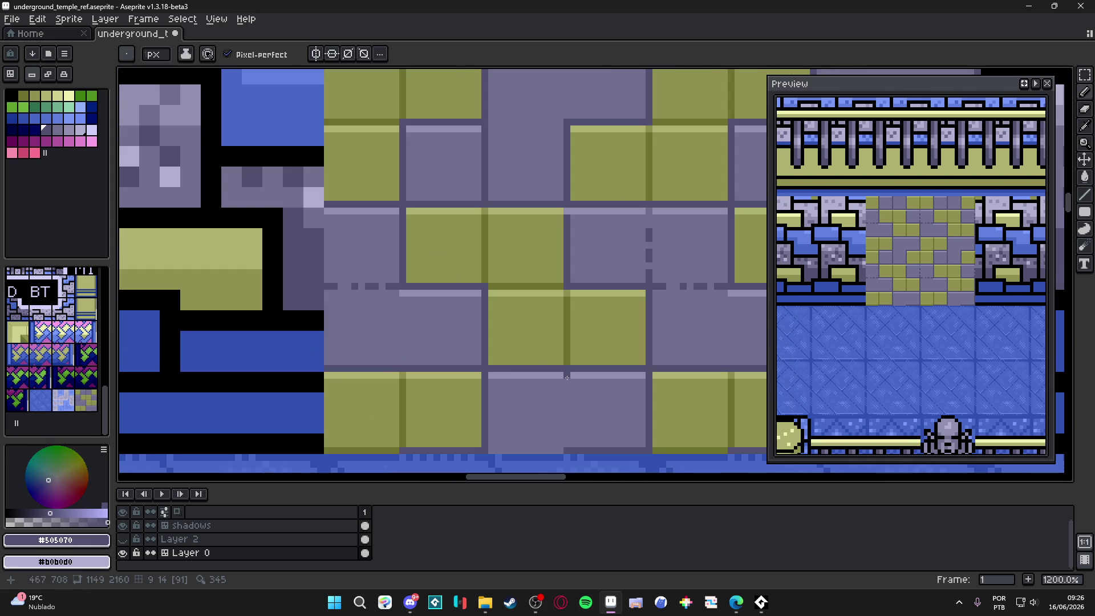
drag(567, 378, 567, 392)
click(567, 409)
click(567, 416)
scroll(576, 424, down, 5)
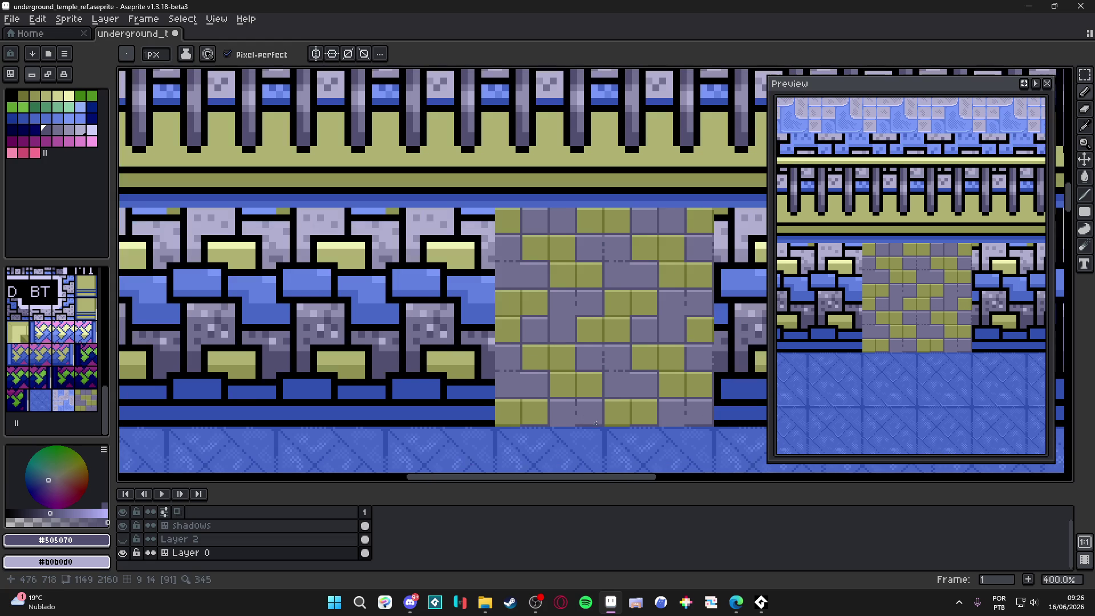
Fill the gap in the mortar line and add two dark pixels to the checkered tile.
drag(596, 423, 580, 419)
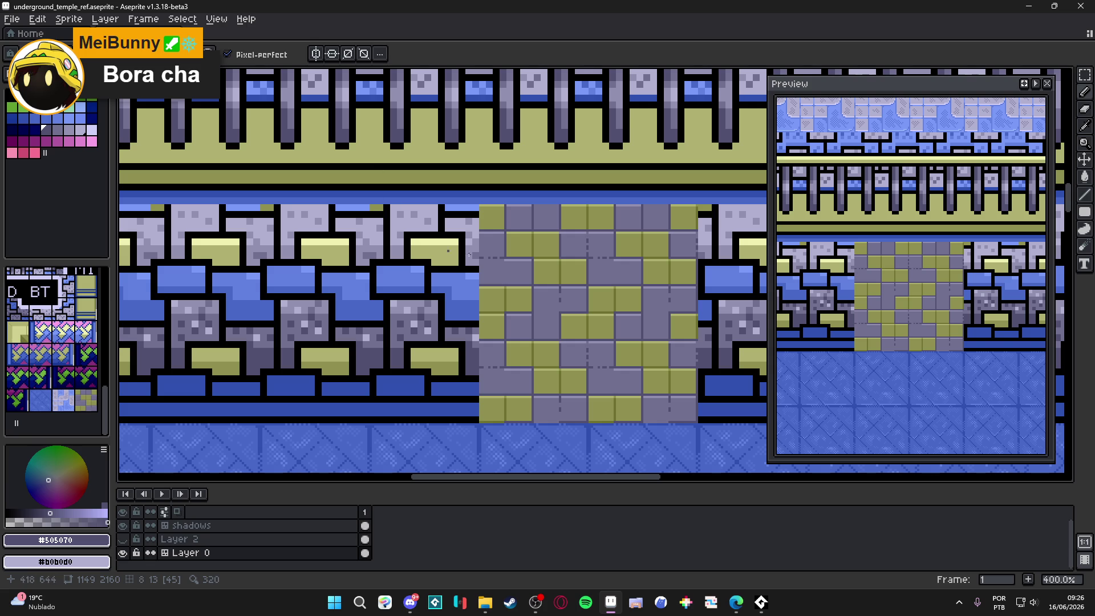
scroll(527, 313, up, 2)
scroll(528, 313, up, 3)
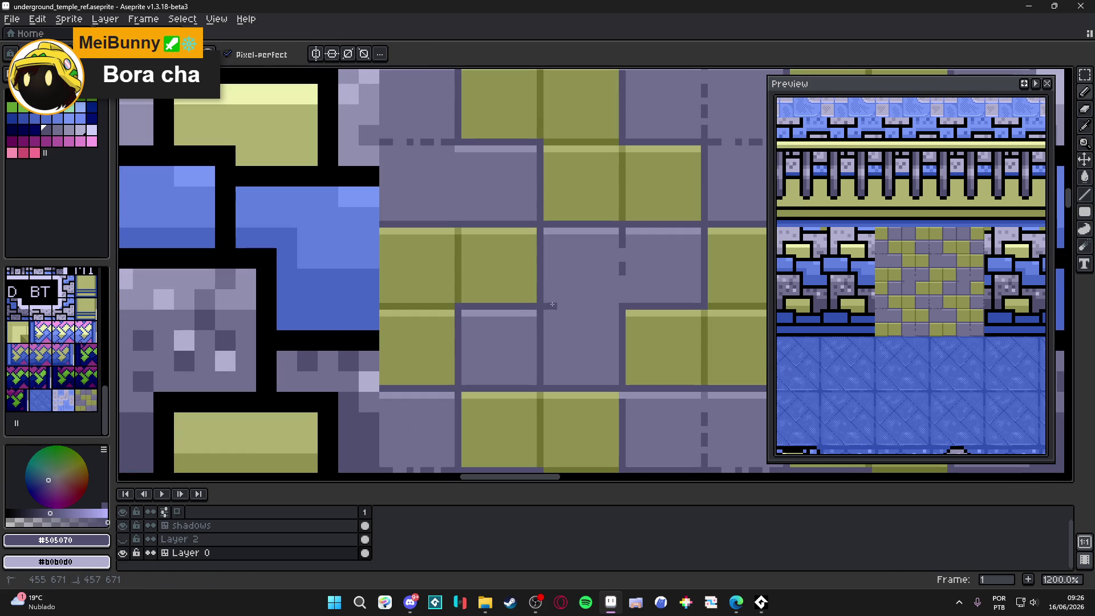
click(615, 306)
click(609, 306)
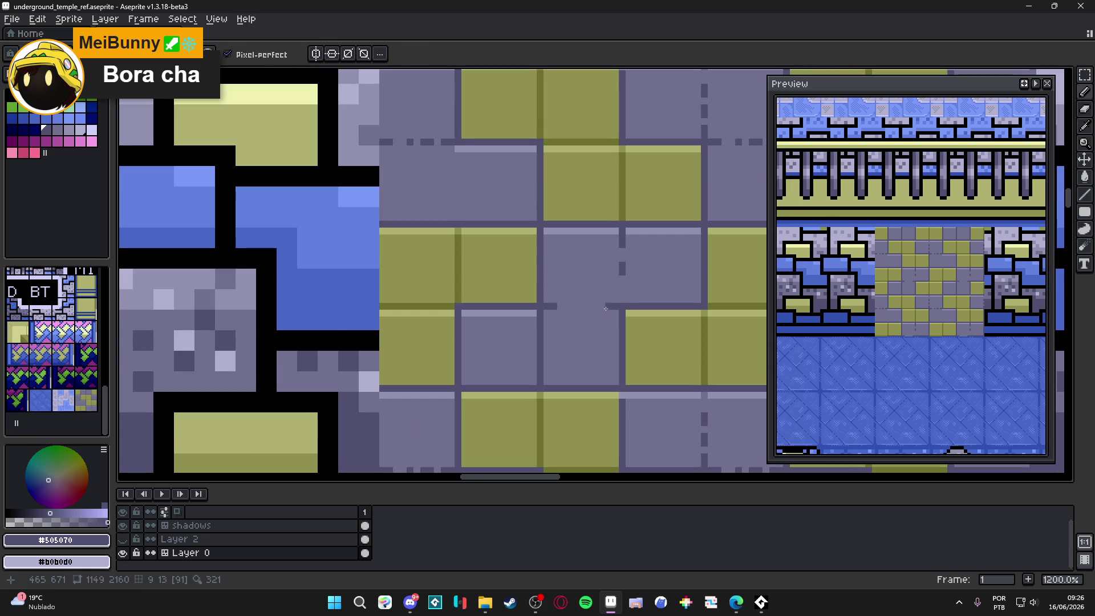
scroll(609, 340, down, 5)
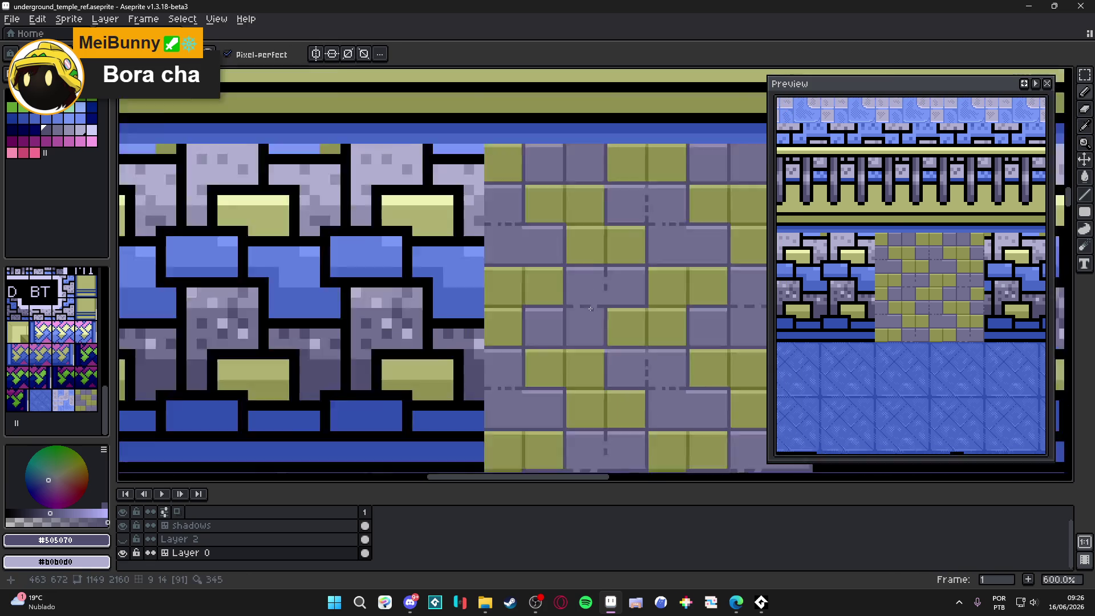
drag(610, 339, 590, 340)
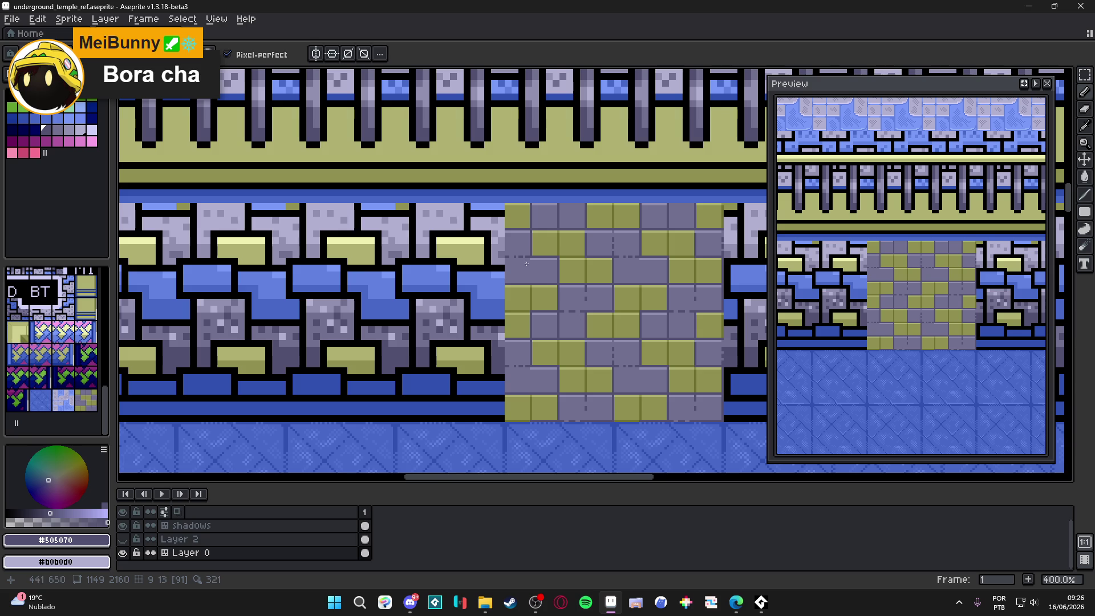
scroll(523, 290, up, 6)
click(525, 260)
click(523, 251)
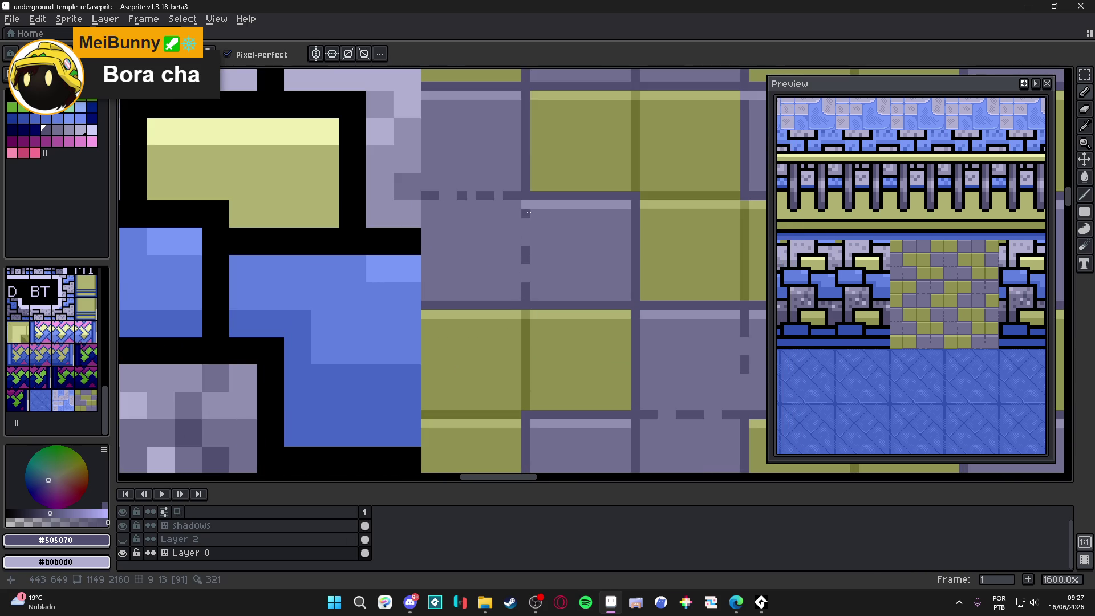
Eyedrop the light gray-blue #9090b0 and save the tileset with Ctrl+S.
scroll(529, 213, down, 4)
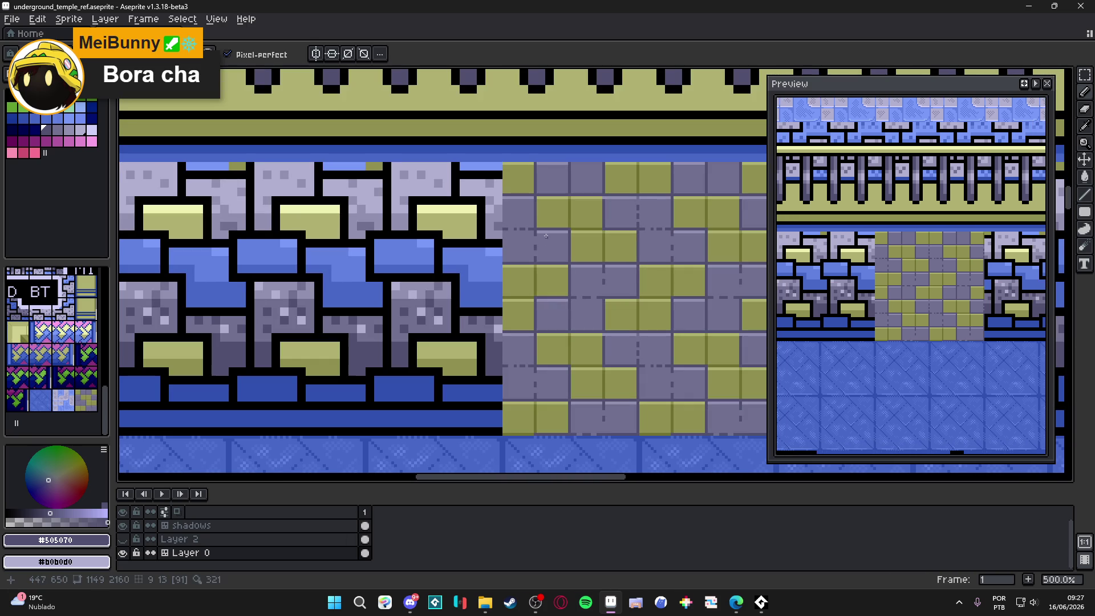
alt+click(549, 227)
scroll(559, 245, down, 2)
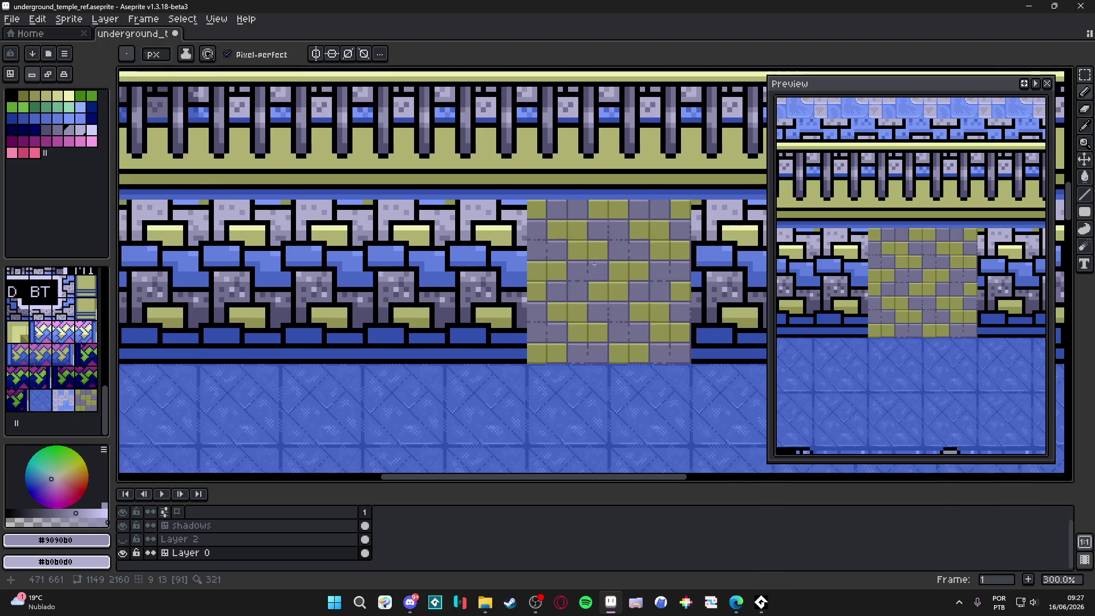
key(ctrl+s)
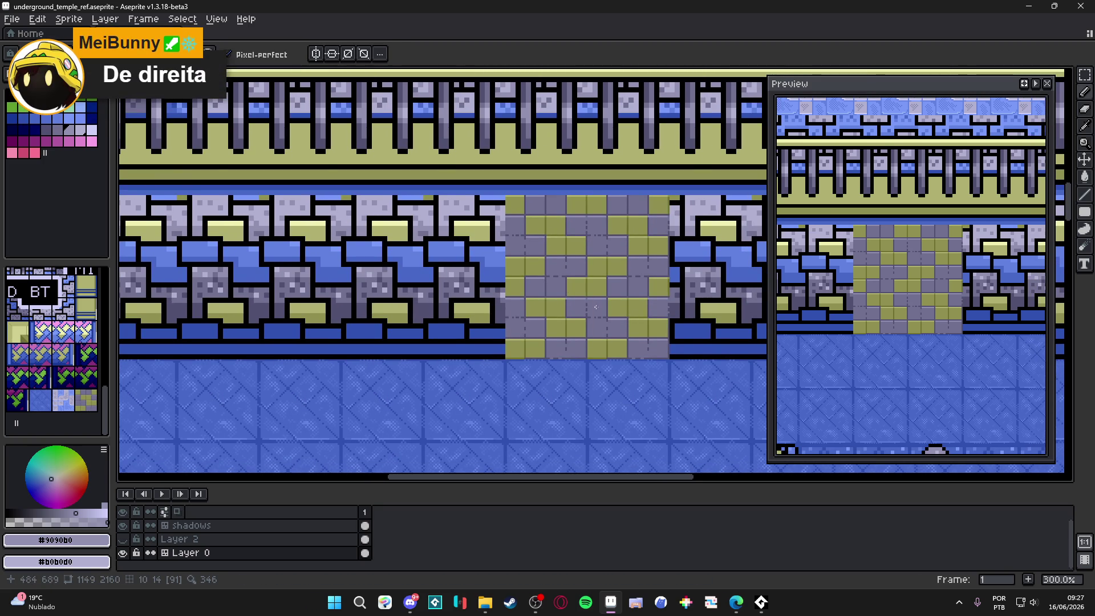
Eyedrop olive #909050, save again, then pick up the darker olive #707030.
scroll(596, 310, up, 2)
scroll(605, 322, up, 4)
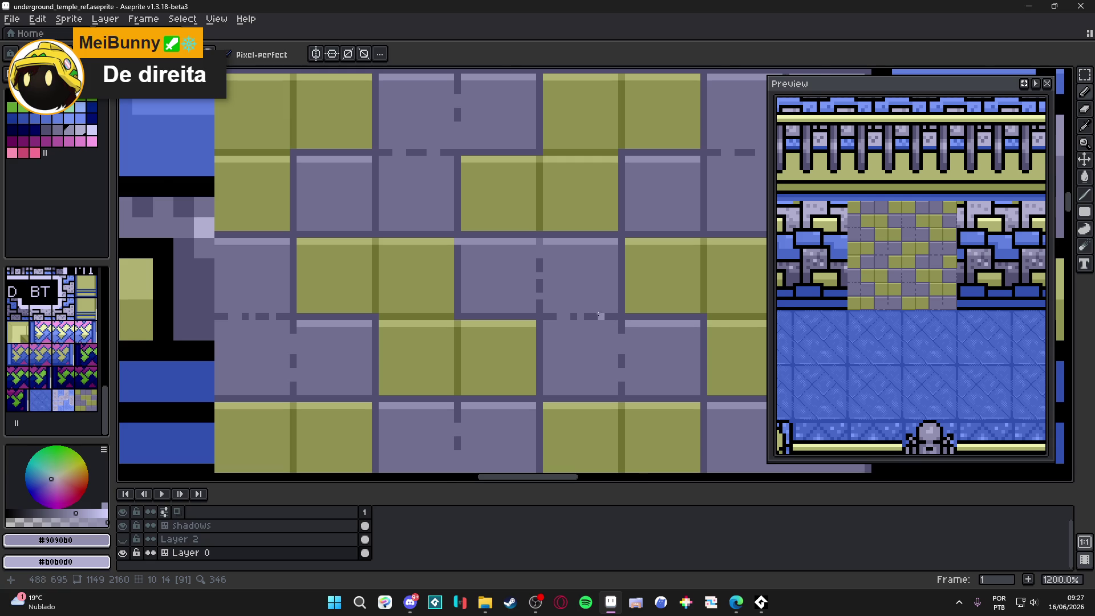
scroll(588, 321, down, 4)
scroll(558, 322, up, 1)
scroll(524, 316, up, 3)
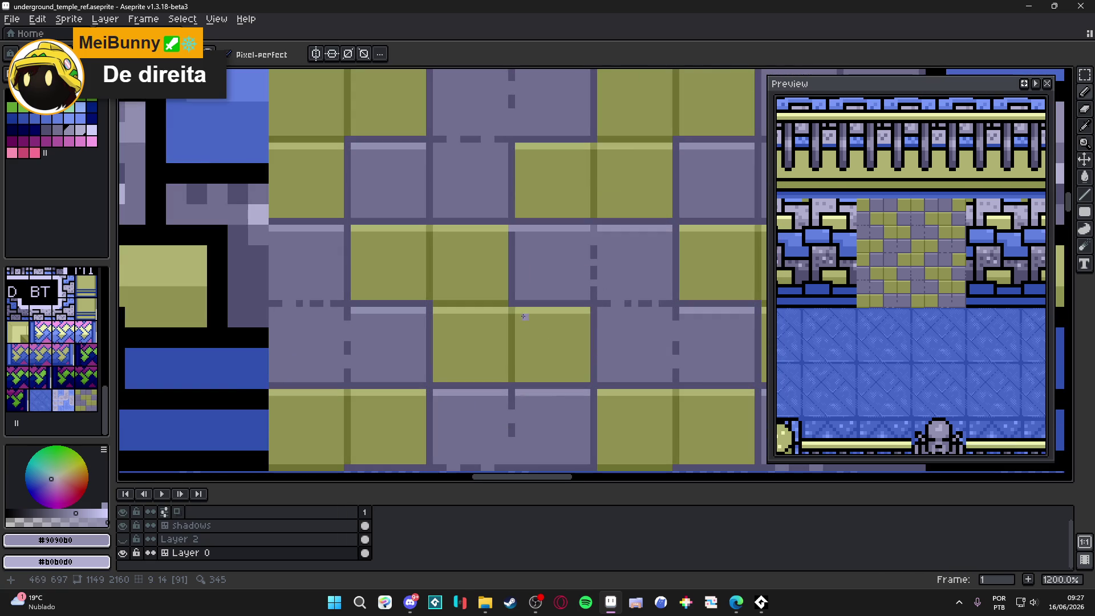
alt+click(520, 312)
scroll(457, 264, down, 4)
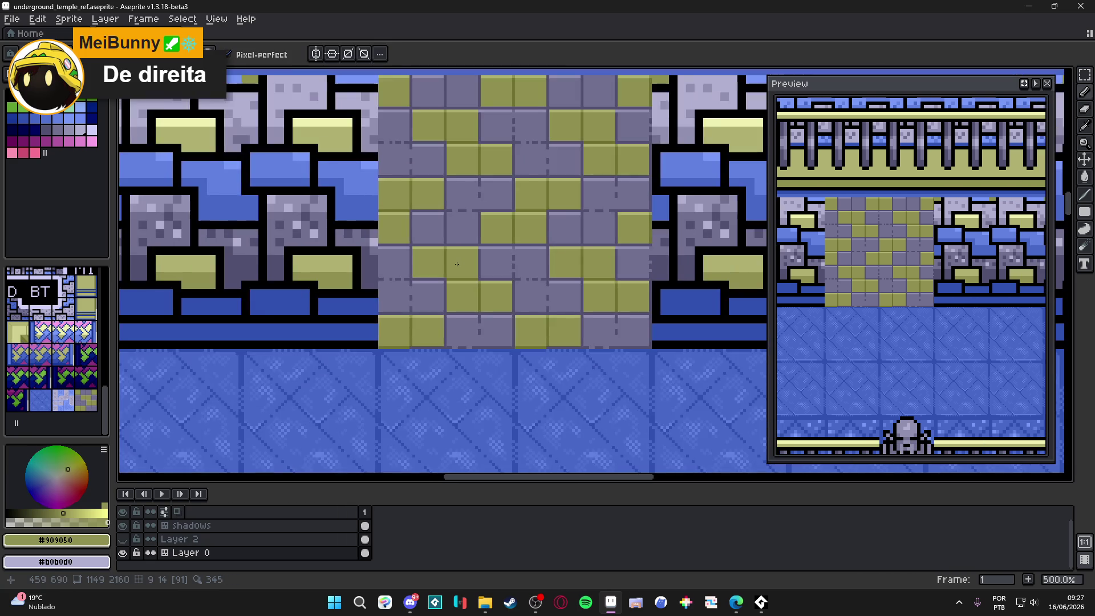
drag(457, 264, 484, 317)
key(ctrl+s)
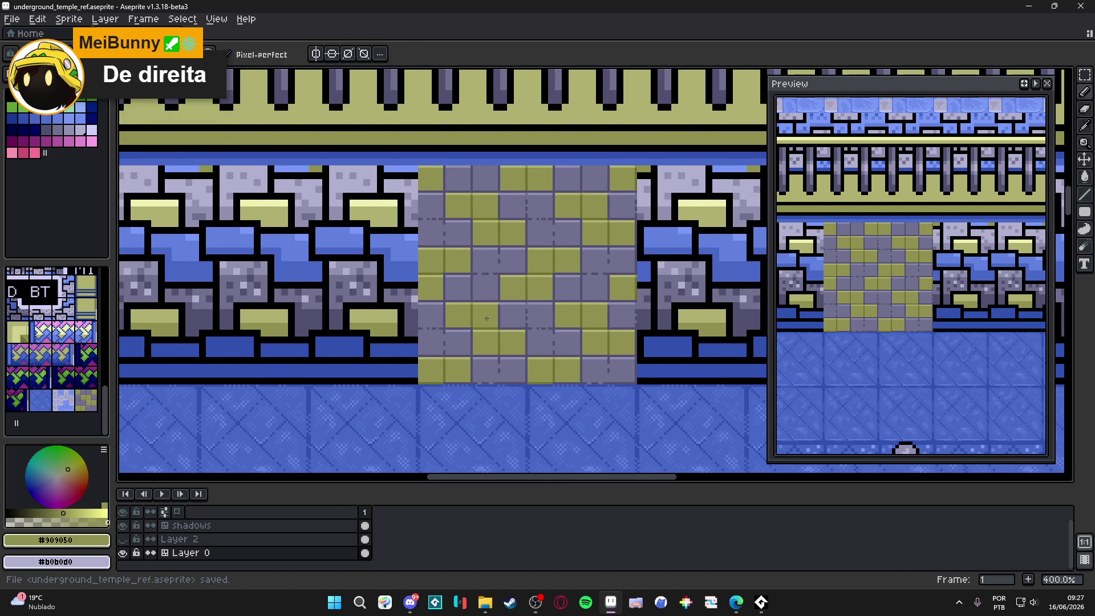
scroll(487, 318, down, 1)
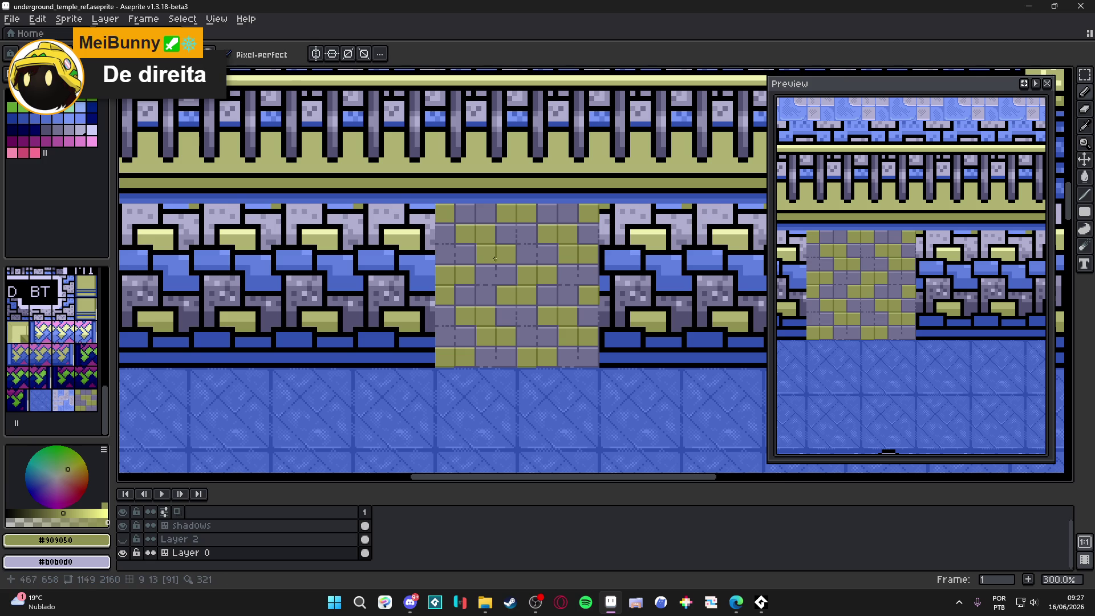
scroll(486, 317, up, 7)
alt+click(496, 237)
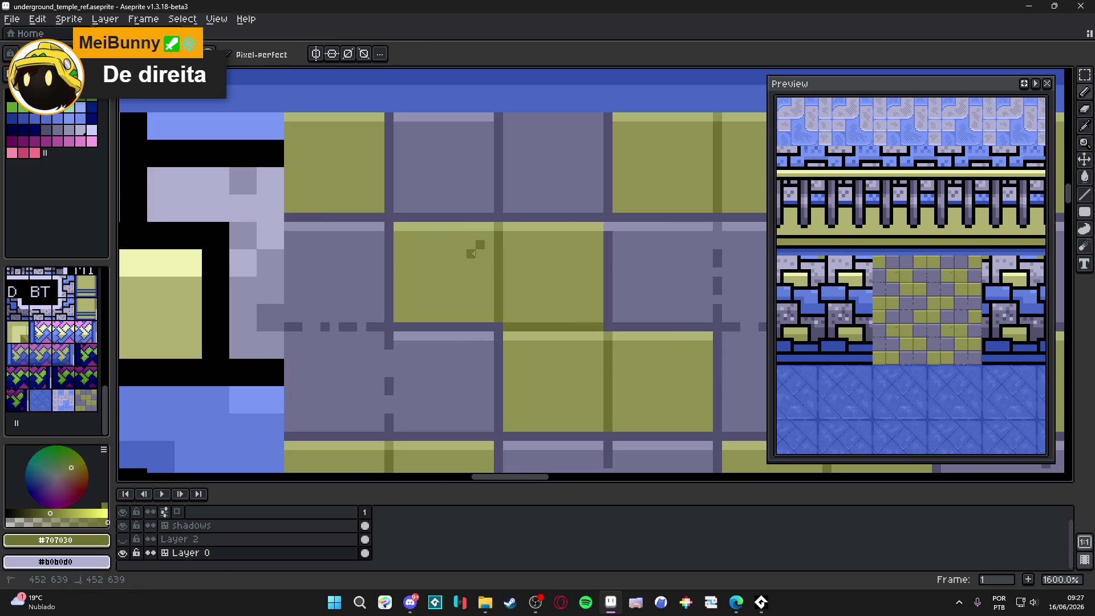
With the Pencil, paint a V, a diagonal and small clusters of dark olive #707030 pixels on the olive blocks.
key(b)
mouse_move(481, 244)
mouse_down()
mouse_move(424, 264)
mouse_move(454, 272)
mouse_move(446, 298)
mouse_up()
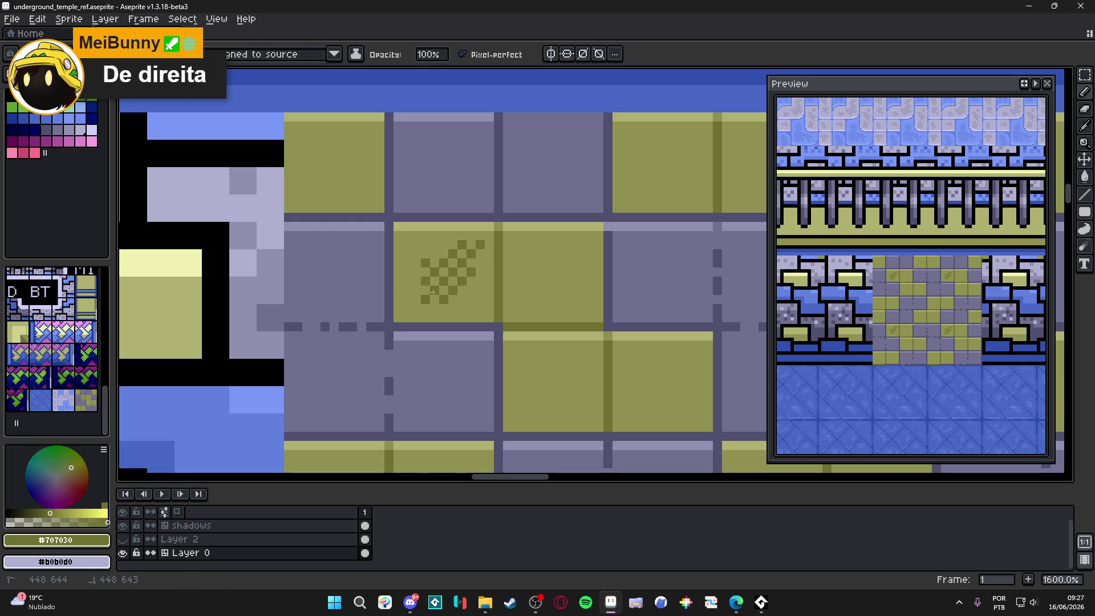
mouse_move(507, 271)
mouse_down()
mouse_move(517, 262)
mouse_move(526, 272)
mouse_up()
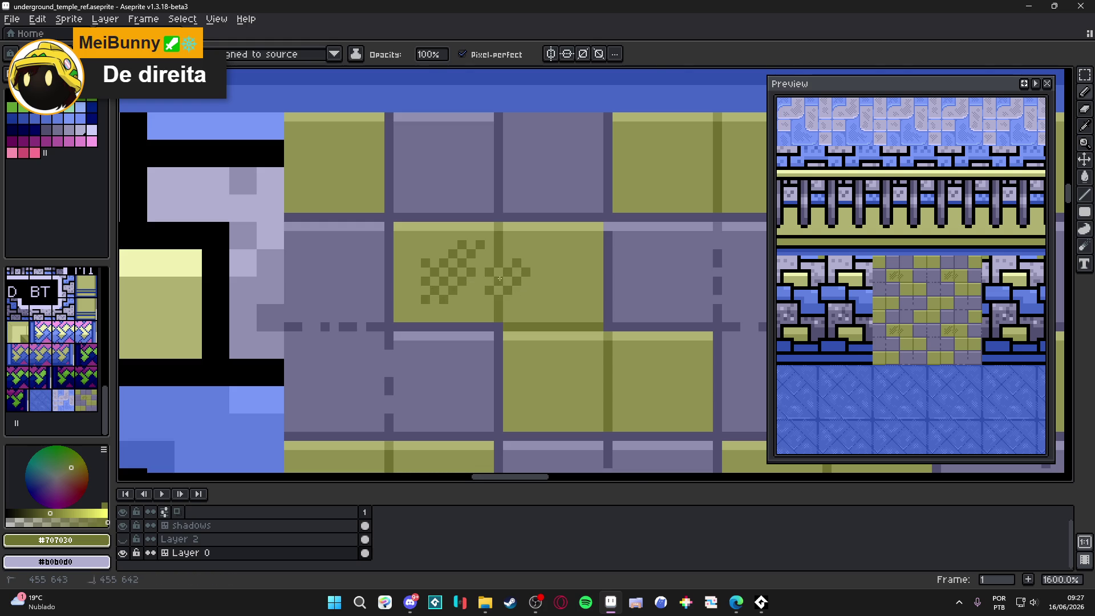
scroll(527, 311, down, 6)
scroll(529, 314, up, 6)
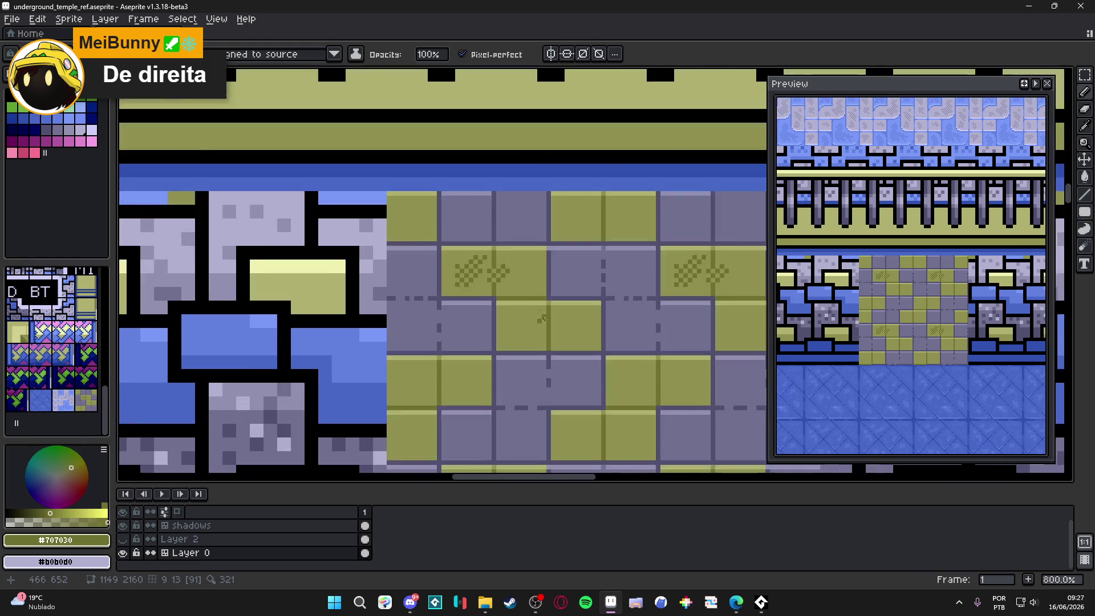
drag(539, 326, 538, 349)
click(521, 337)
click(519, 351)
drag(588, 317, 591, 348)
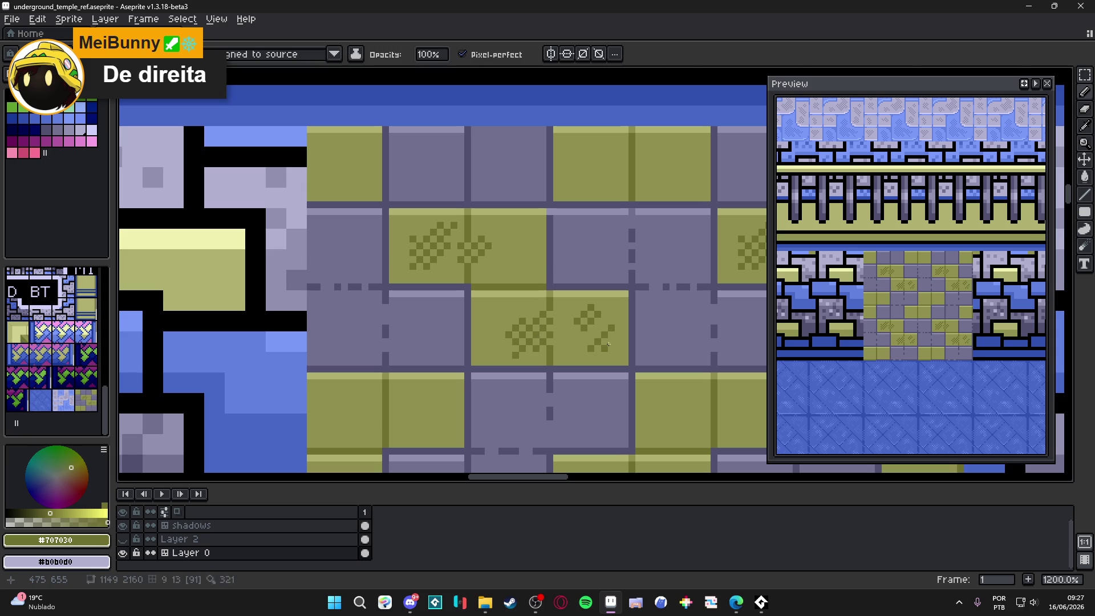
Step a diagonal dark olive dither pattern up the middle olive block.
scroll(601, 348, down, 3)
scroll(557, 317, down, 1)
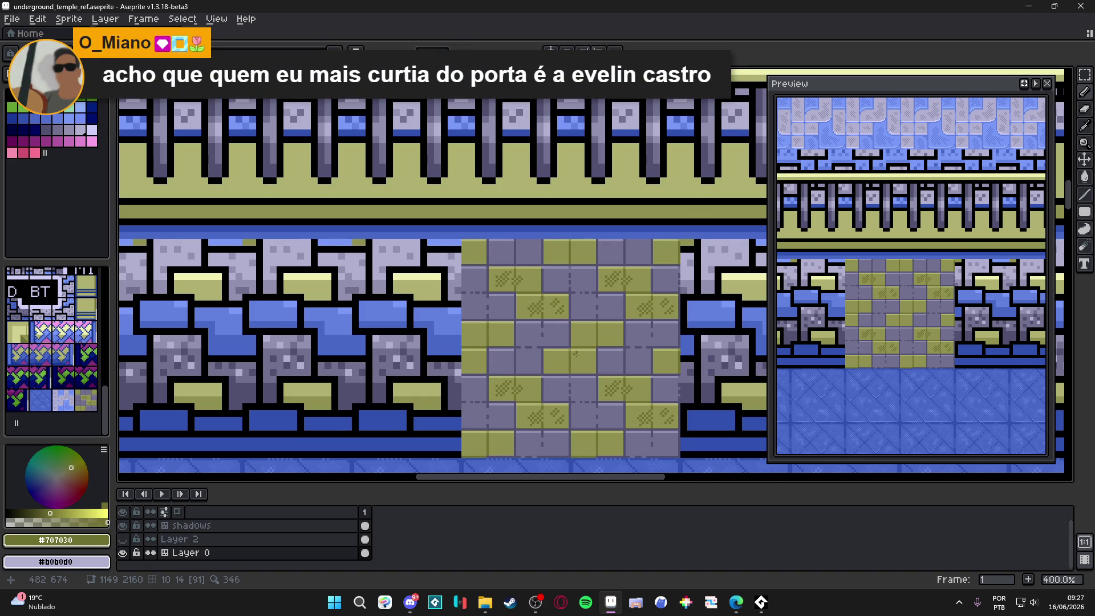
scroll(576, 354, up, 2)
scroll(581, 363, up, 1)
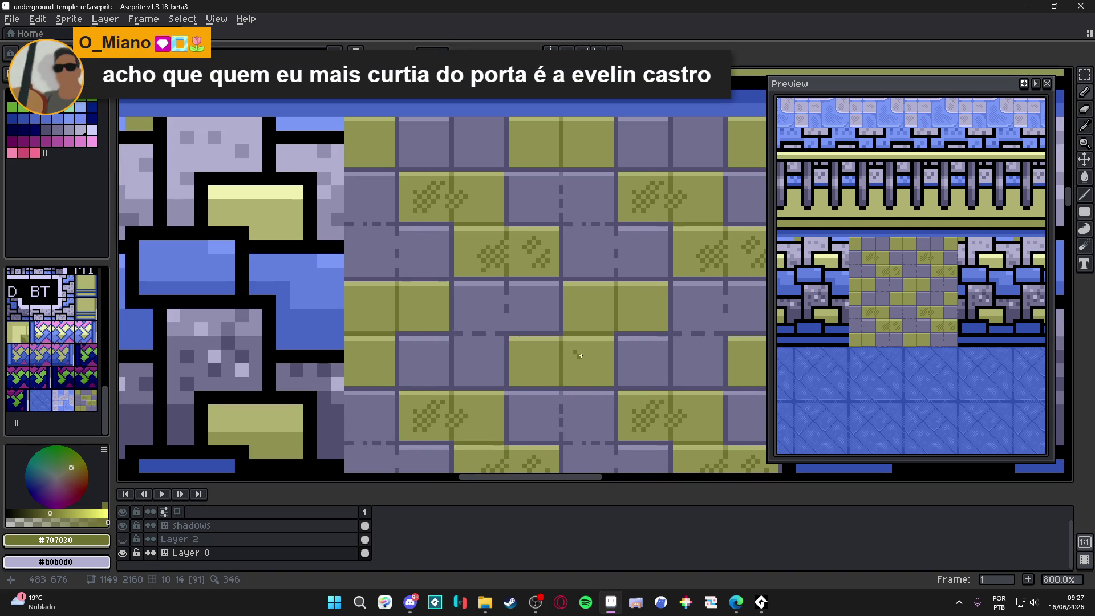
scroll(580, 355, up, 2)
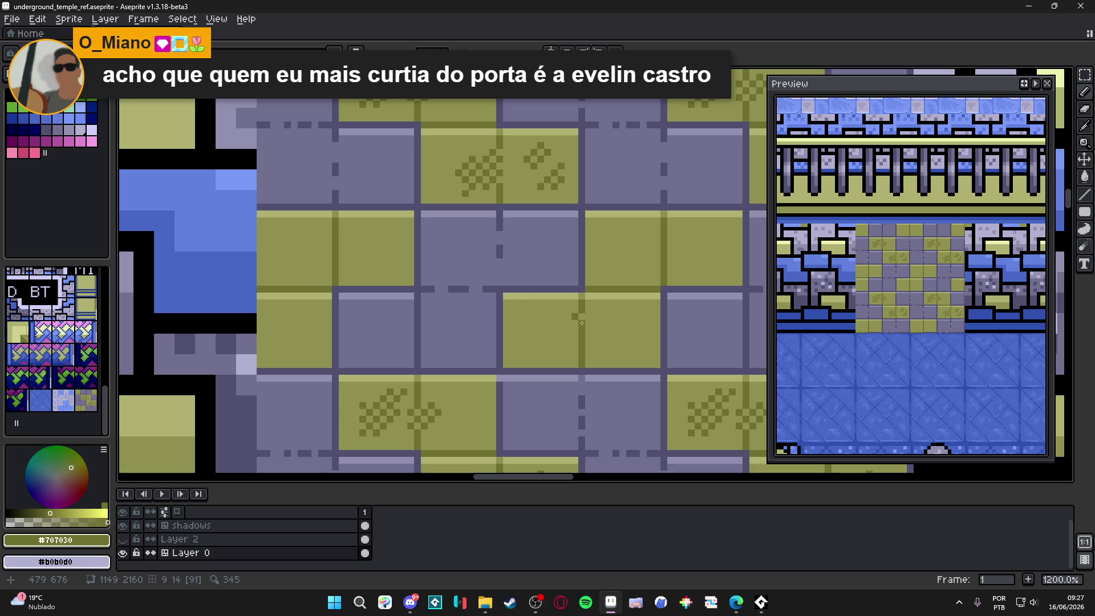
click(561, 331)
click(554, 337)
click(547, 330)
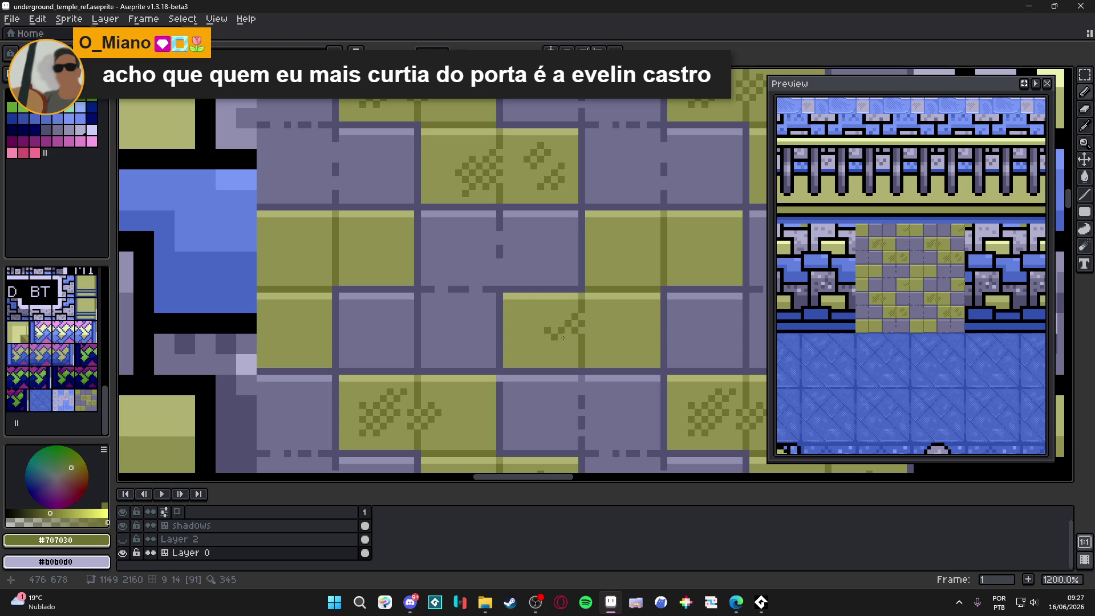
click(568, 310)
click(561, 318)
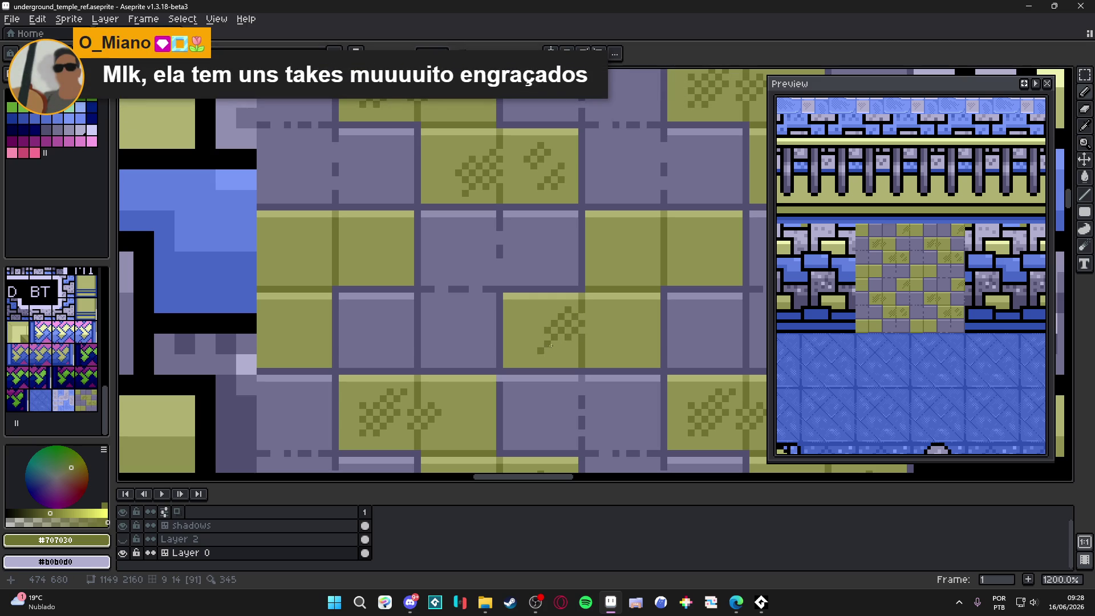
click(614, 338)
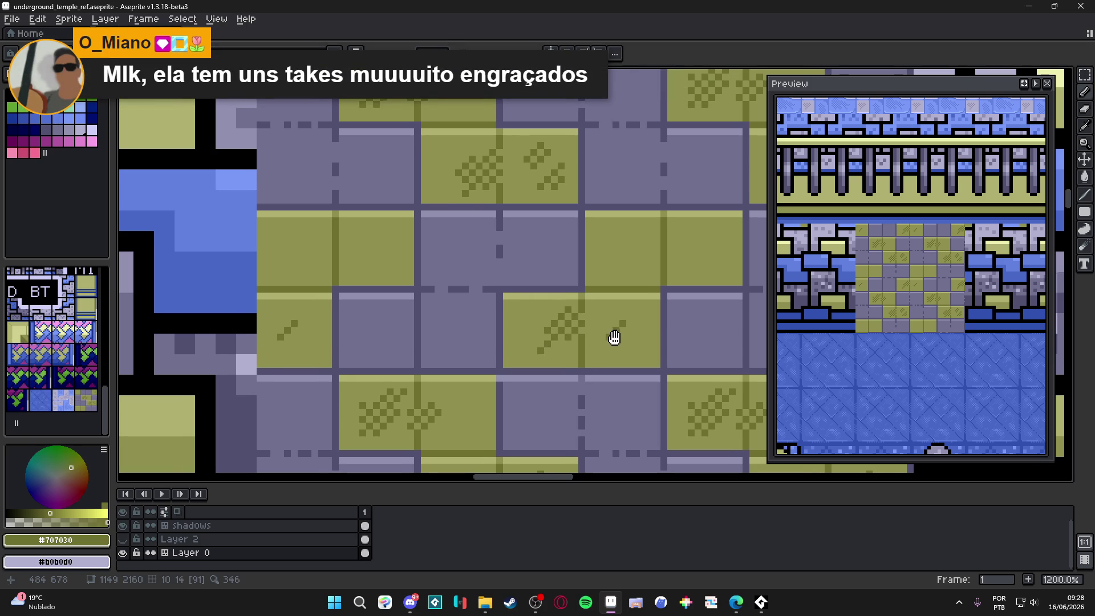
Add more dark olive dither pixels to the right, upper and left olive blocks.
drag(614, 337, 603, 335)
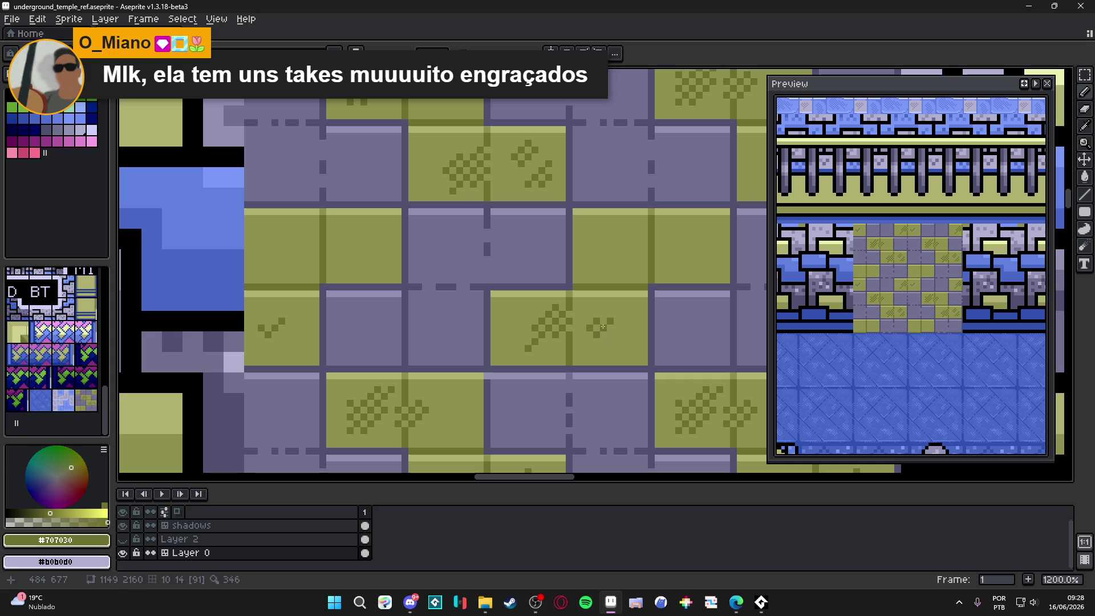
click(626, 324)
click(630, 329)
click(615, 338)
drag(597, 349, 593, 355)
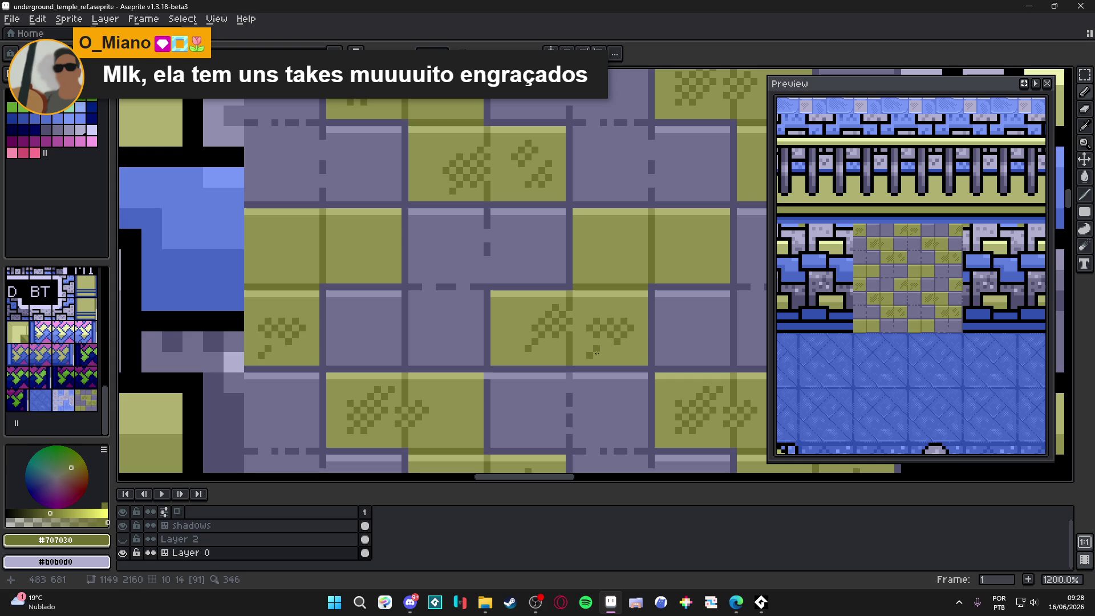
click(603, 341)
click(618, 302)
click(517, 322)
click(494, 341)
click(500, 335)
click(510, 339)
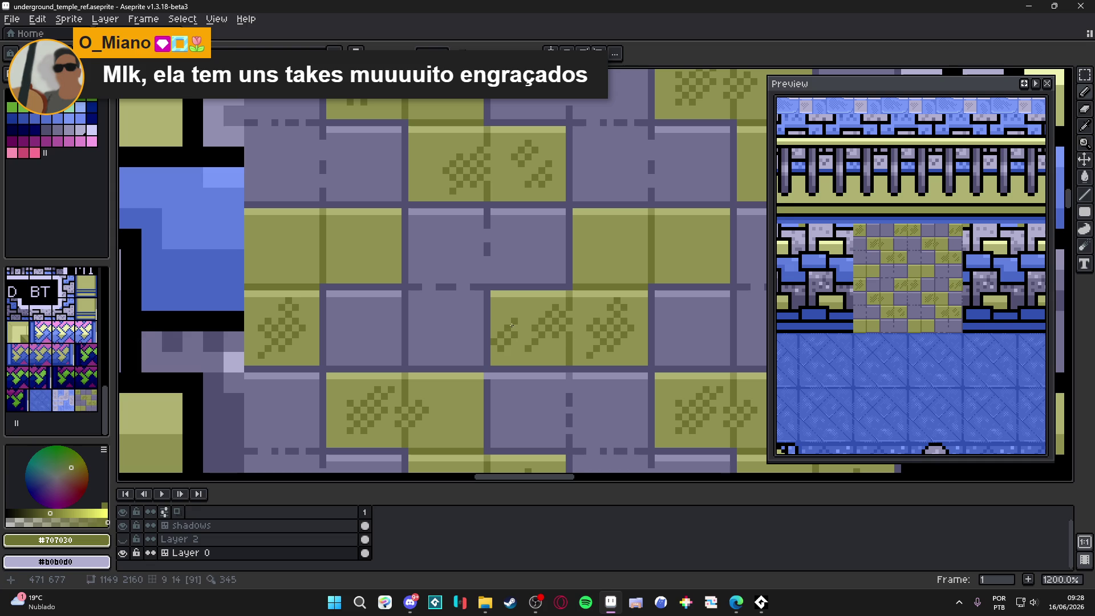
scroll(511, 325, down, 3)
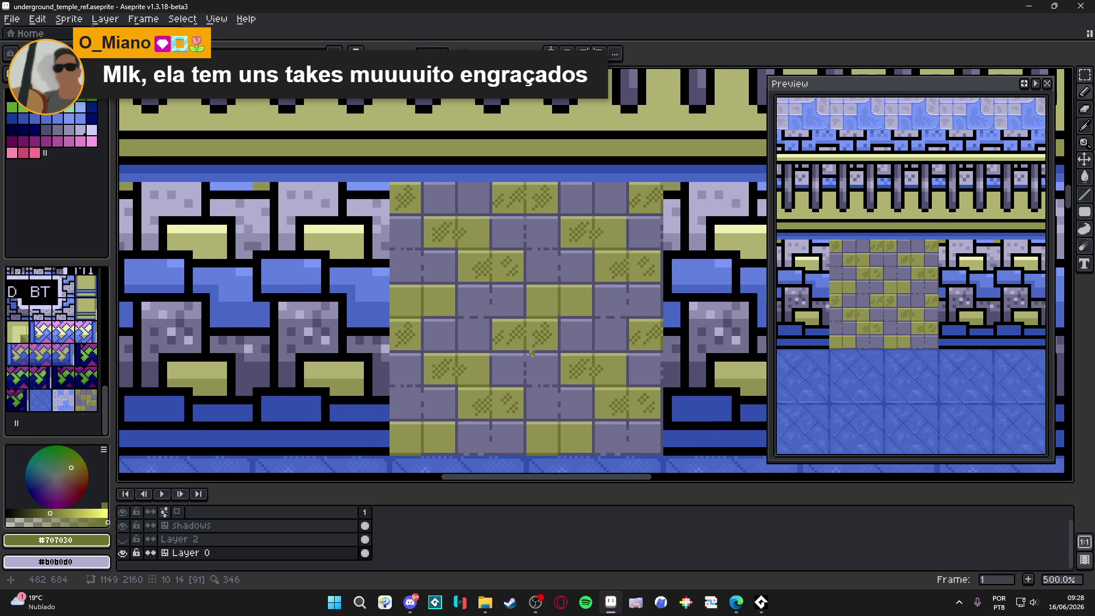
scroll(536, 325, up, 3)
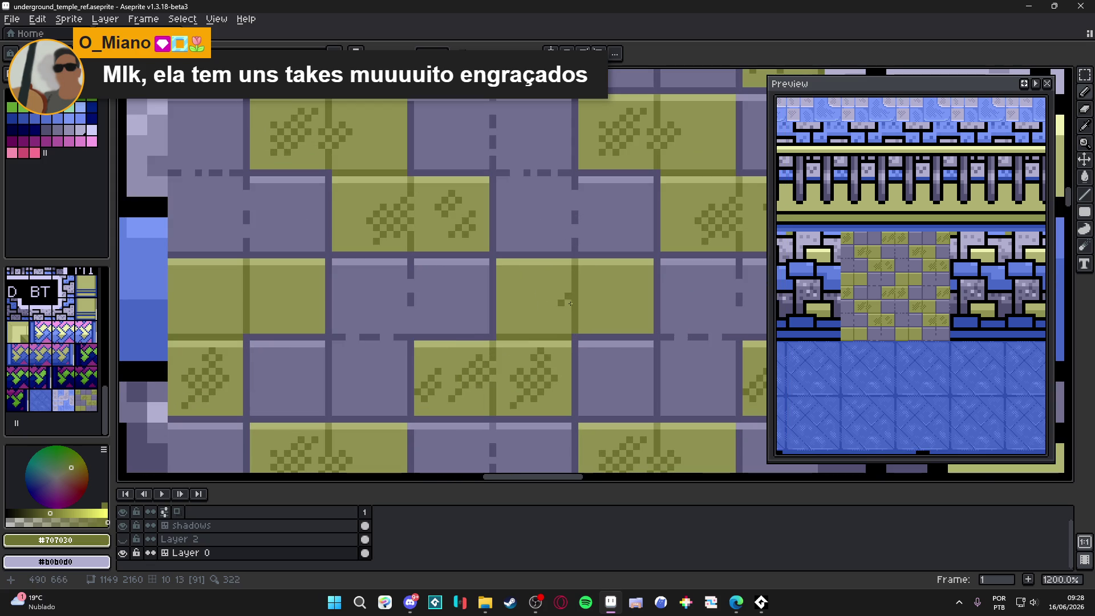
mouse_move(573, 303)
mouse_down()
mouse_move(551, 315)
mouse_move(561, 262)
mouse_up()
click(554, 268)
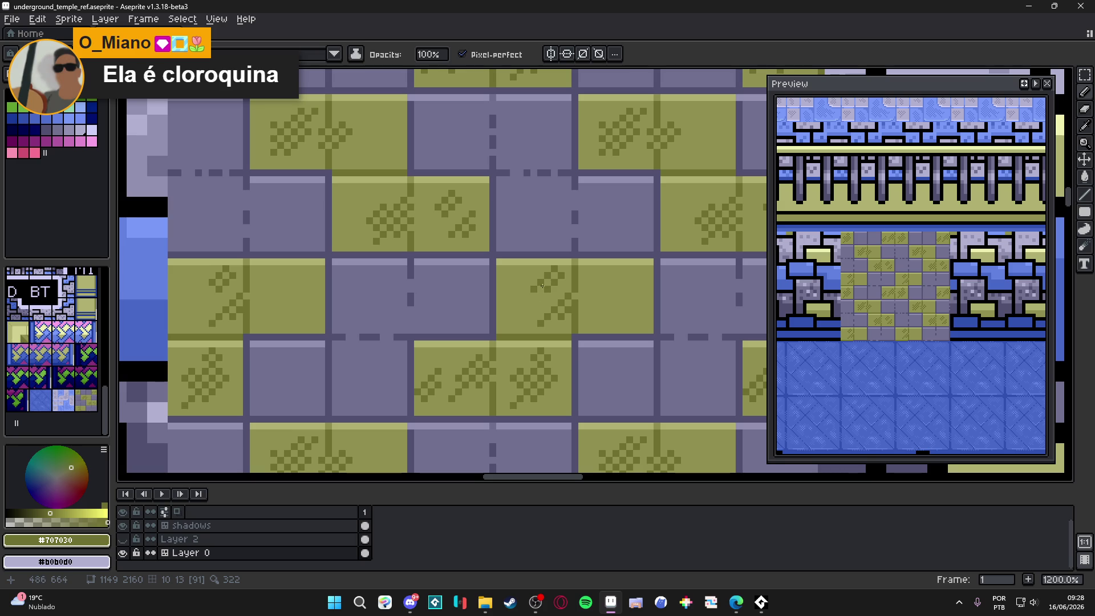
click(624, 300)
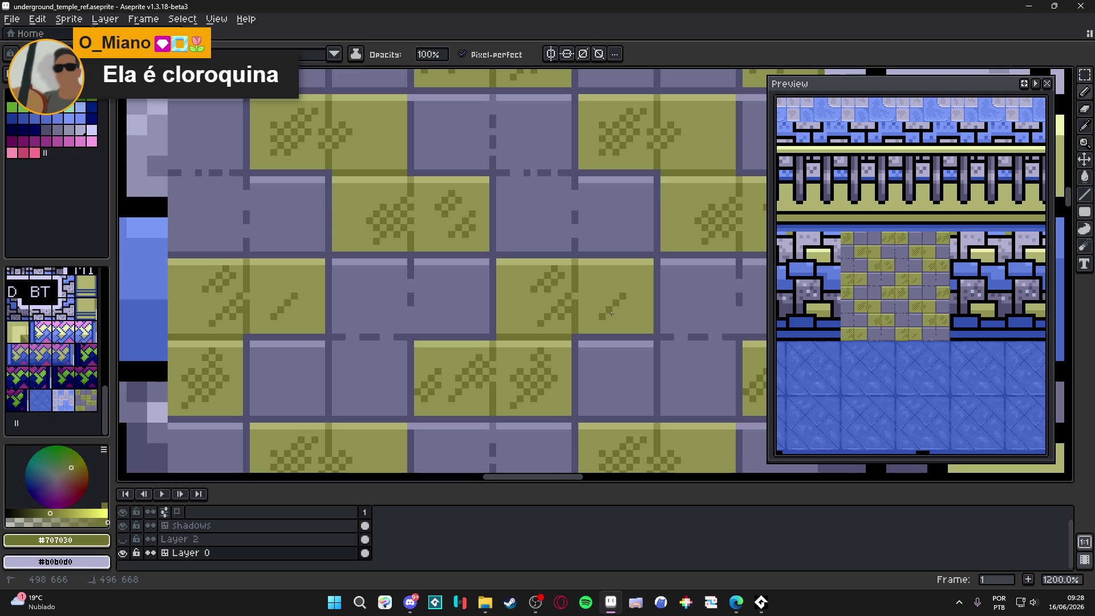
click(591, 278)
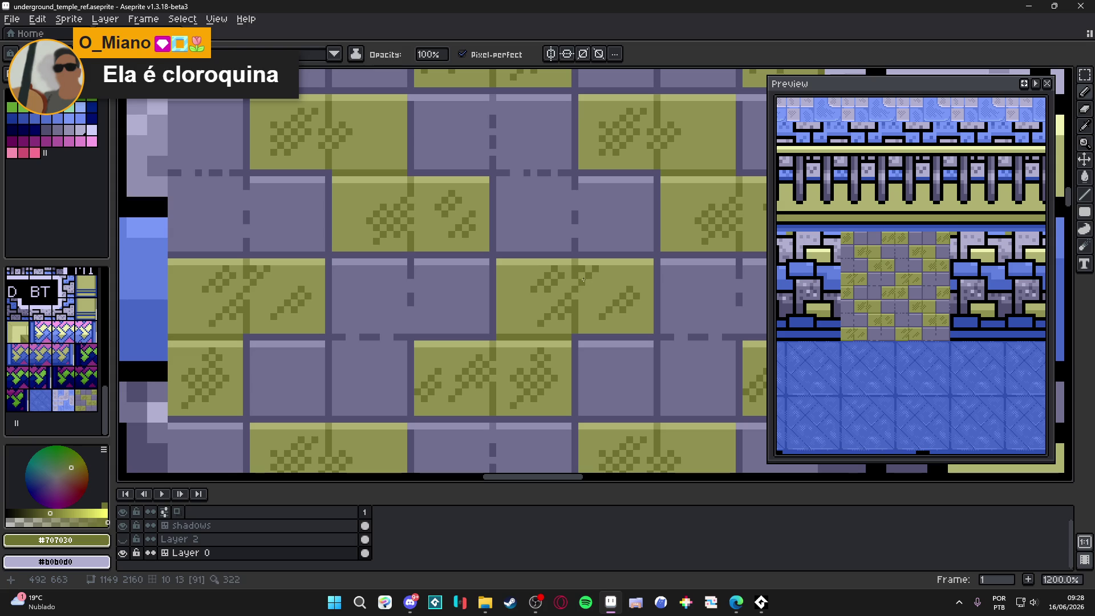
scroll(583, 279, down, 7)
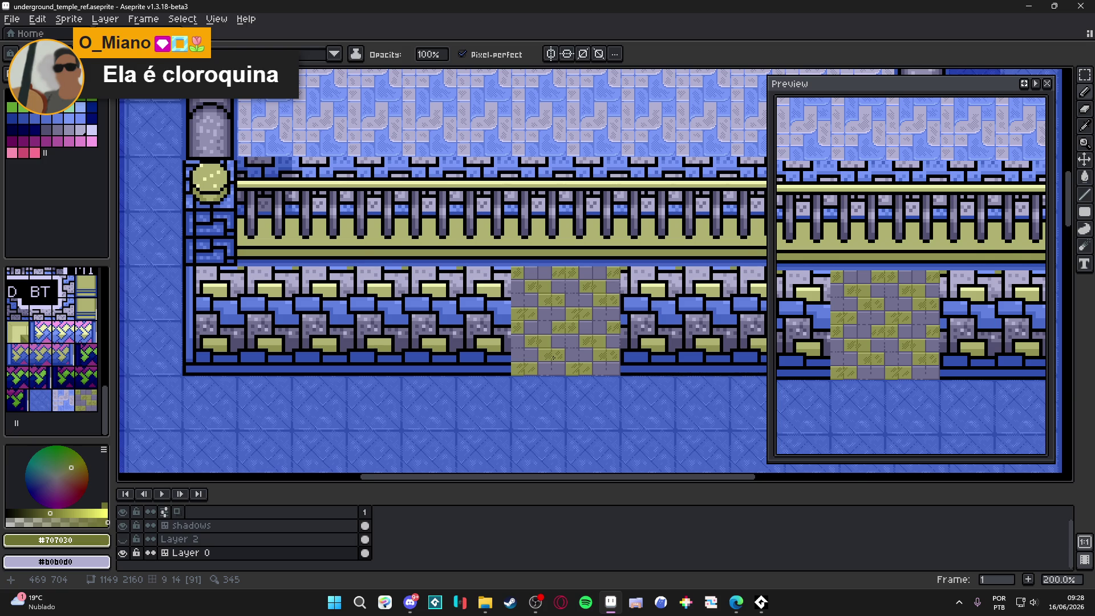
scroll(553, 357, up, 3)
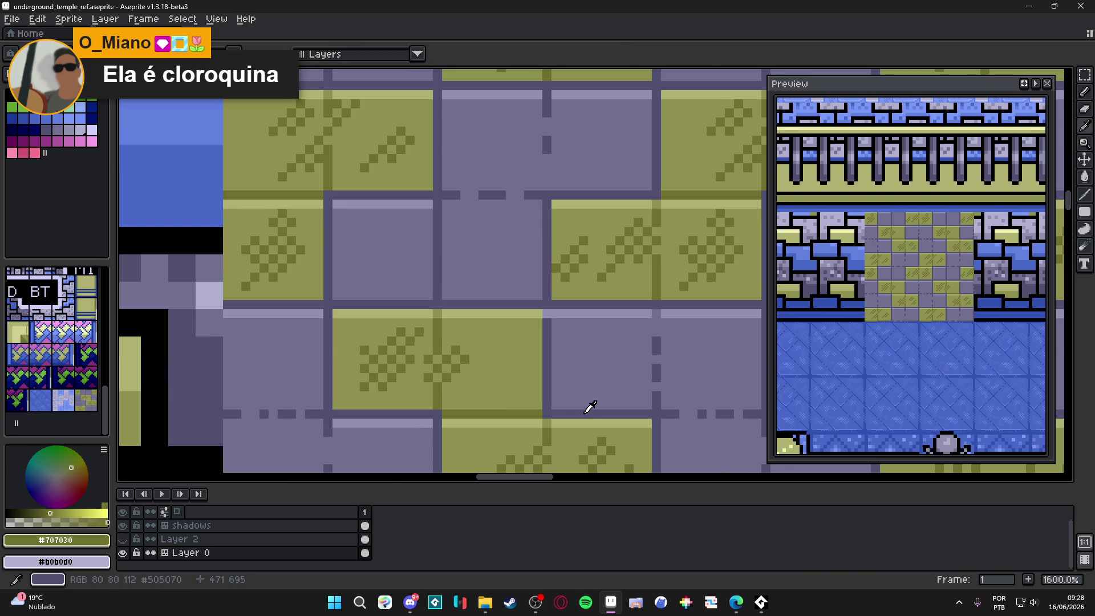
Sample gray #707090 and draw the first dark diagonal hatch strokes on a gray block.
scroll(570, 370, down, 5)
scroll(525, 355, up, 1)
scroll(525, 355, down, 2)
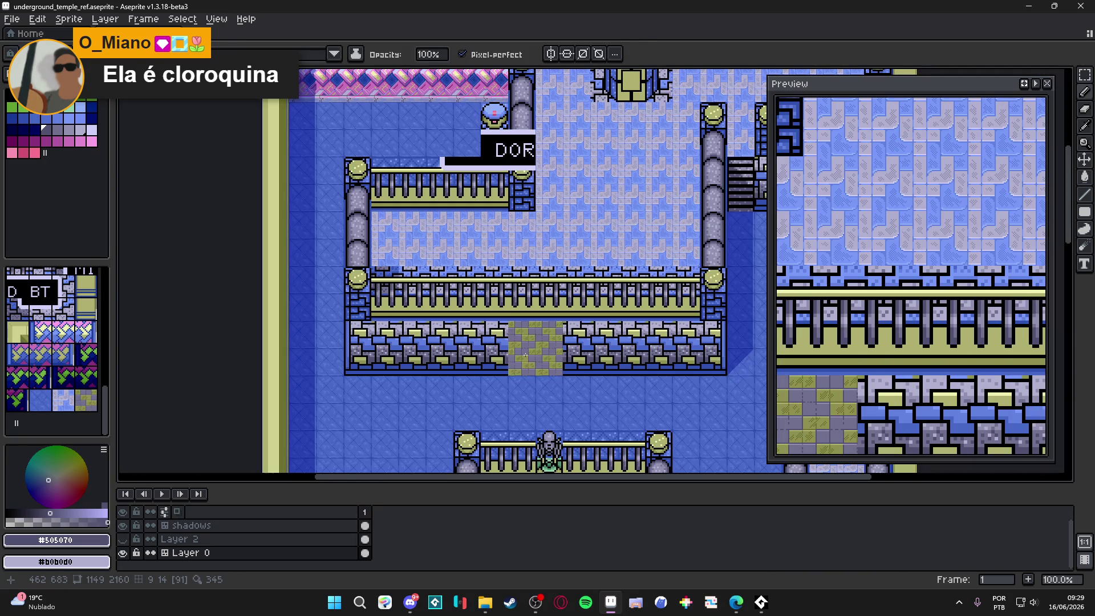
scroll(525, 355, up, 6)
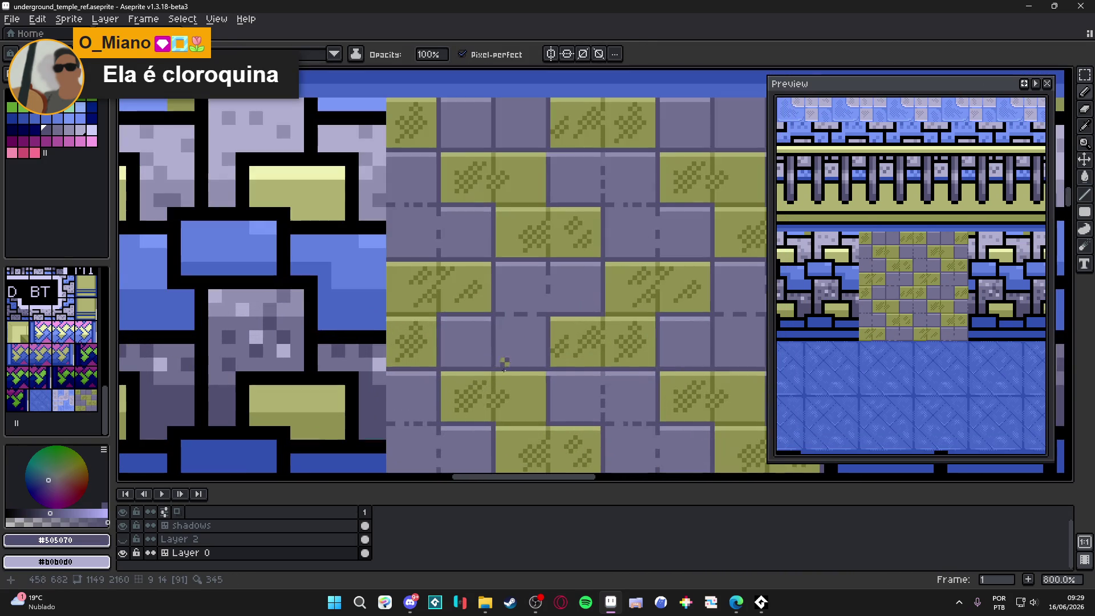
alt+right_click(510, 345)
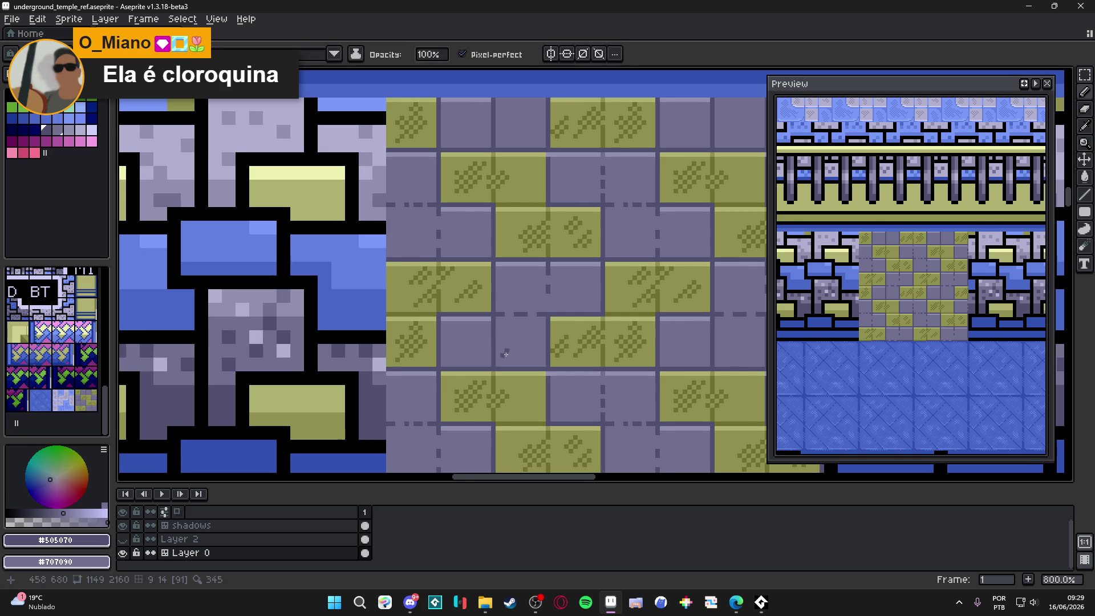
scroll(497, 366, up, 1)
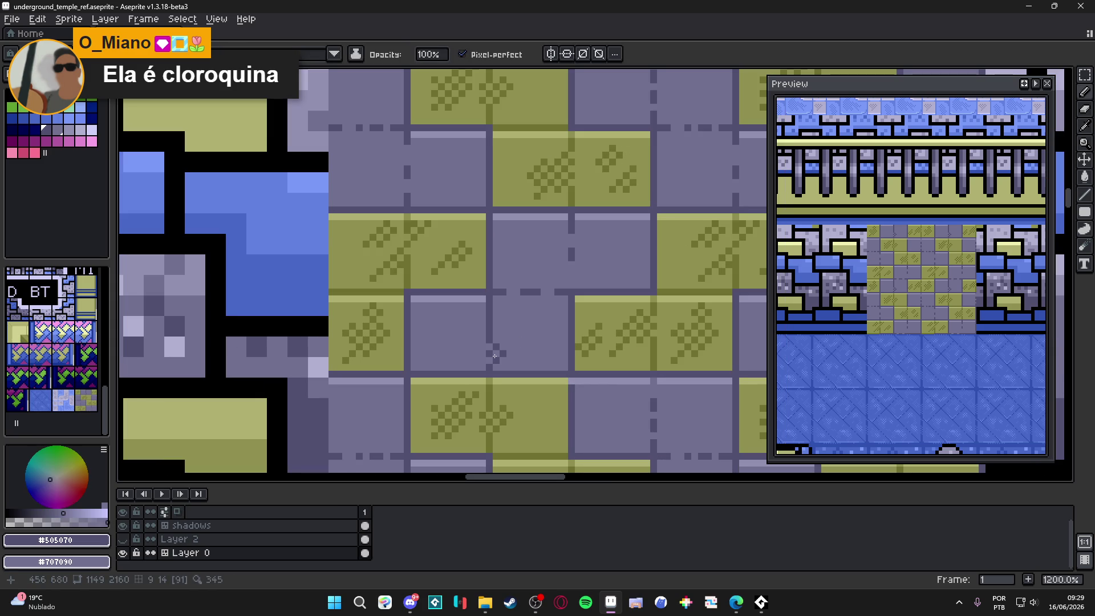
mouse_move(495, 356)
mouse_down()
mouse_move(520, 333)
mouse_move(501, 316)
mouse_up()
drag(542, 351, 552, 363)
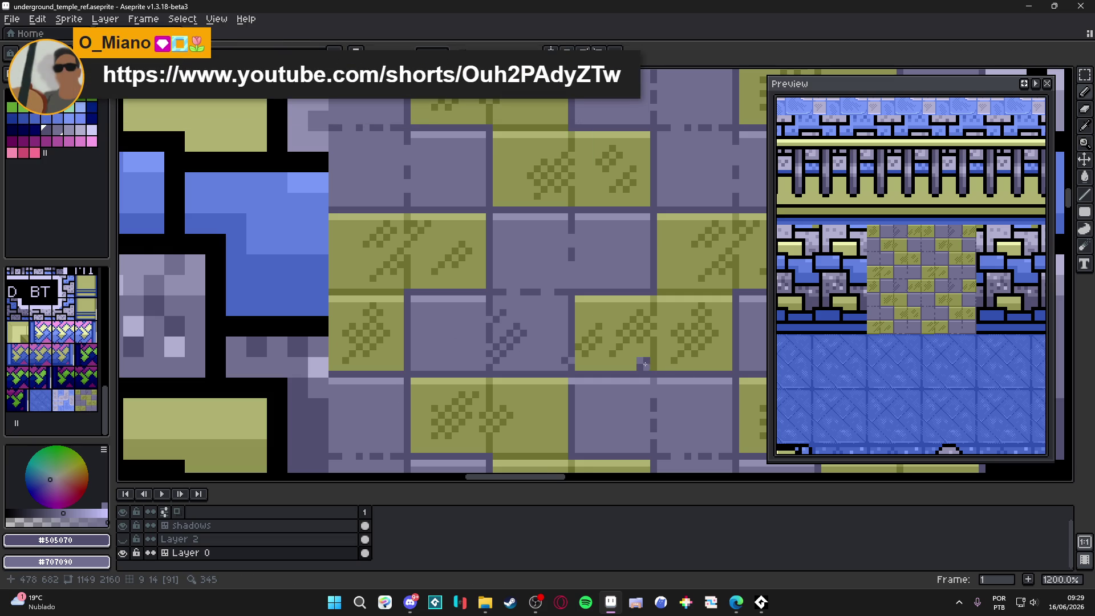
Dither dark pixels into the upper gray block, stepping a diagonal down-left from its corner.
click(639, 285)
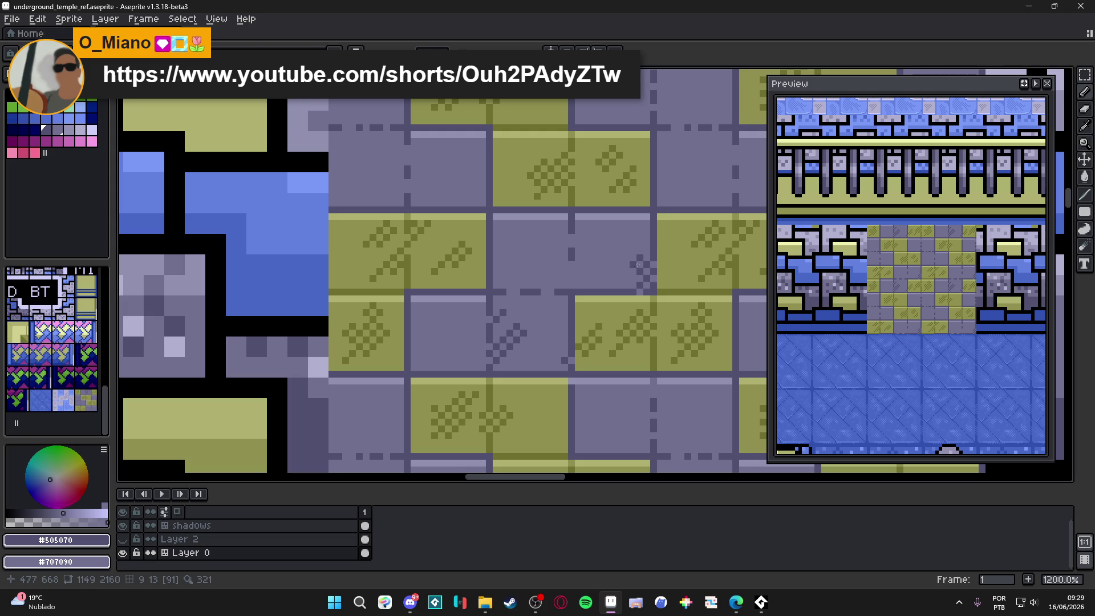
click(599, 263)
click(585, 278)
click(598, 288)
click(650, 223)
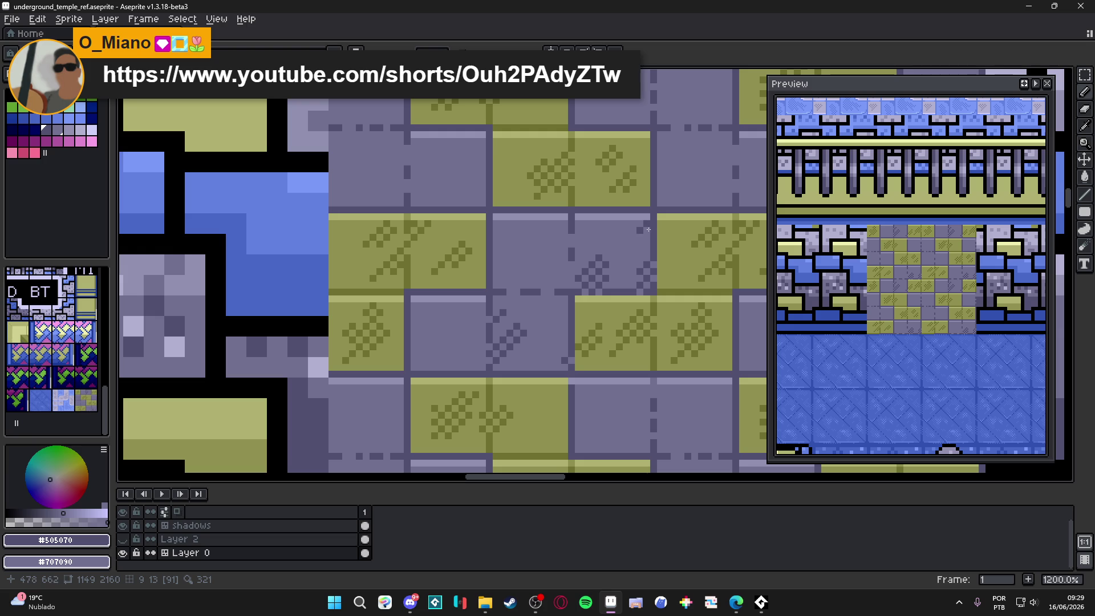
click(647, 231)
click(636, 241)
click(619, 251)
click(631, 245)
click(613, 262)
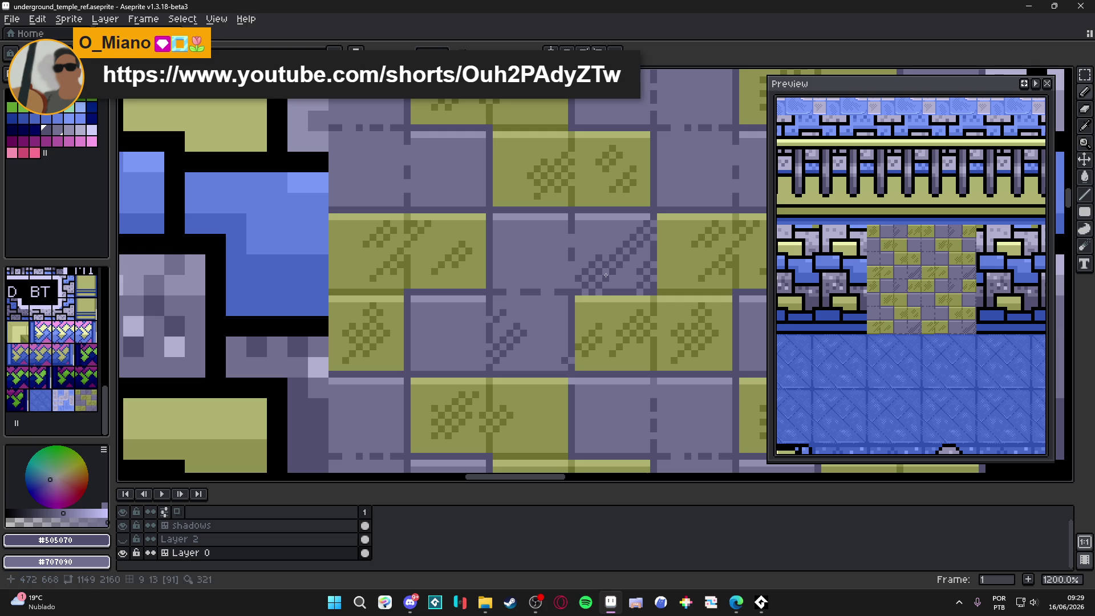
Extend the dithered diagonal up-right and hatch the lower gray block with dark pixels.
scroll(610, 279, down, 5)
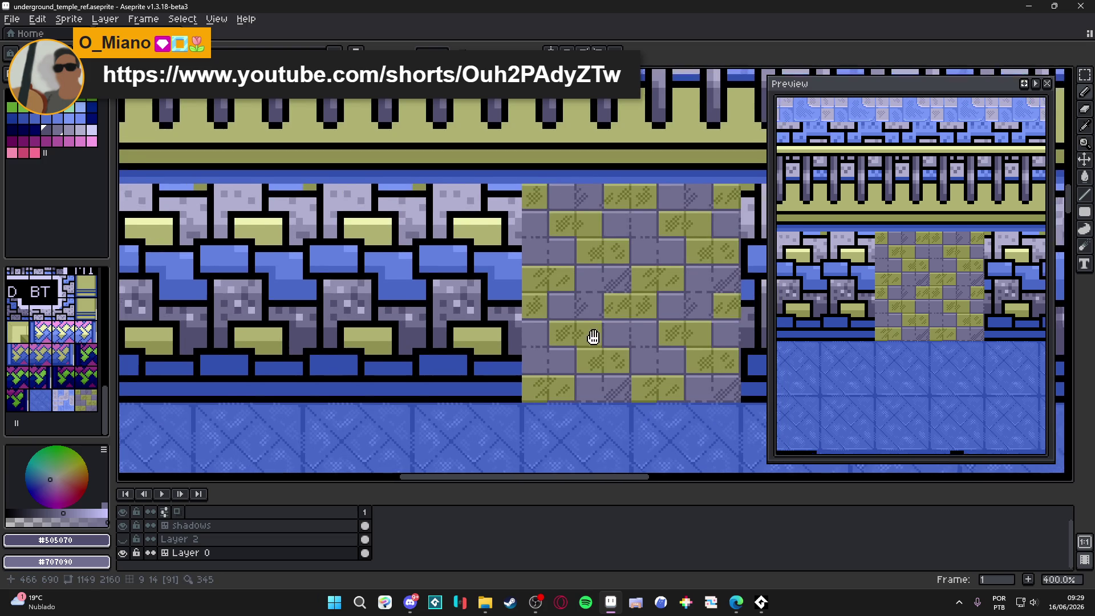
drag(592, 339, 478, 318)
scroll(478, 318, up, 3)
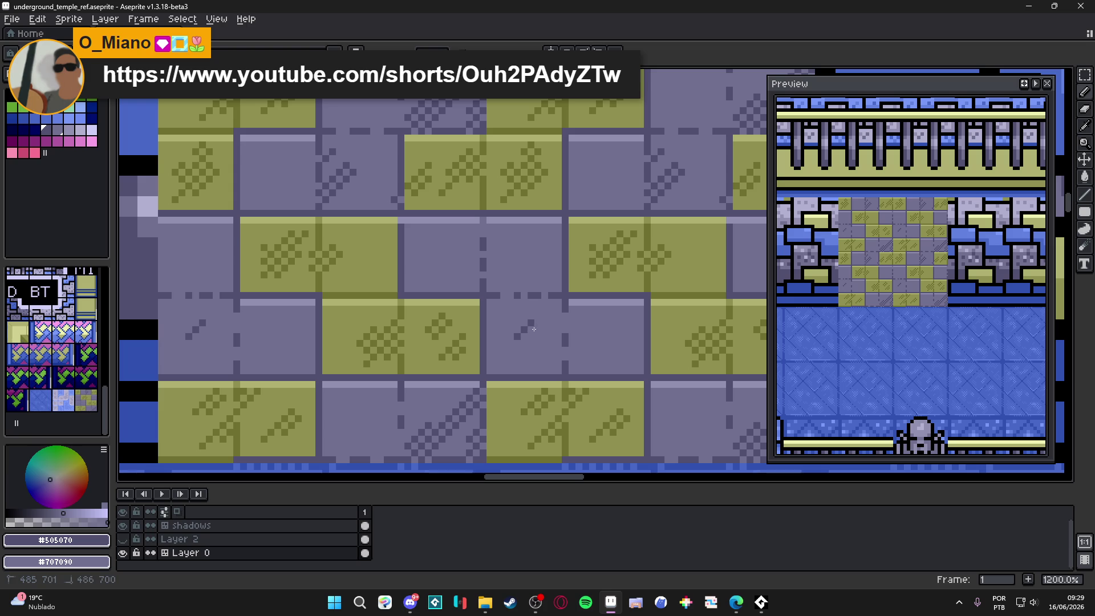
click(523, 321)
click(536, 312)
click(545, 319)
click(542, 364)
click(552, 357)
click(553, 372)
click(566, 359)
click(599, 351)
Hatch the right gray block with dark dither pixels along its border.
click(640, 364)
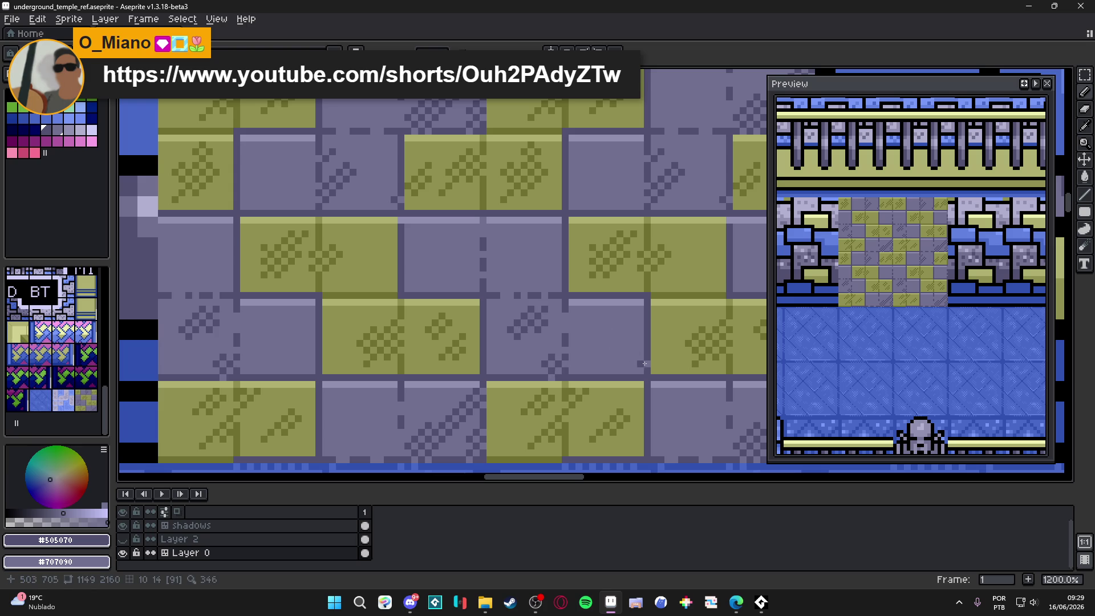
click(632, 366)
click(640, 352)
click(644, 336)
click(609, 347)
click(598, 360)
click(589, 364)
scroll(578, 385, down, 5)
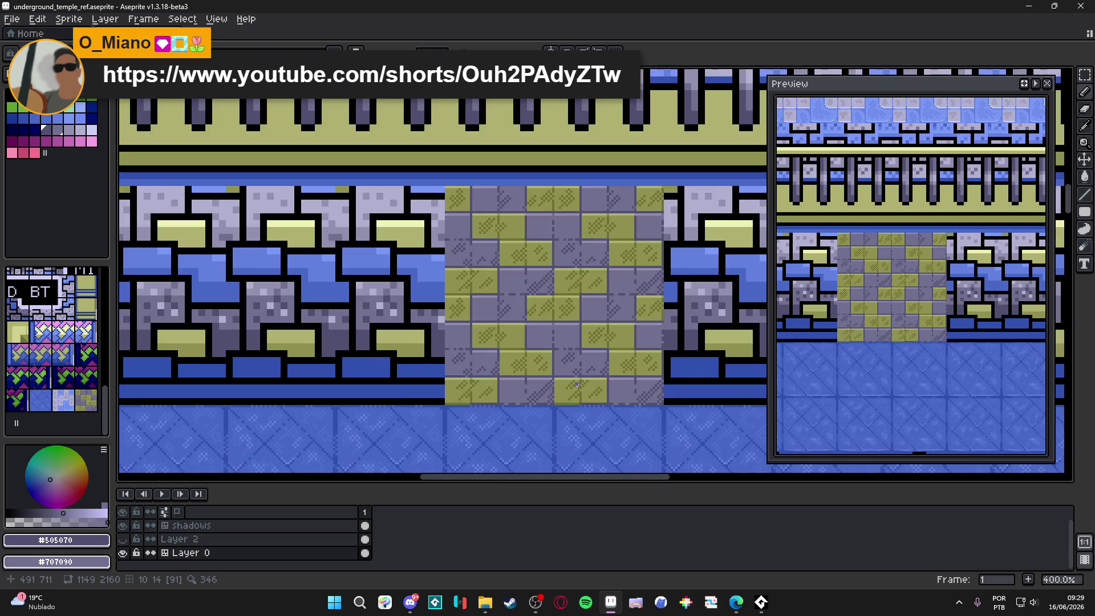
scroll(634, 338, up, 5)
Add dark dither near the tile's right edge and hatch the top gray block.
click(641, 351)
click(648, 344)
click(683, 354)
click(675, 365)
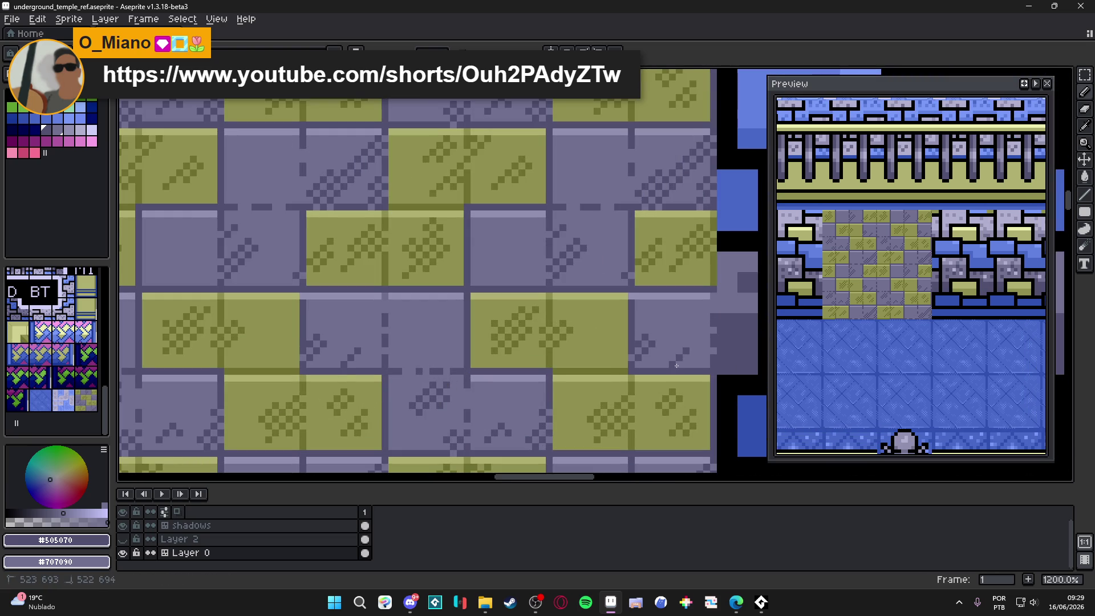
click(669, 358)
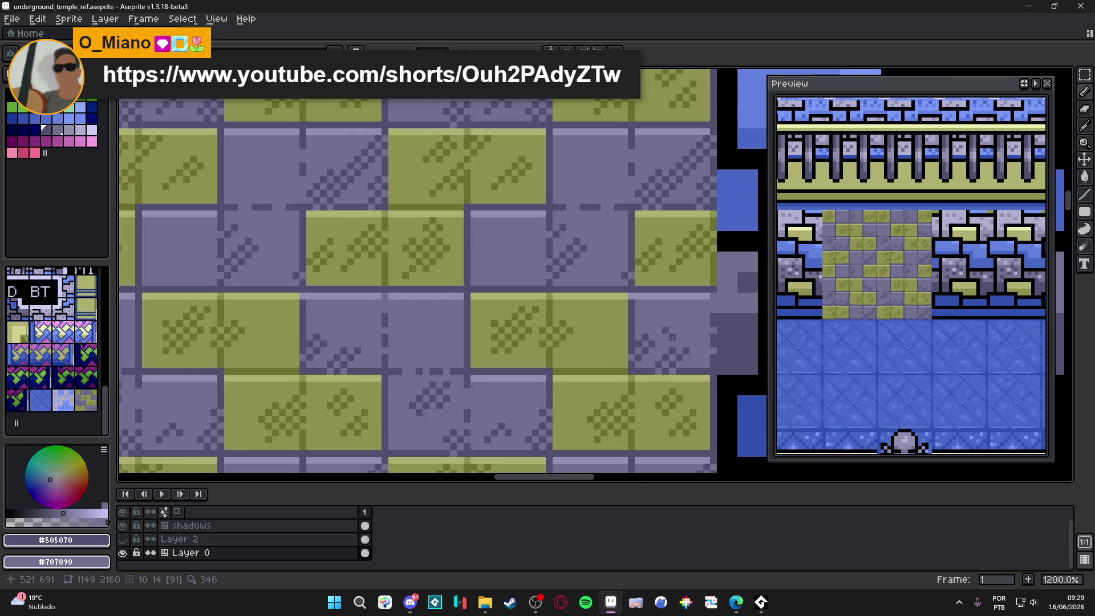
click(676, 306)
click(666, 317)
click(659, 309)
scroll(536, 345, down, 4)
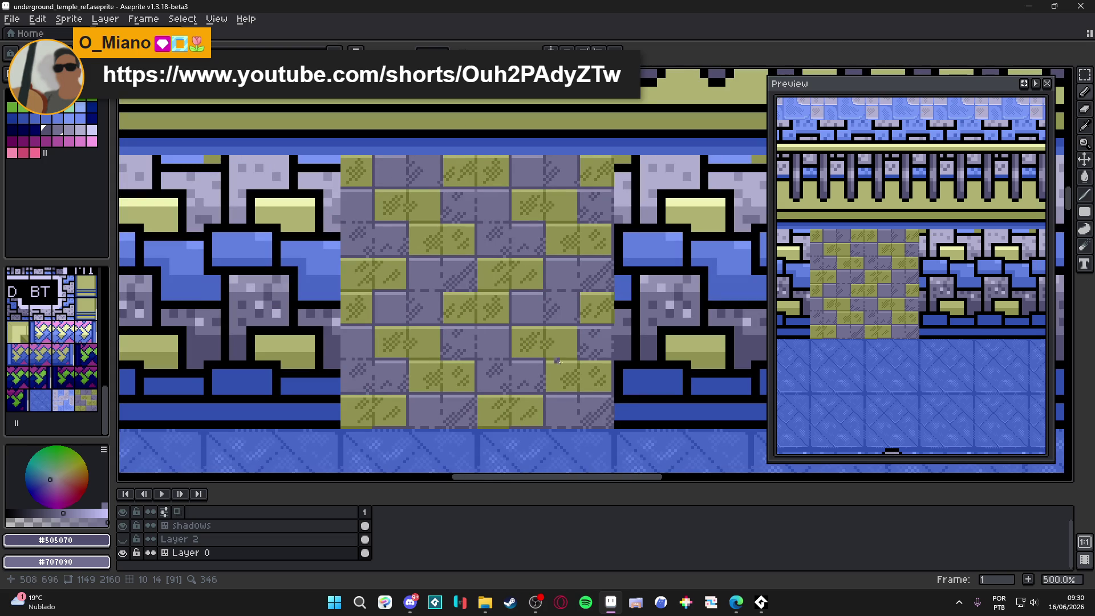
scroll(560, 308, down, 2)
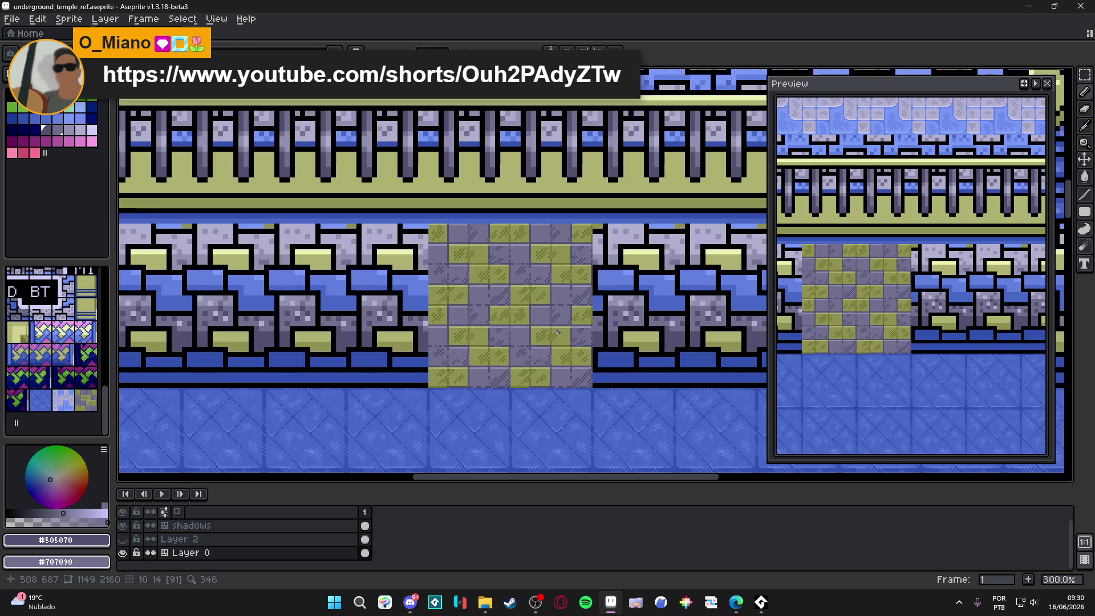
scroll(563, 307, down, 1)
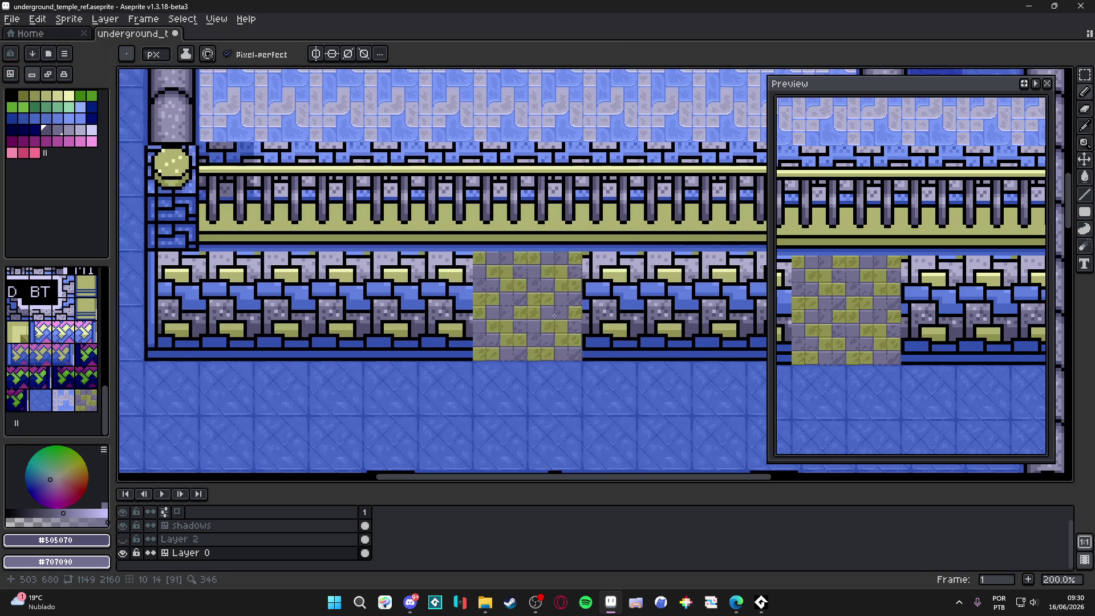
scroll(507, 325, left, 1)
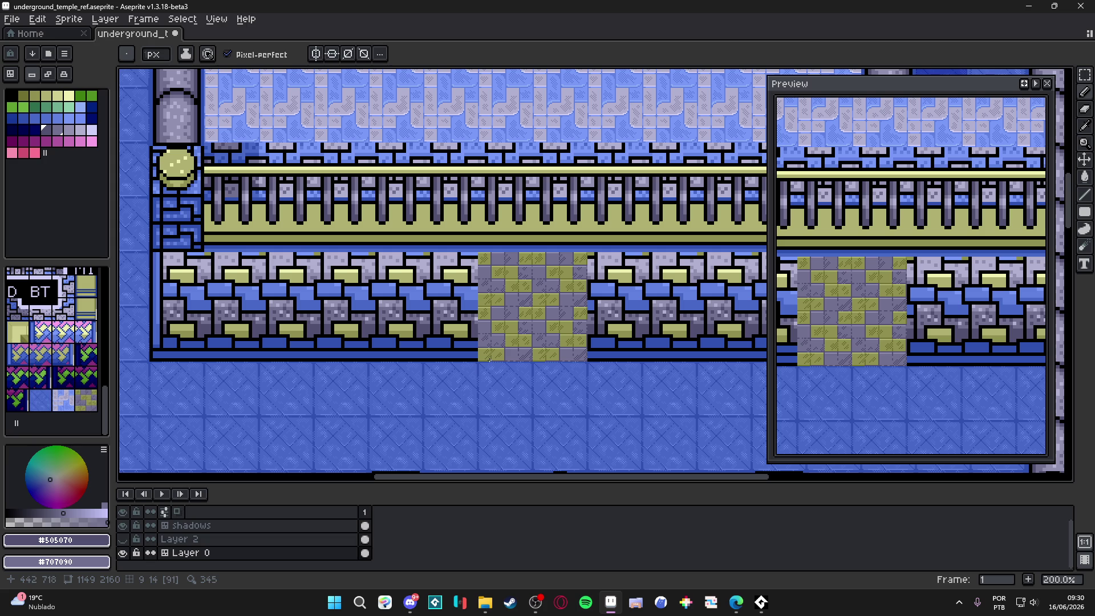
scroll(489, 359, down, 1)
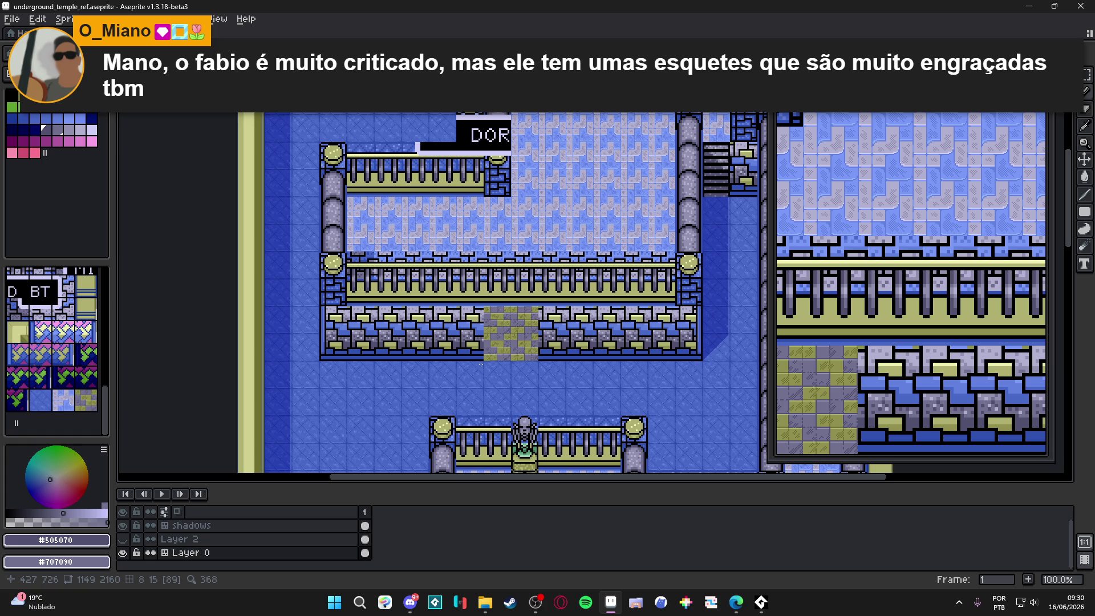
scroll(515, 333, up, 6)
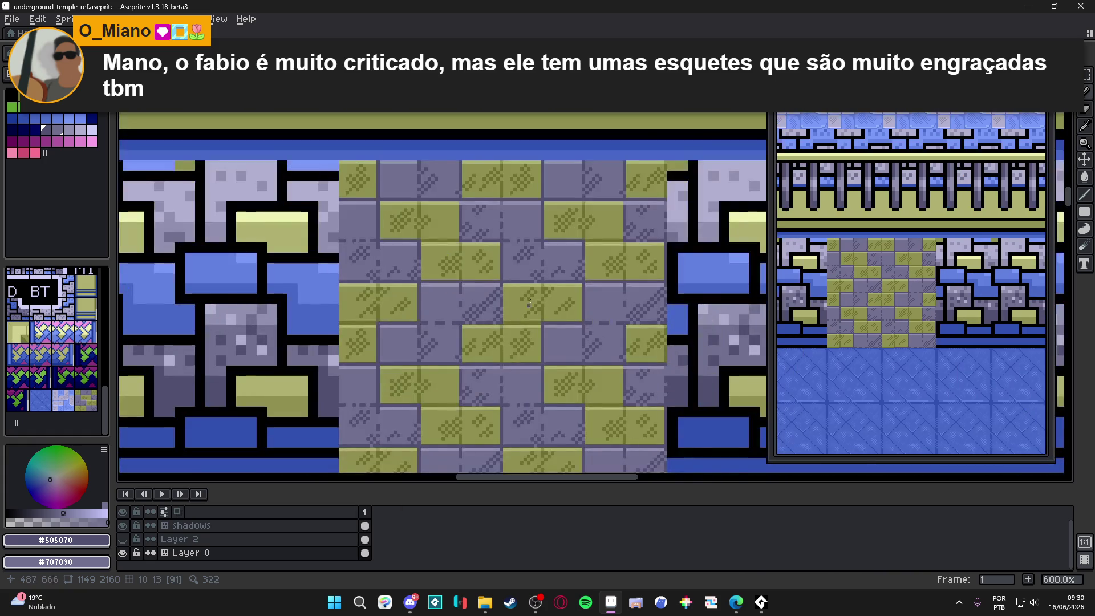
Darken the olive block's top edge and round off its top-right corner.
scroll(593, 243, up, 2)
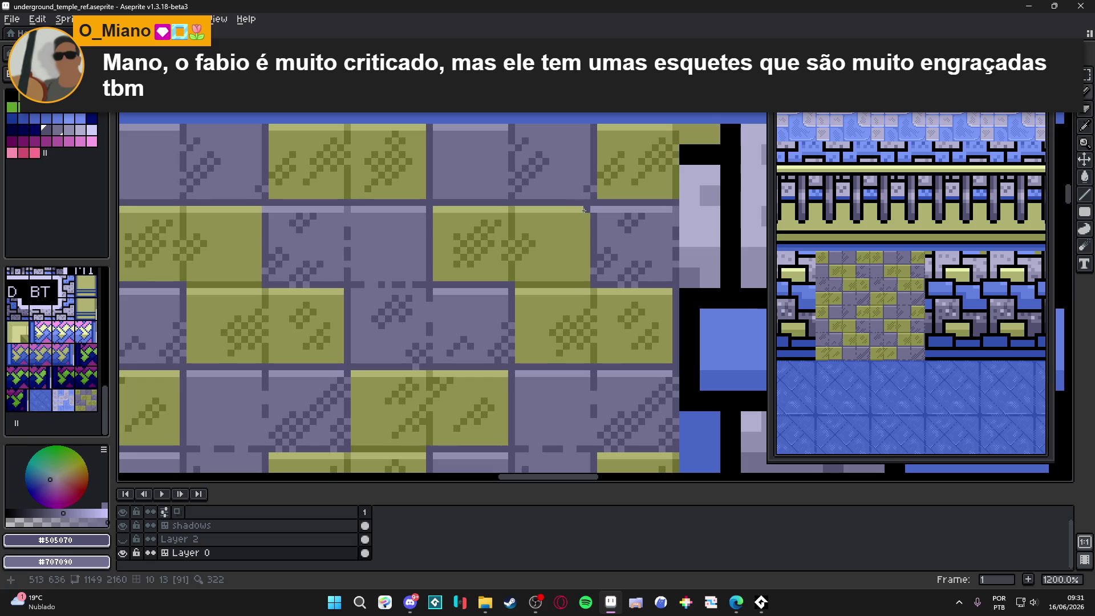
click(580, 209)
click(573, 209)
click(580, 223)
click(580, 215)
scroll(573, 234, down, 3)
scroll(573, 234, up, 3)
click(593, 244)
scroll(594, 244, down, 3)
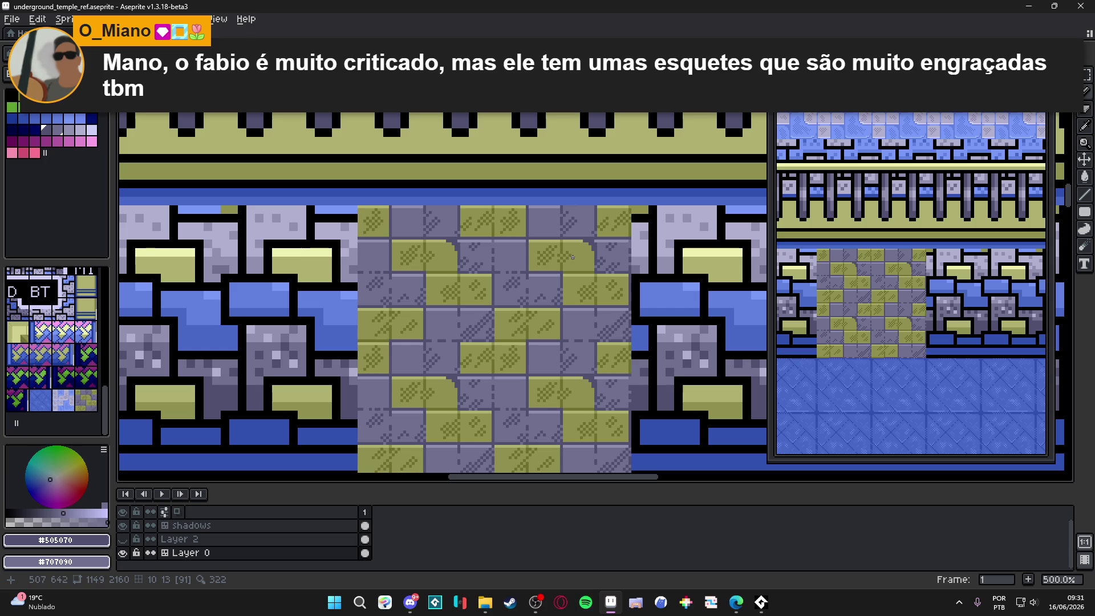
scroll(603, 242, up, 1)
Sample gray #707090 and round the olive block's bottom-left corner into a stepped edge.
alt+click(599, 244)
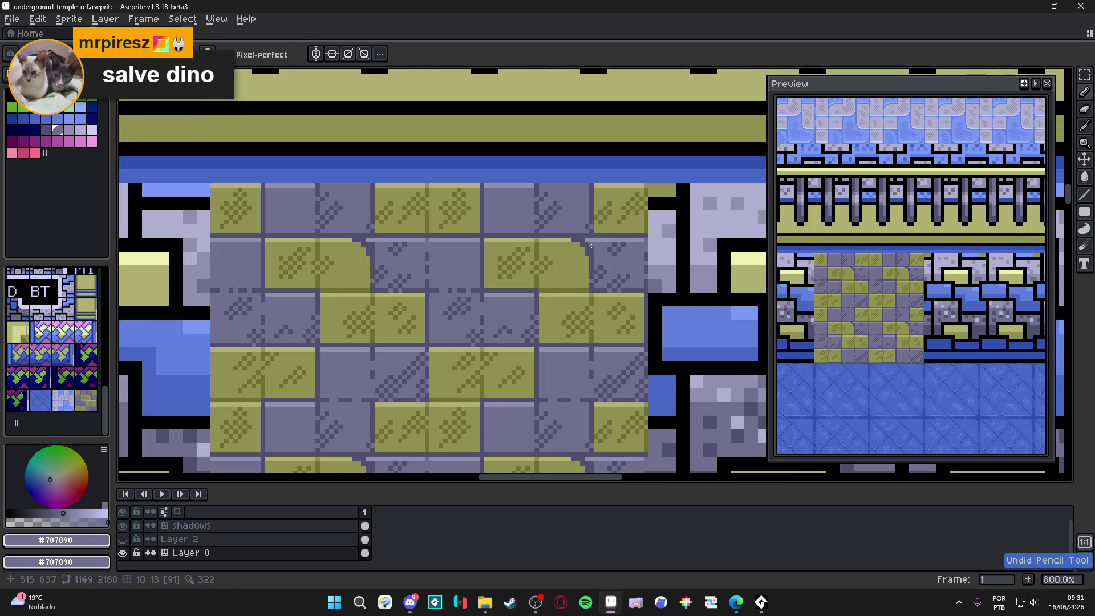
scroll(570, 238, down, 3)
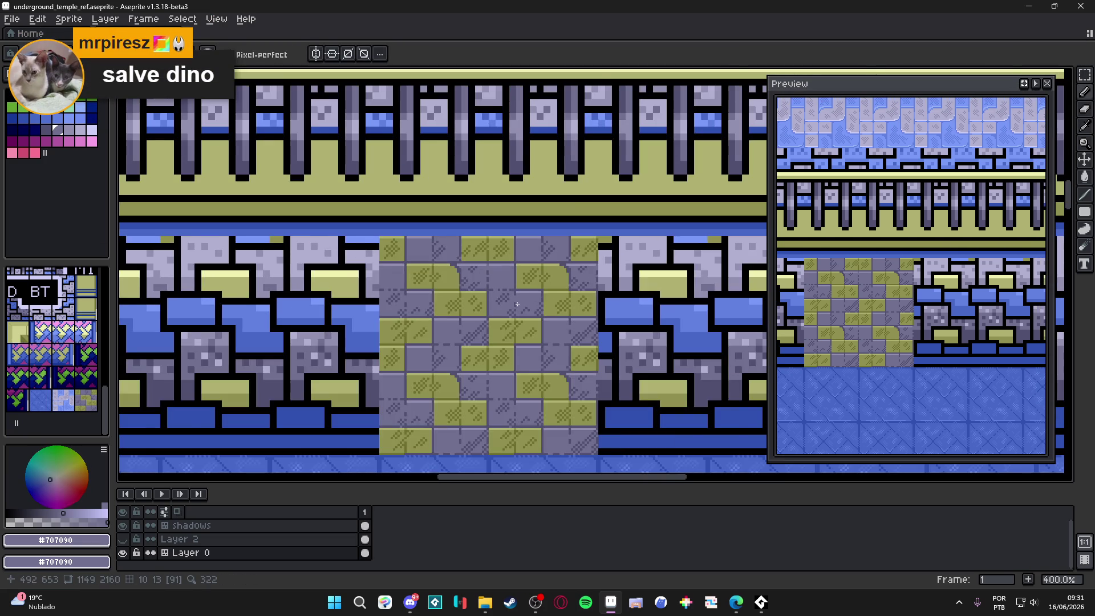
scroll(522, 282, up, 5)
scroll(522, 283, up, 1)
alt+click(522, 282)
click(525, 274)
click(516, 266)
click(517, 257)
click(534, 273)
click(534, 263)
click(517, 247)
scroll(512, 246, down, 5)
scroll(513, 287, down, 3)
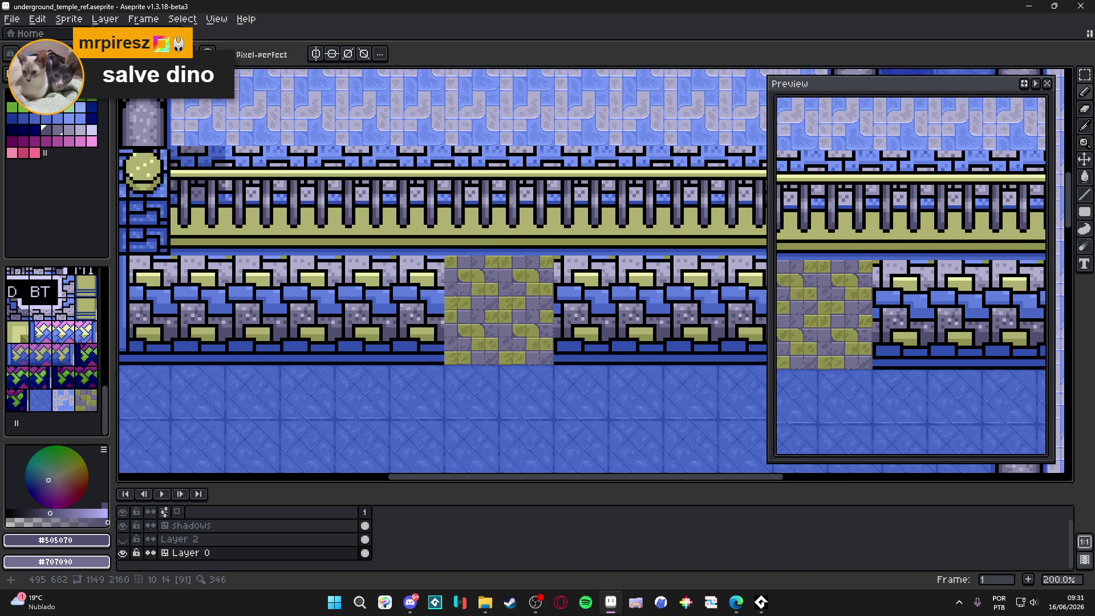
scroll(514, 328, up, 5)
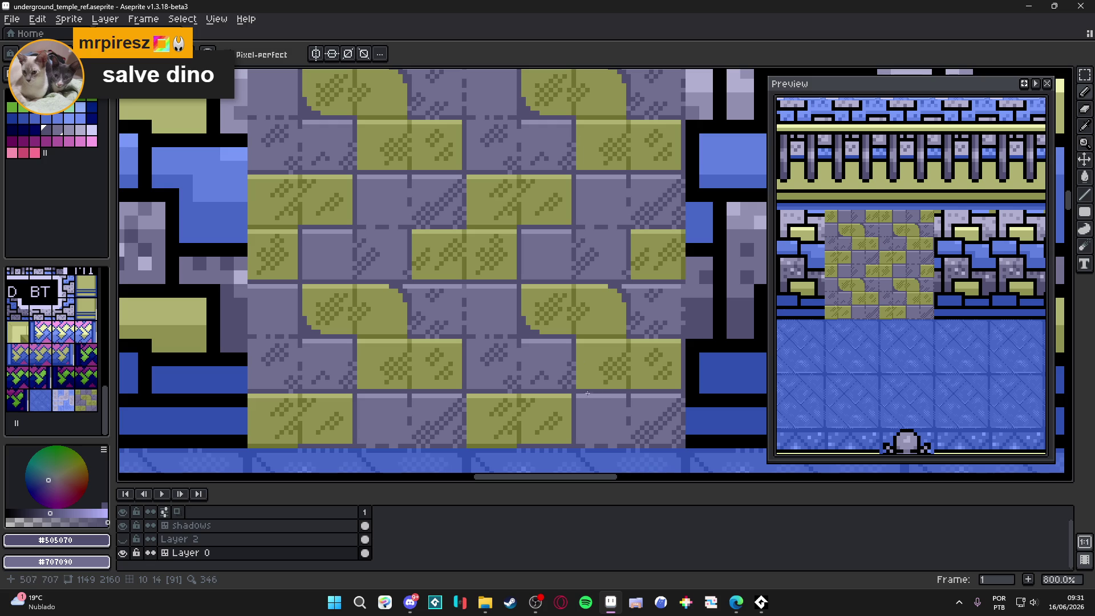
scroll(596, 397, up, 5)
Darken a few pixels along the tile's right edge.
click(559, 360)
click(519, 373)
click(559, 332)
scroll(422, 279, down, 2)
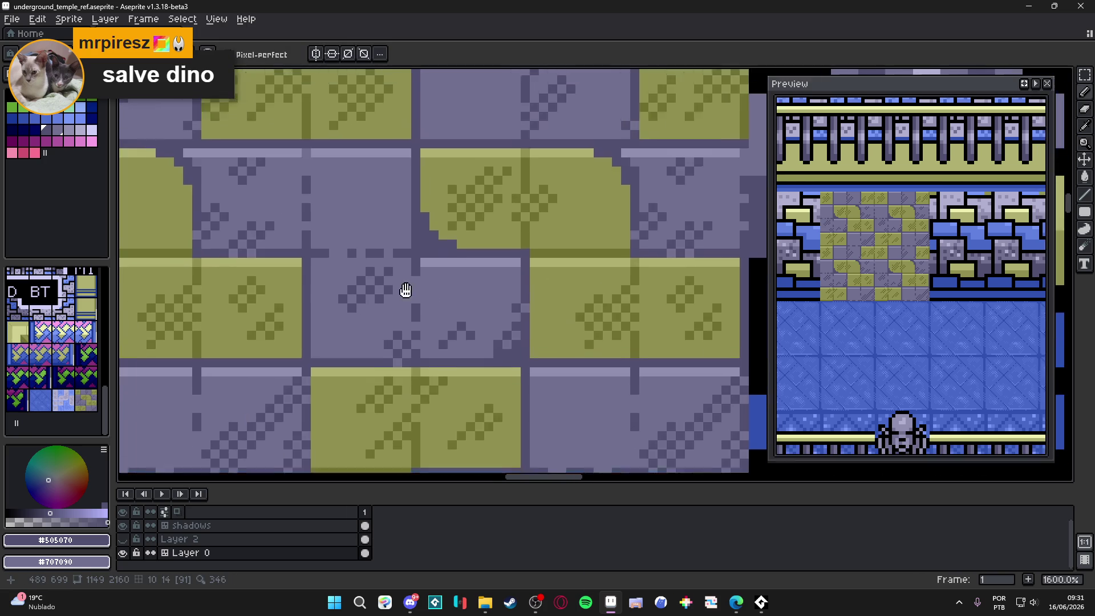
scroll(378, 266, down, 2)
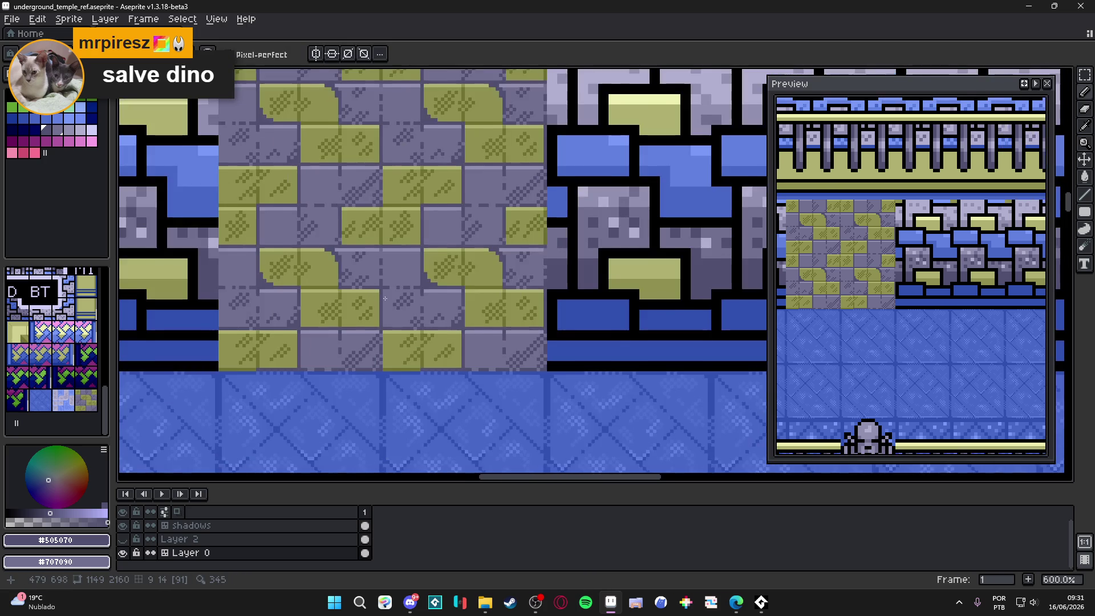
scroll(473, 316, up, 1)
scroll(473, 316, up, 1)
Paint a stepped dark grout fill into the brick corner.
alt+click(460, 290)
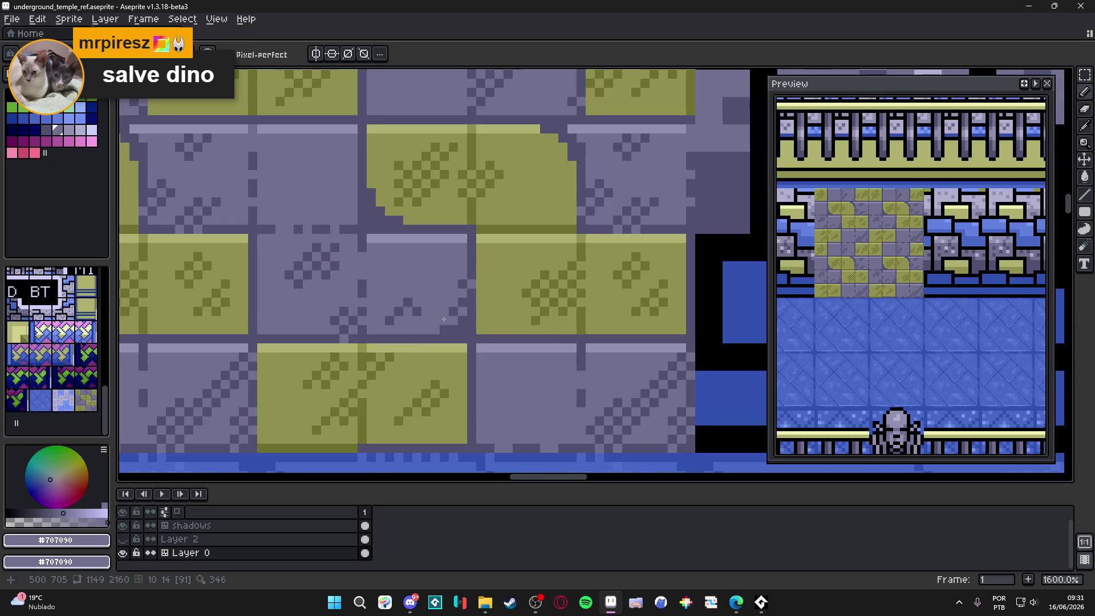
alt+click(473, 319)
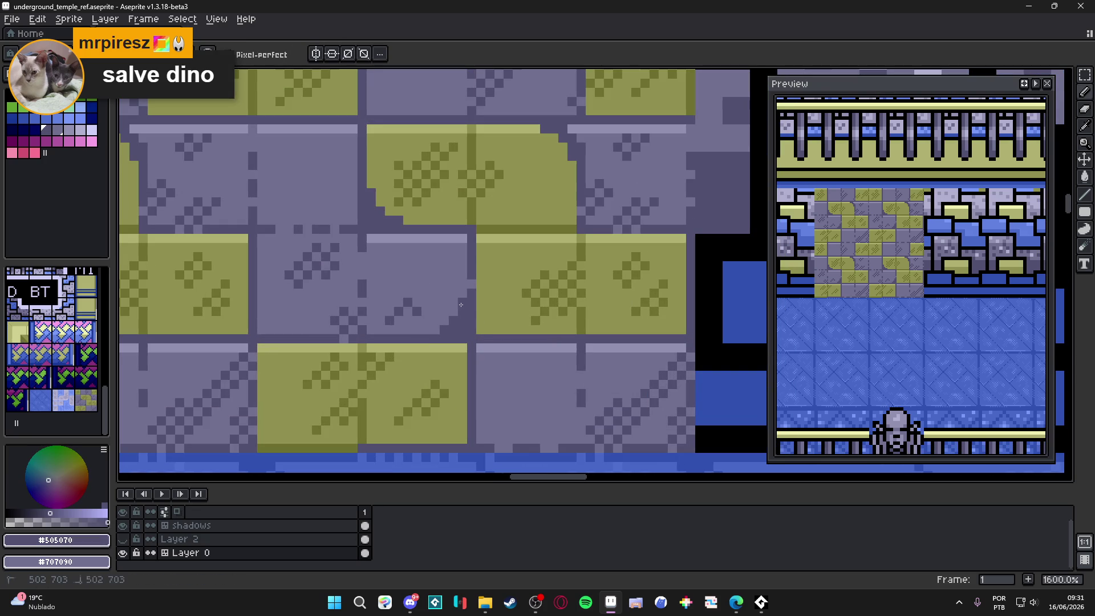
scroll(460, 341, down, 5)
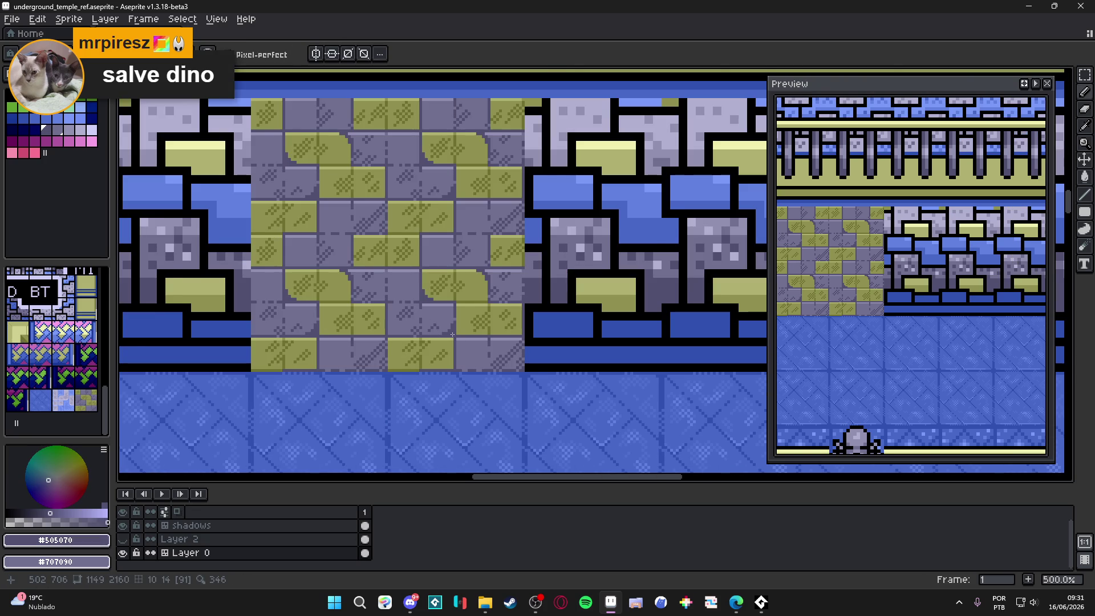
scroll(452, 335, down, 1)
scroll(402, 339, up, 7)
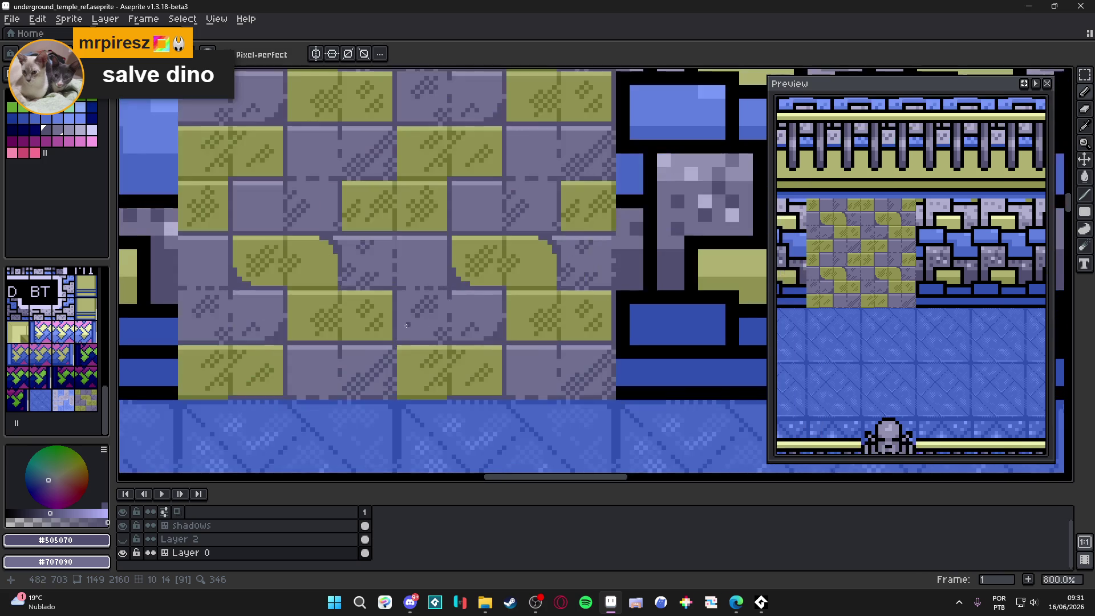
click(417, 344)
click(432, 345)
click(417, 330)
click(404, 317)
click(445, 344)
Repaint stray dark corner pixels in the lighter brick gray.
scroll(425, 317, down, 3)
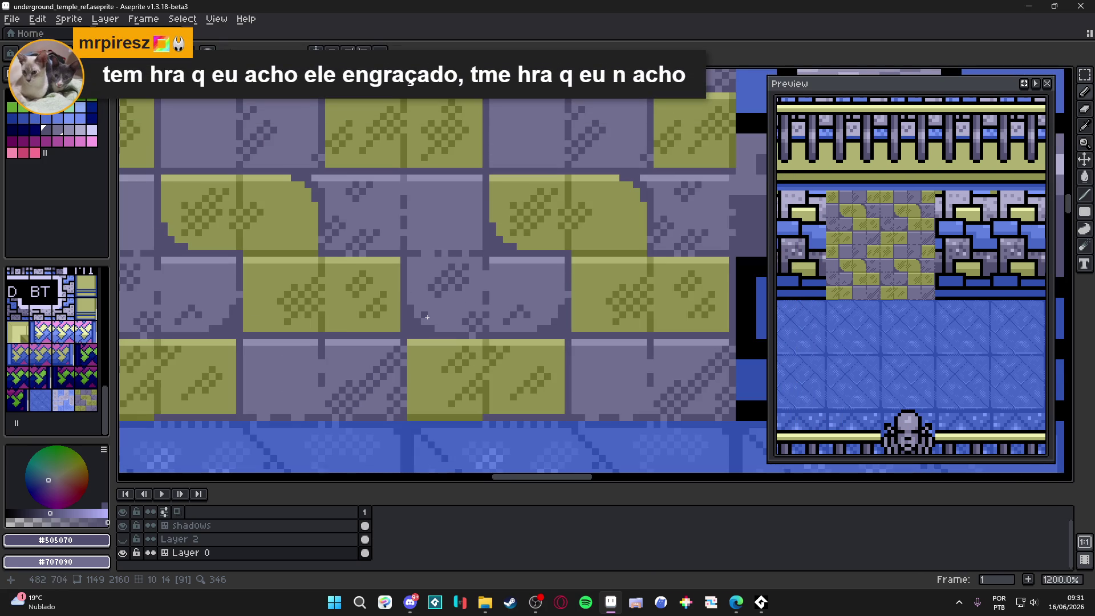
scroll(427, 317, down, 4)
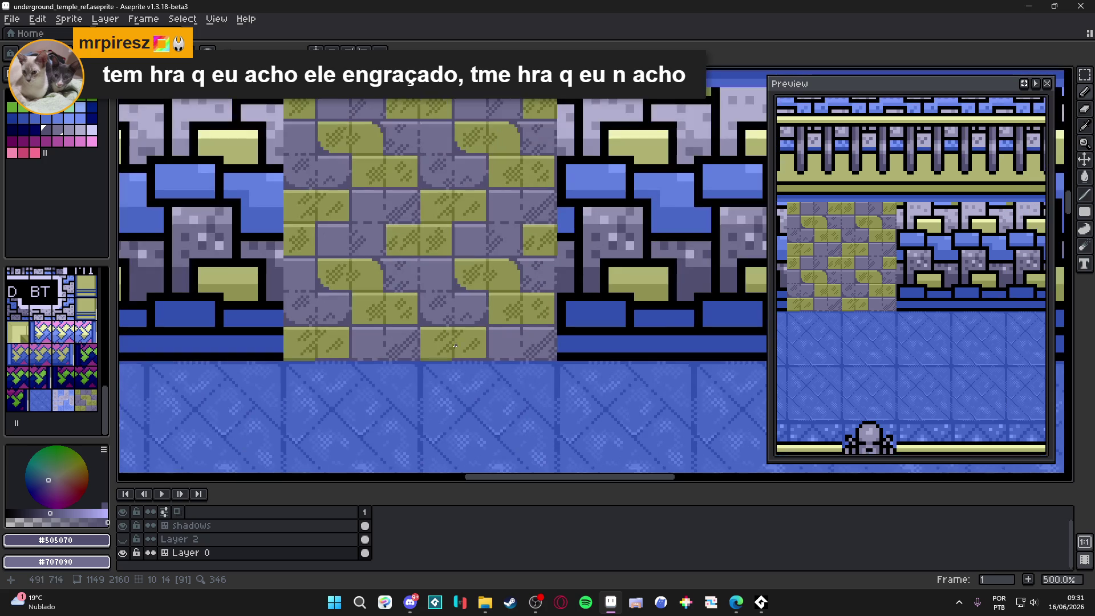
scroll(445, 318, up, 7)
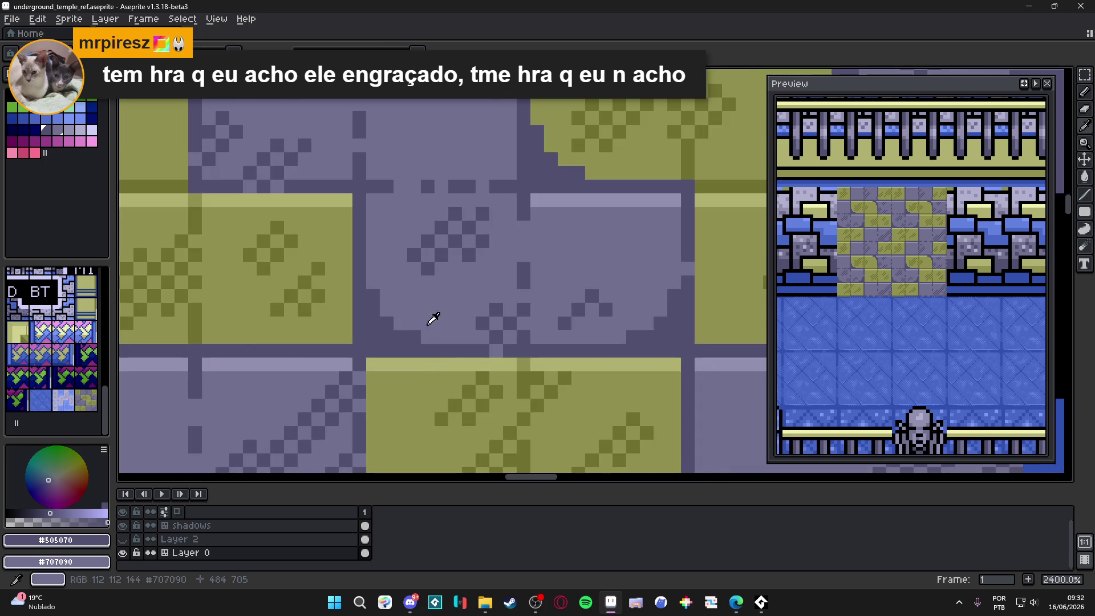
alt+click(418, 334)
mouse_move(418, 334)
mouse_down()
mouse_move(373, 337)
mouse_move(374, 297)
mouse_up()
alt+click(377, 330)
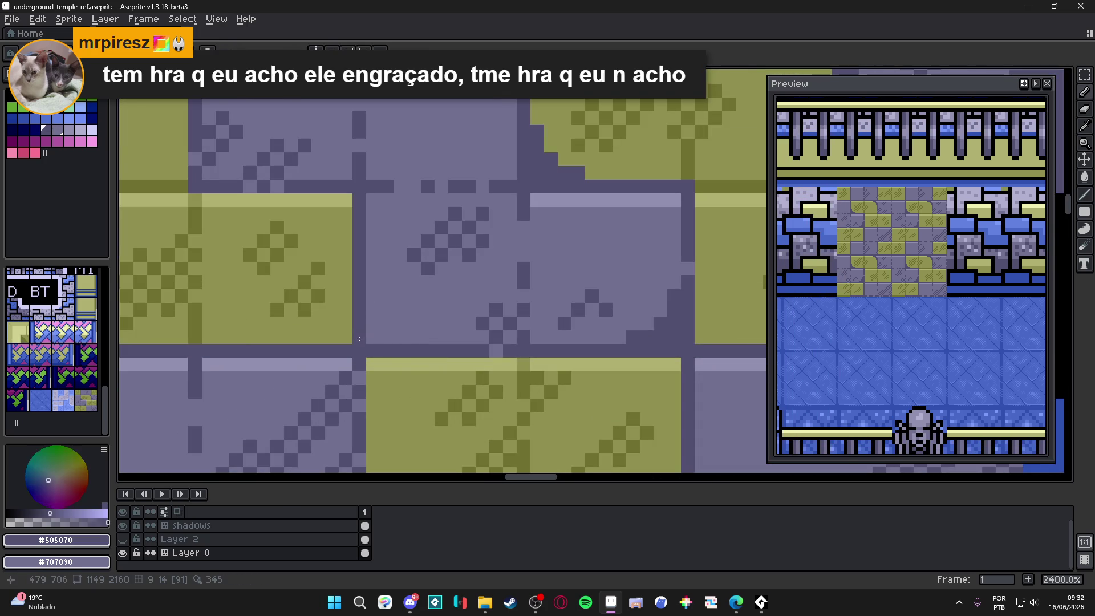
Darken stepped pixels in #505070 along the first brick corner.
scroll(378, 345, down, 5)
scroll(403, 349, up, 5)
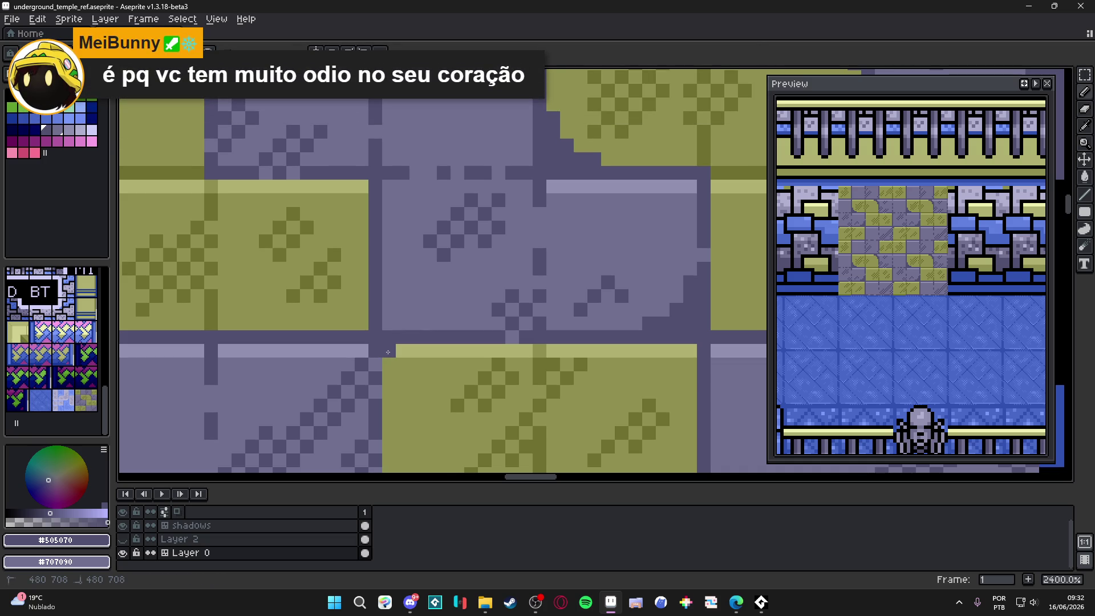
click(402, 351)
click(403, 364)
click(391, 365)
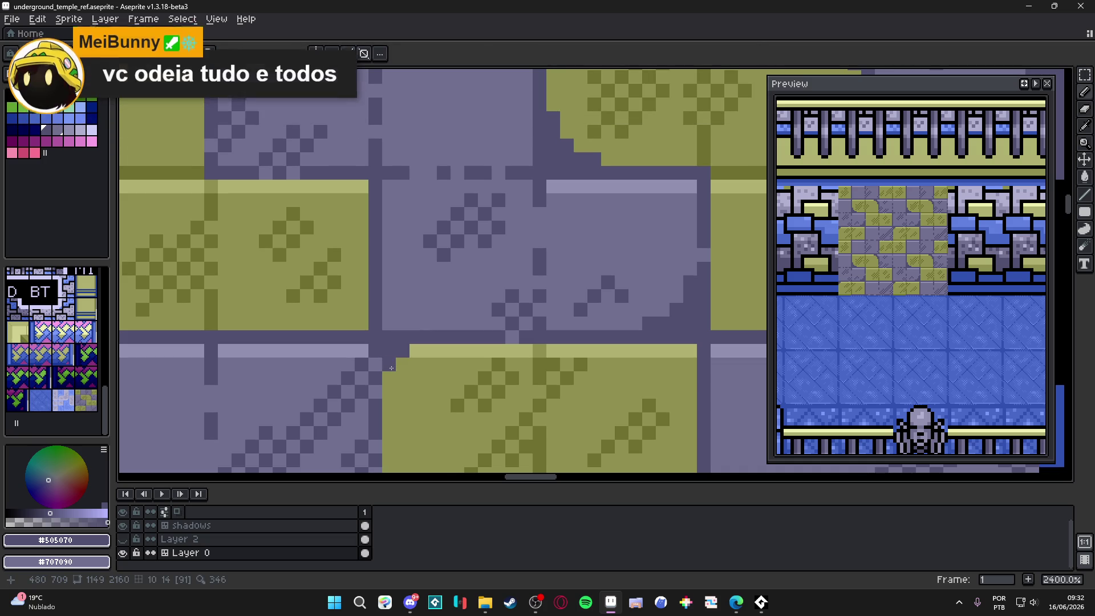
click(416, 351)
click(403, 360)
click(389, 378)
click(389, 392)
click(430, 351)
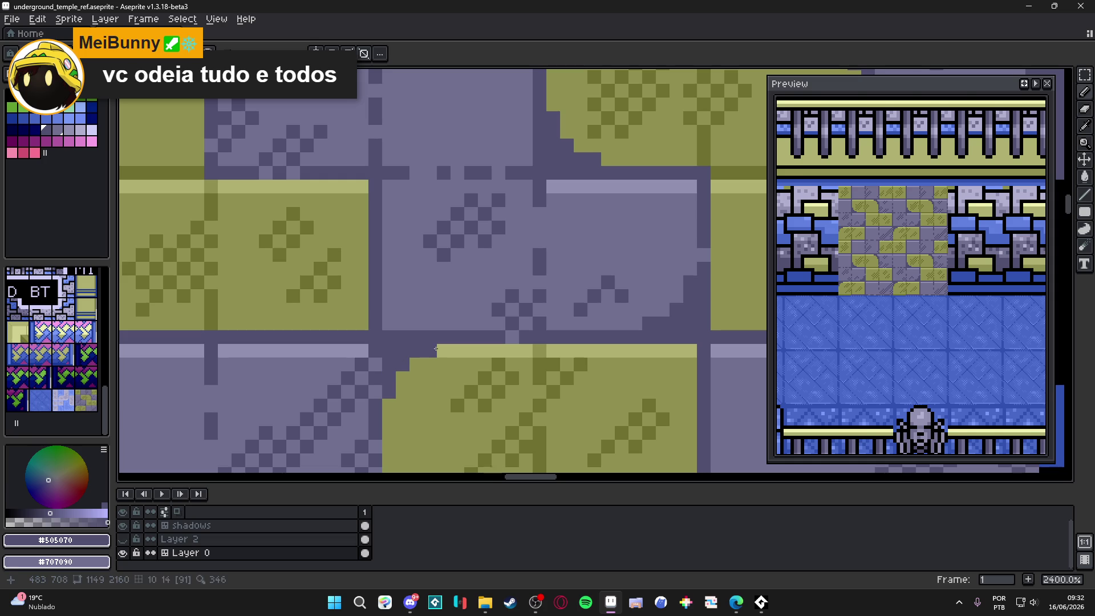
Paint a dark diagonal staircase of pixels along the rounded corner edge.
scroll(436, 349, down, 6)
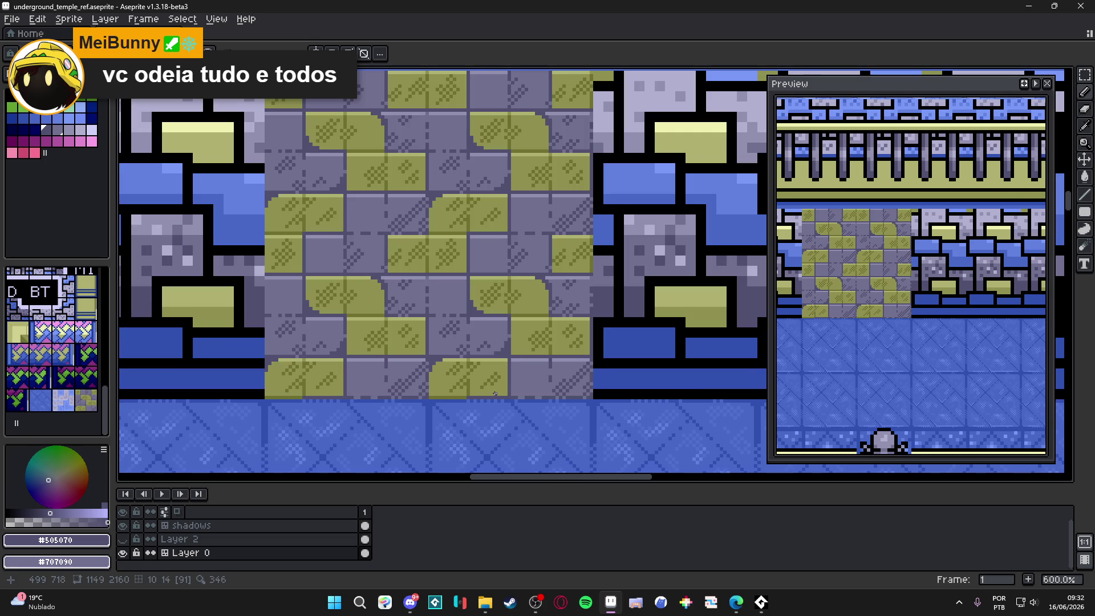
scroll(503, 369, up, 5)
click(545, 330)
click(527, 313)
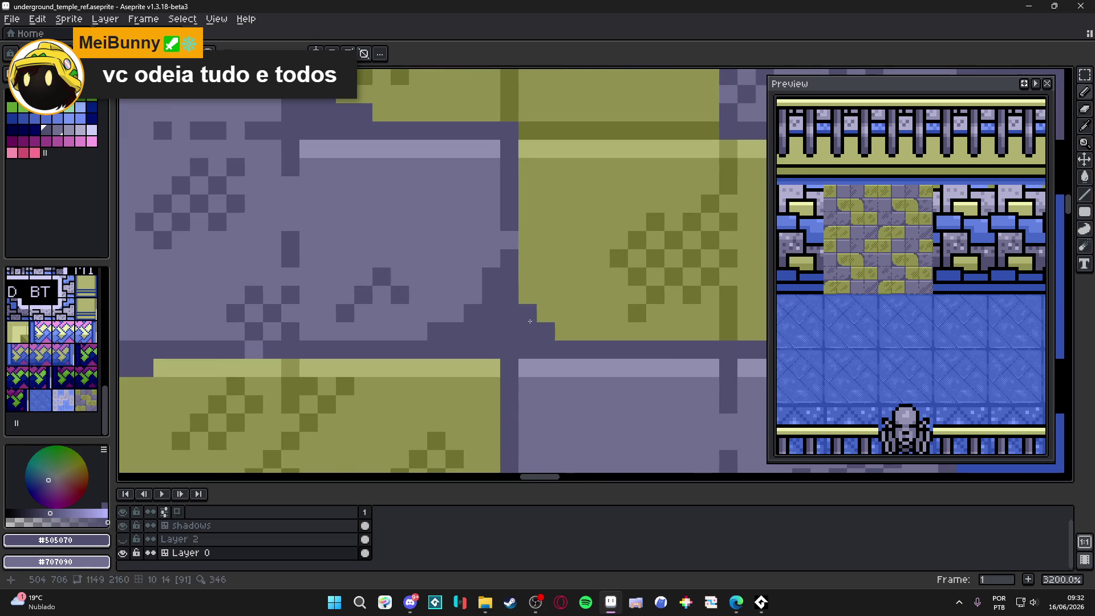
click(565, 331)
click(545, 313)
click(527, 294)
click(582, 332)
click(524, 280)
Extend the dark grout line into the light band with a tidy new step.
scroll(524, 280, down, 7)
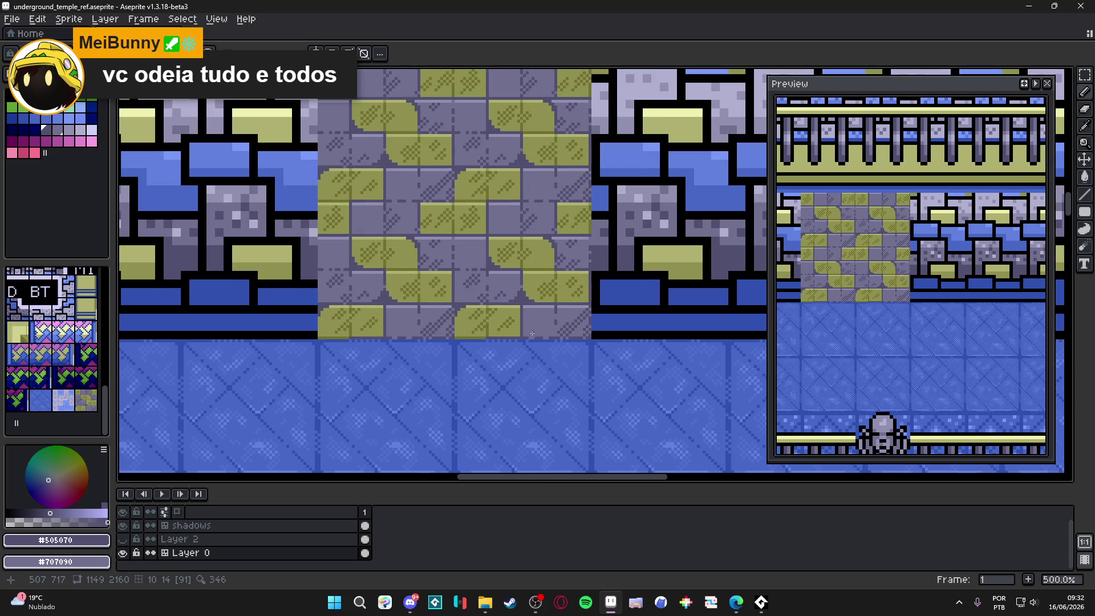
scroll(523, 306, up, 2)
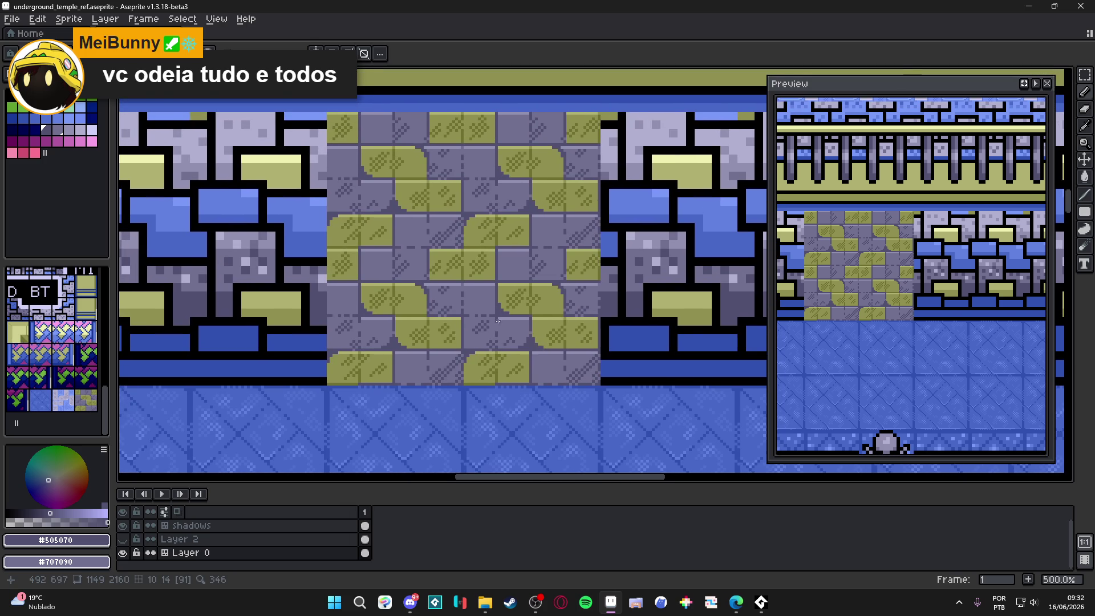
scroll(370, 251, up, 7)
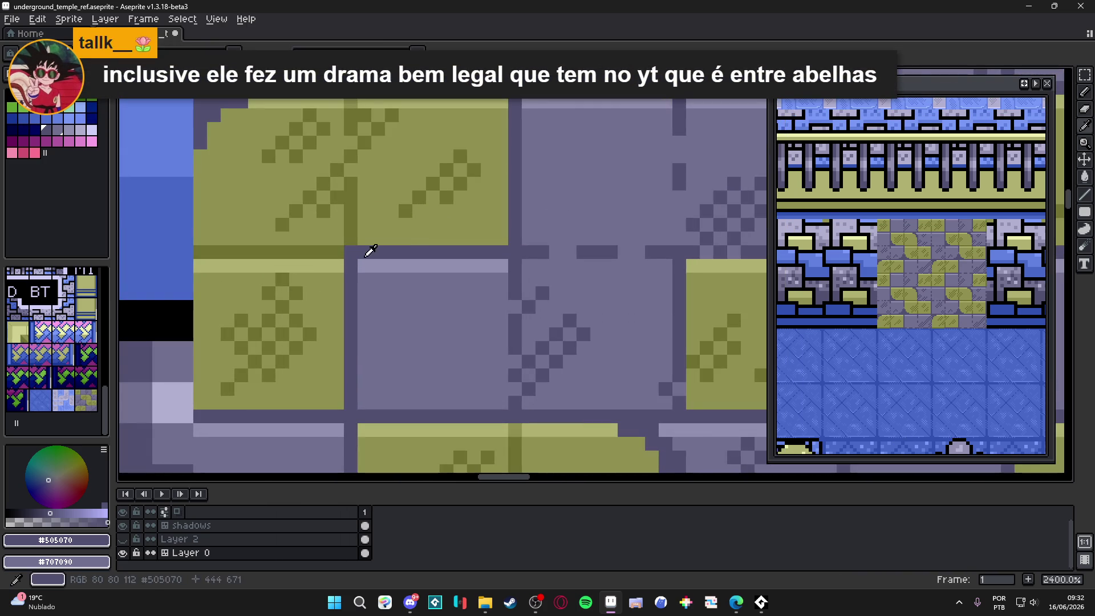
click(378, 266)
click(365, 280)
click(391, 267)
click(378, 280)
click(365, 293)
click(364, 307)
click(405, 266)
Save underground_temple_ref.aseprite.
scroll(406, 266, down, 6)
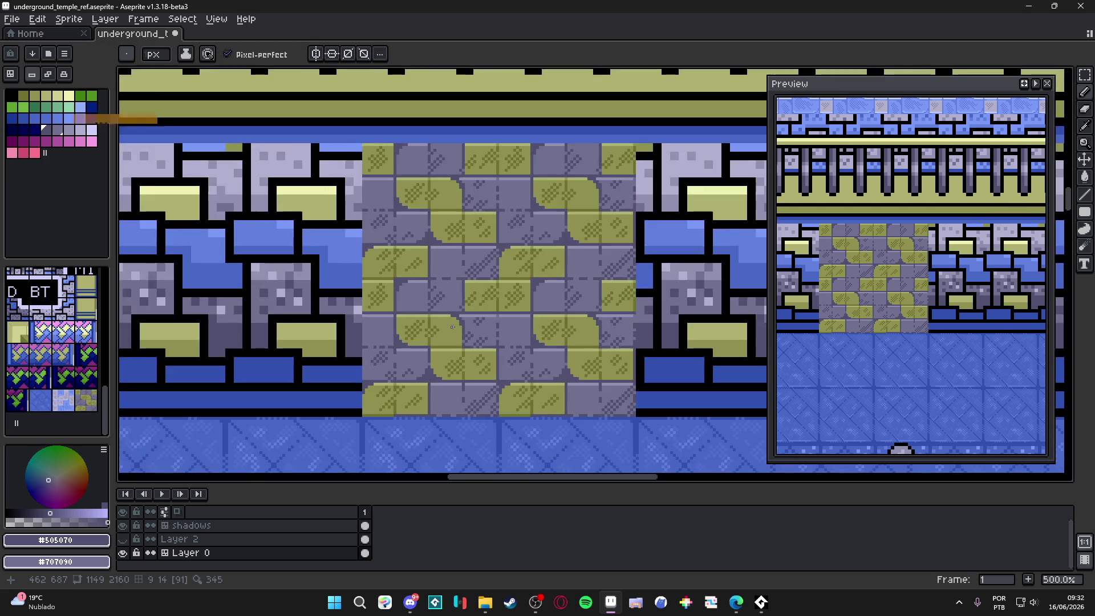
scroll(459, 318, down, 2)
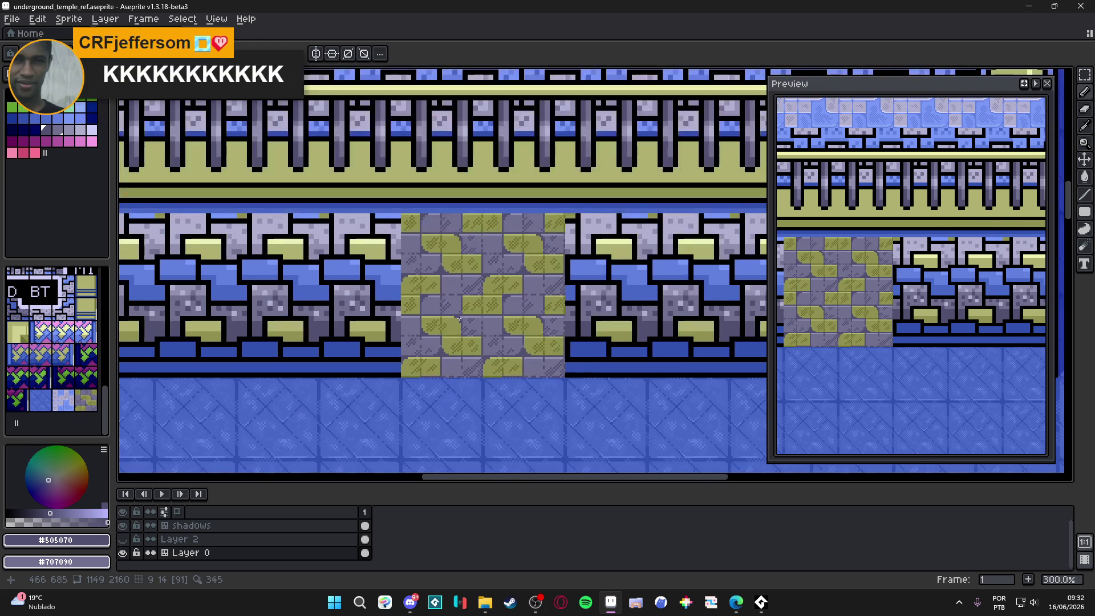
key(ctrl+s)
Save the temple file again.
scroll(484, 336, down, 1)
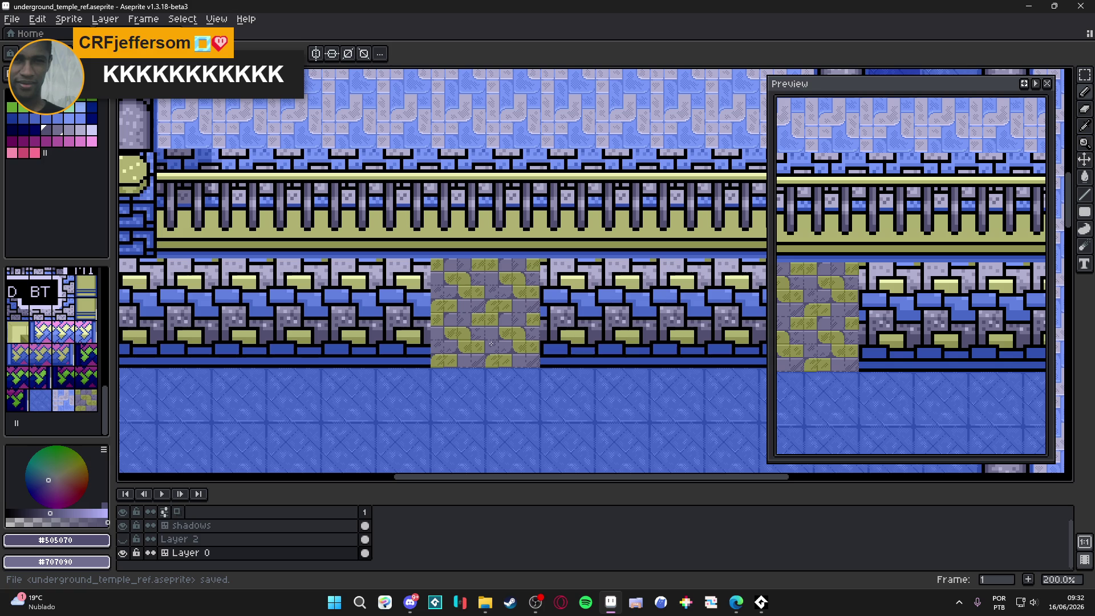
scroll(457, 276, up, 1)
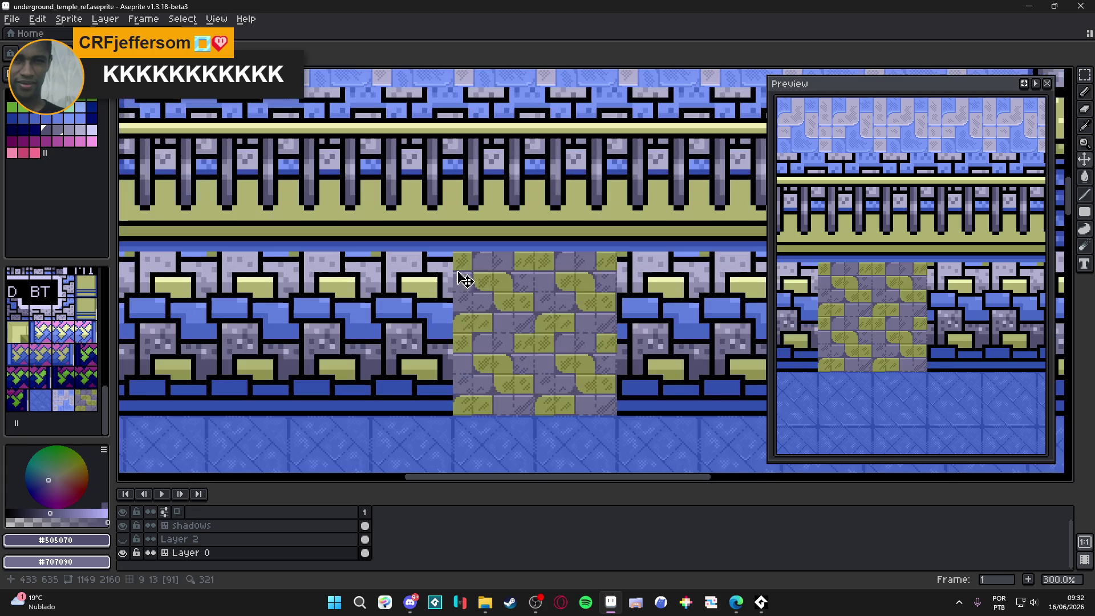
key(ctrl+s)
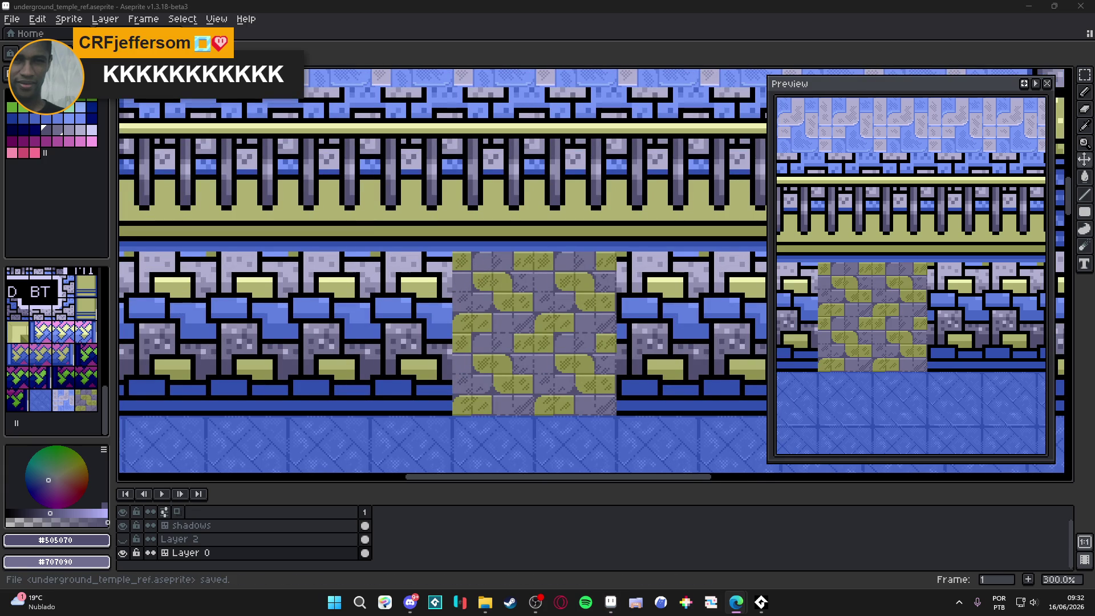
With the tile grid shown, paint the olive-and-gray hatched tile across the lower wall rows, then check tile indices.
key(ctrl+apostrophe)
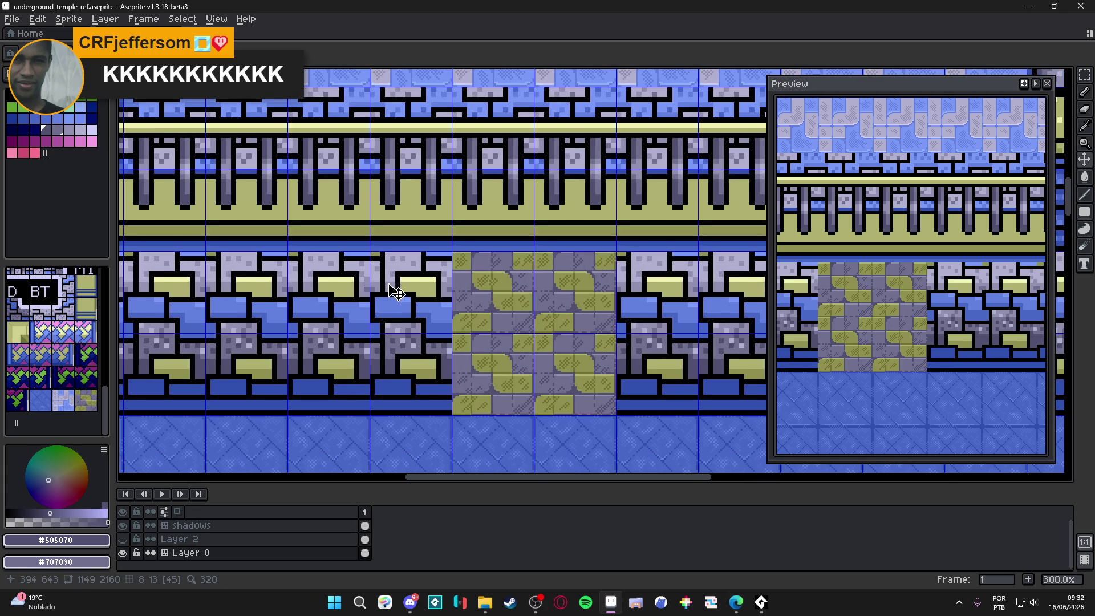
click(85, 399)
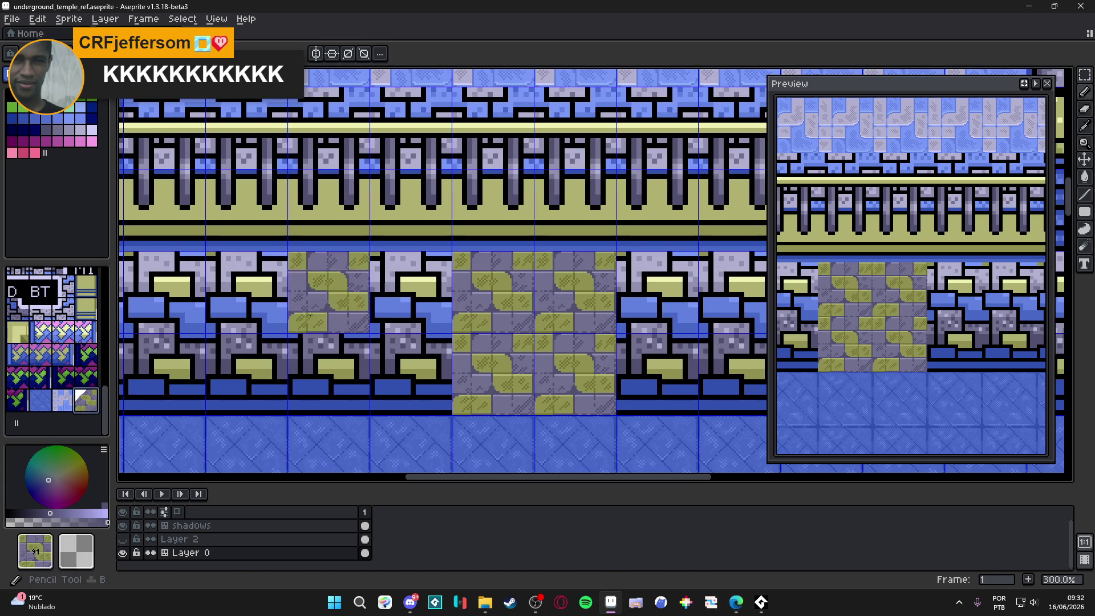
scroll(570, 277, down, 1)
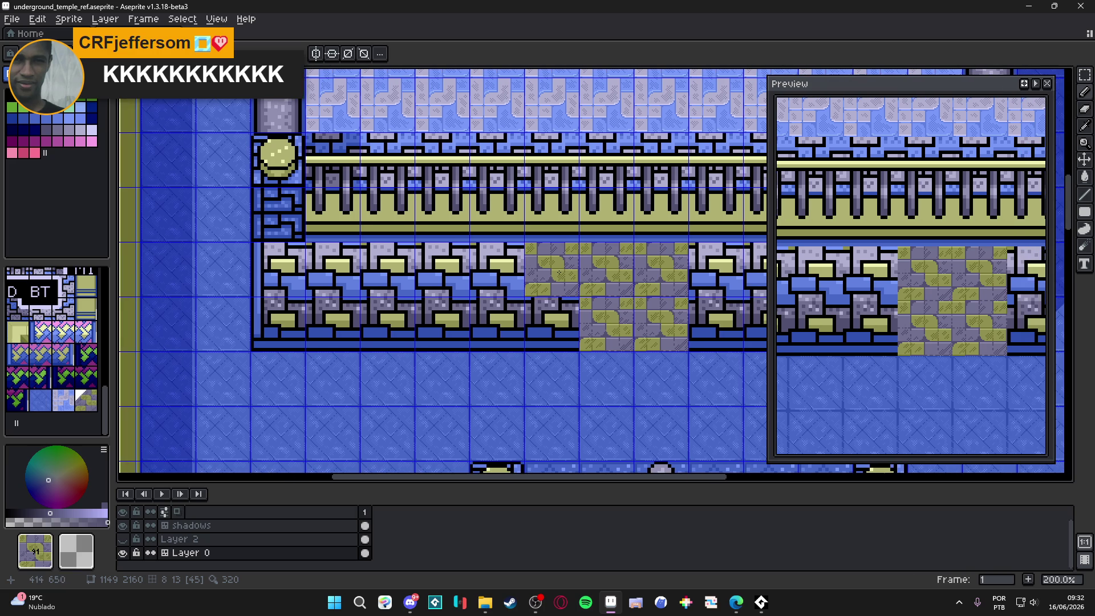
drag(559, 273, 297, 267)
drag(280, 323, 564, 322)
mouse_move(645, 289)
mouse_down()
mouse_move(430, 278)
mouse_move(587, 277)
mouse_move(581, 305)
mouse_move(452, 294)
mouse_up()
scroll(450, 278, down, 2)
key(v)
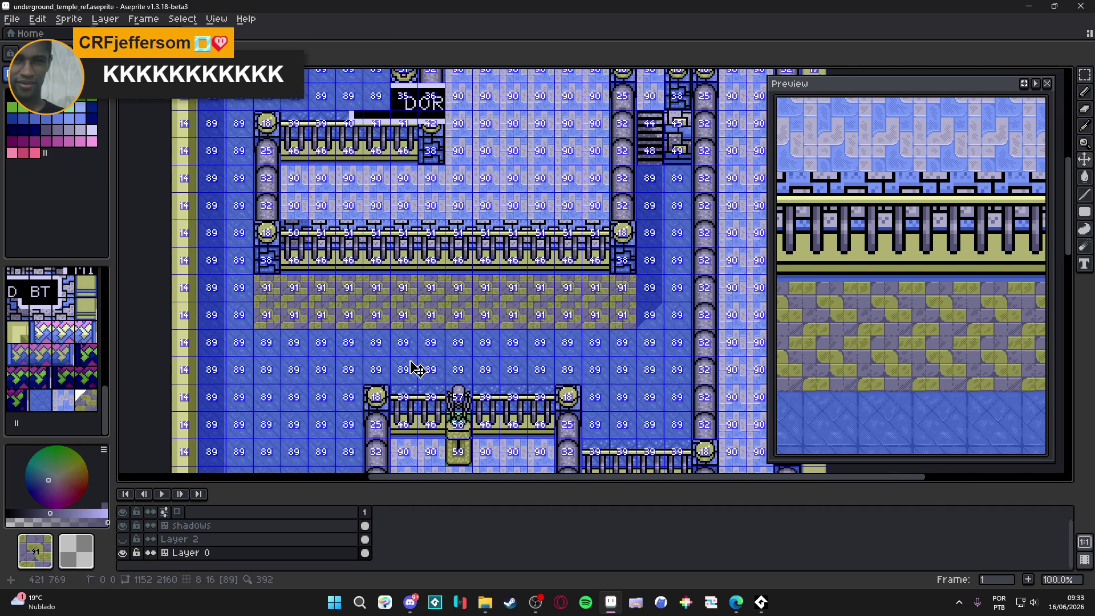
key(b)
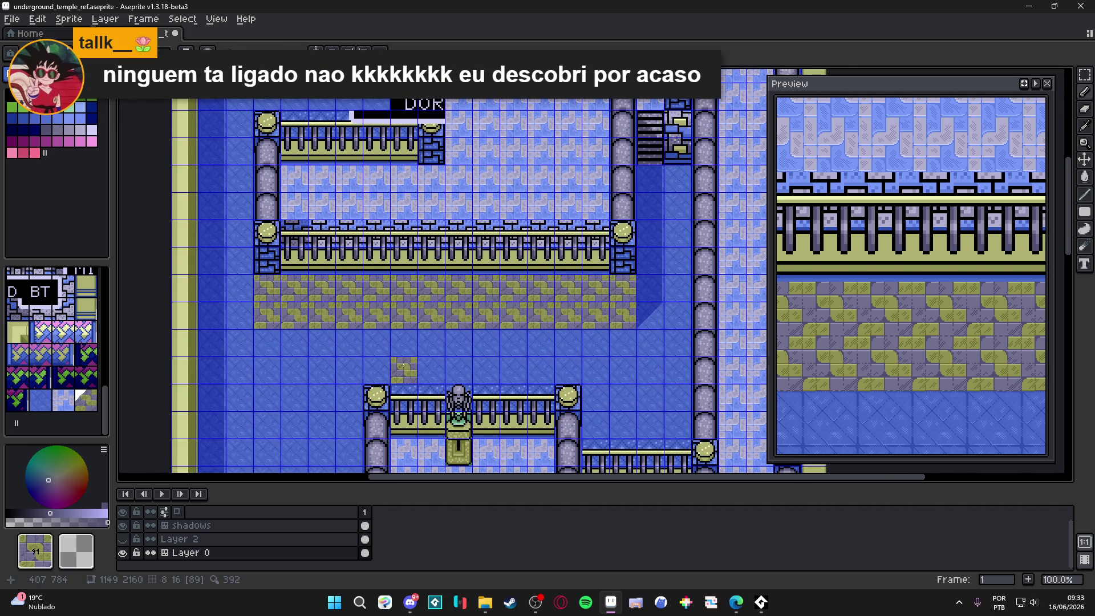